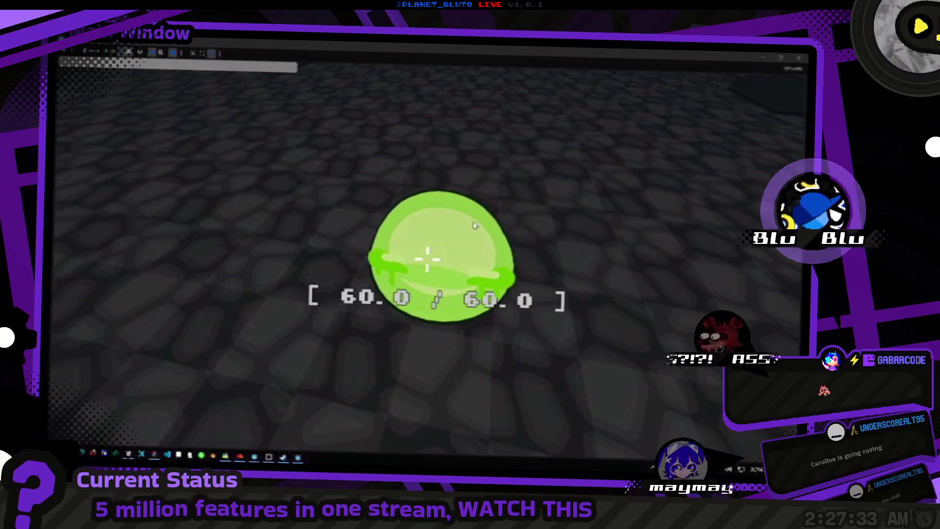
Return to the editor and open the player scene, then the green slime scene, orbiting around the slime.
key(alt+Tab)
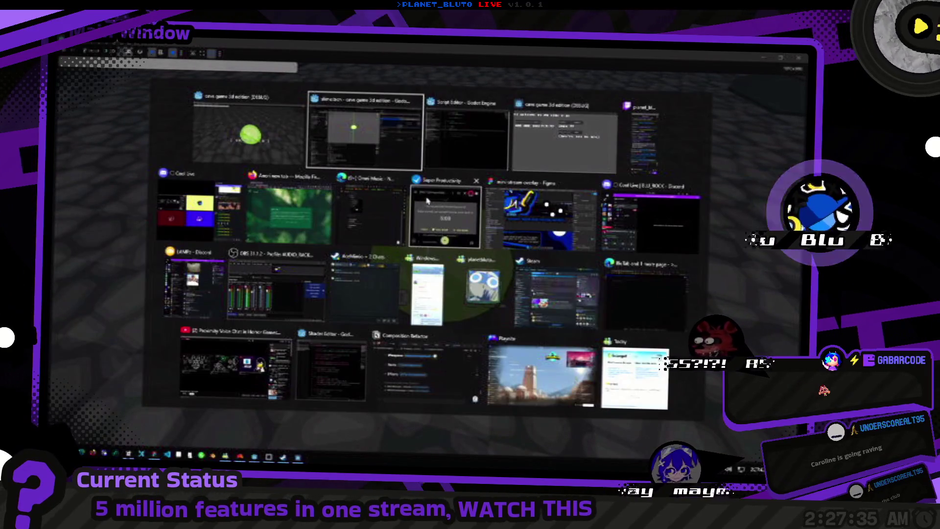
key(alt+Tab)
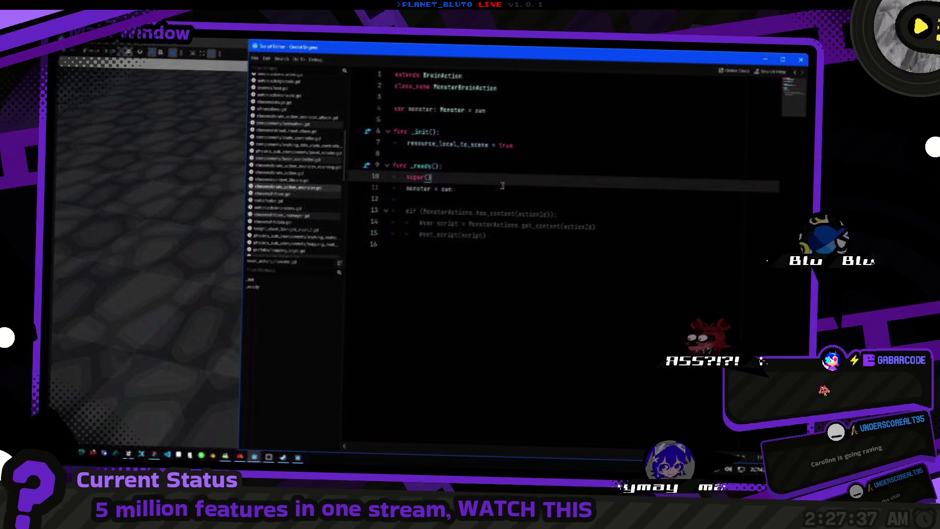
key(alt+Tab)
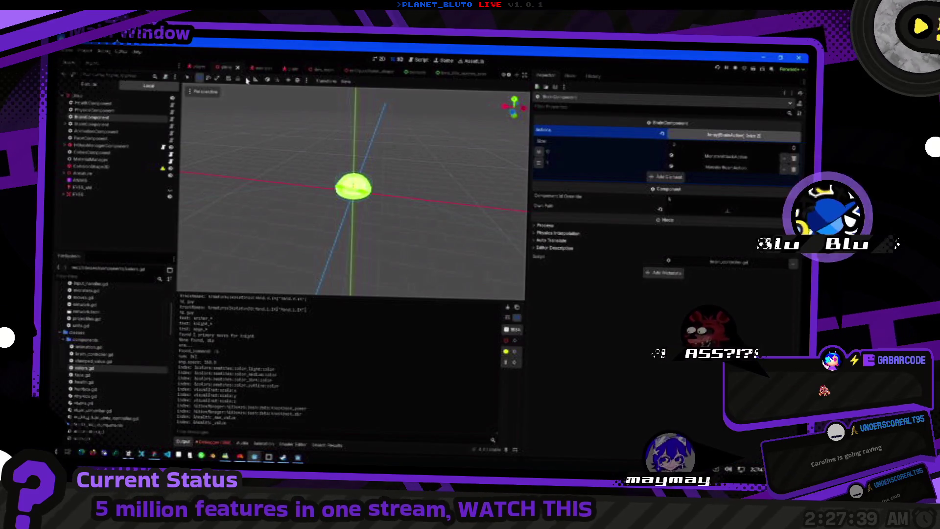
click(202, 67)
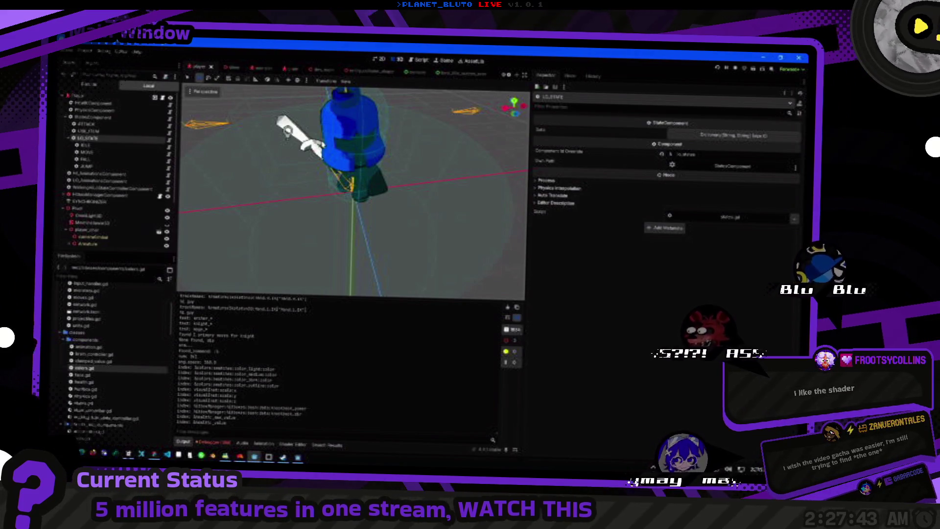
click(227, 69)
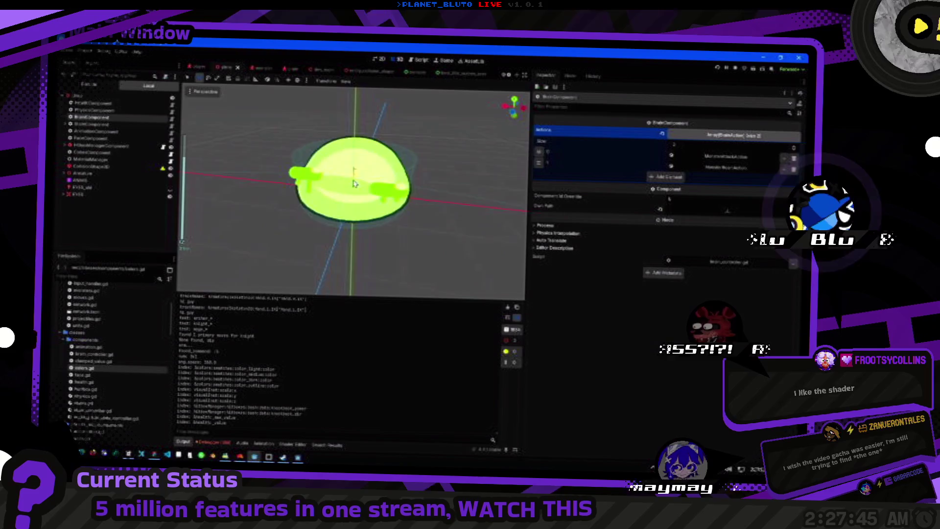
drag(338, 180, 373, 203)
Snap the slime to a front view, tilt around it, and select its Plane mesh node.
key(alt+Tab)
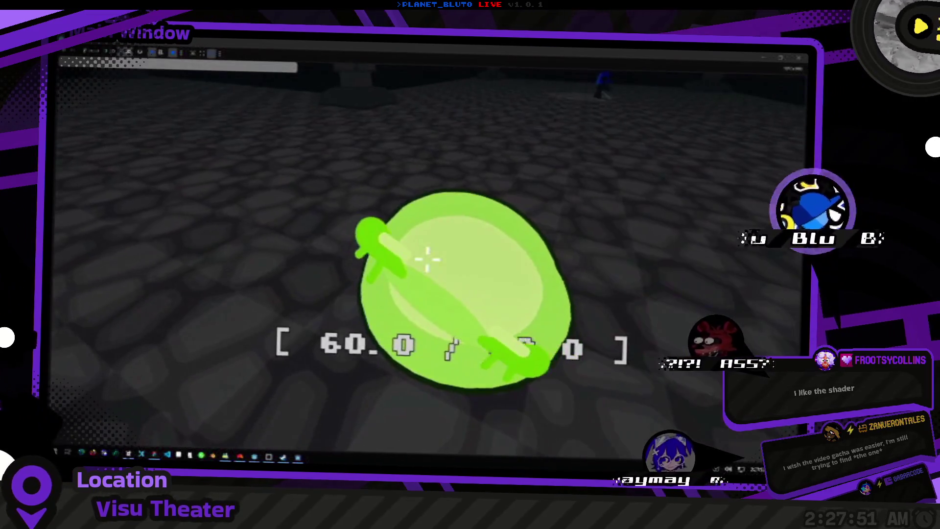
key(alt+Tab)
click(361, 136)
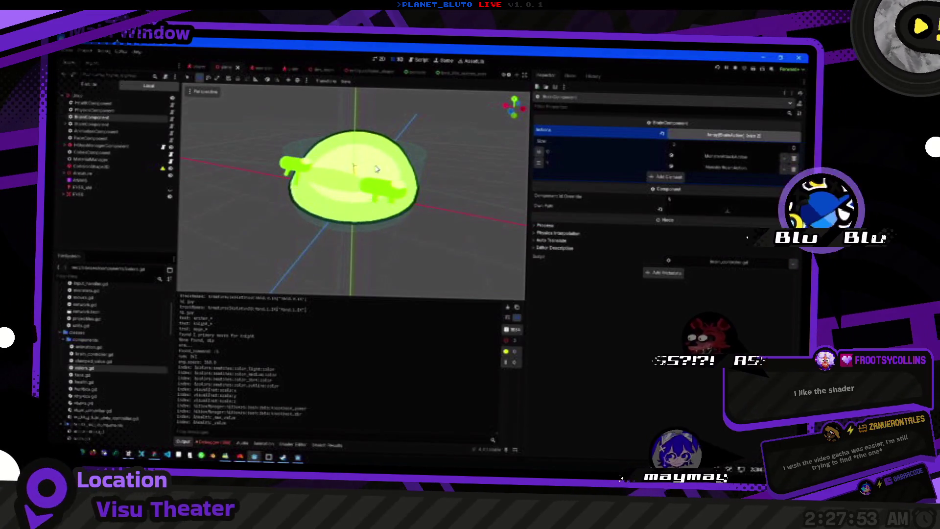
key(KP_1)
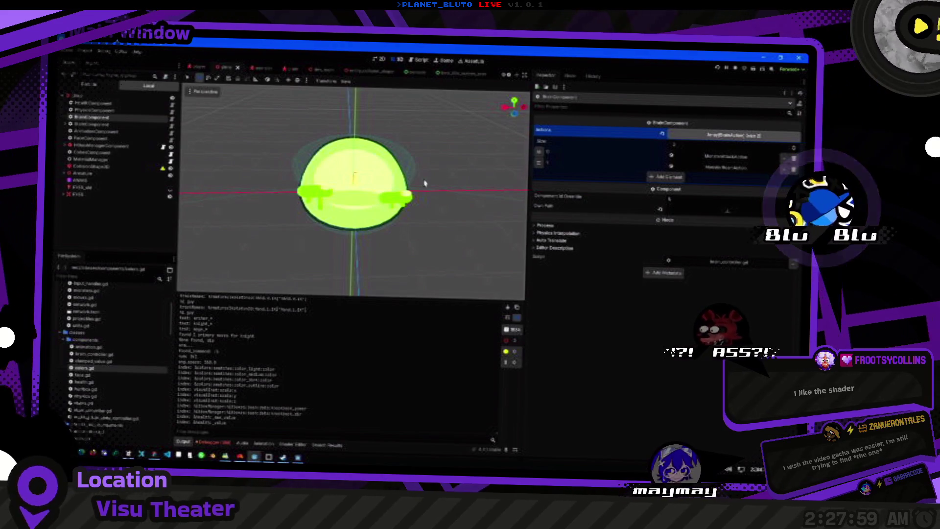
drag(342, 202, 369, 201)
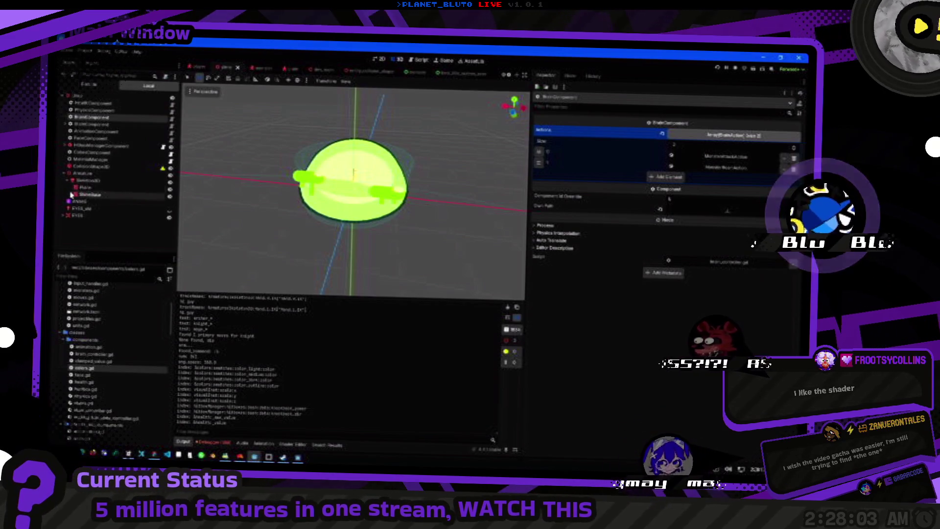
click(81, 189)
Expand the Plane material's Shader Parameters to show its Color Light, Medium, Dark and Albedo values.
scroll(576, 241, down, 5)
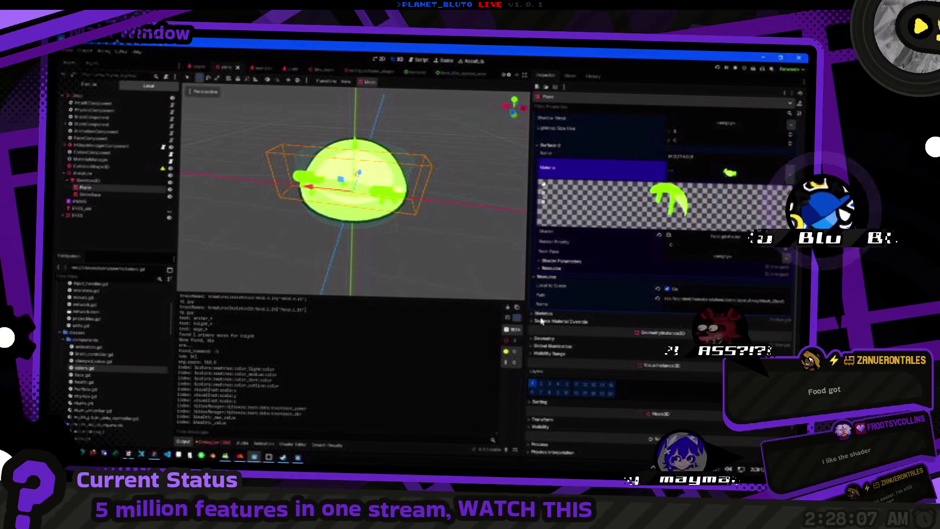
click(555, 262)
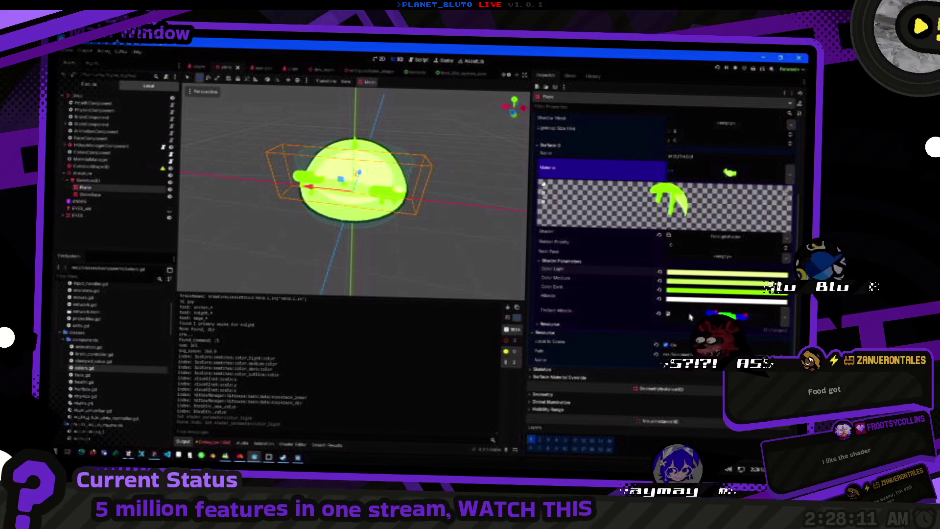
scroll(637, 272, up, 5)
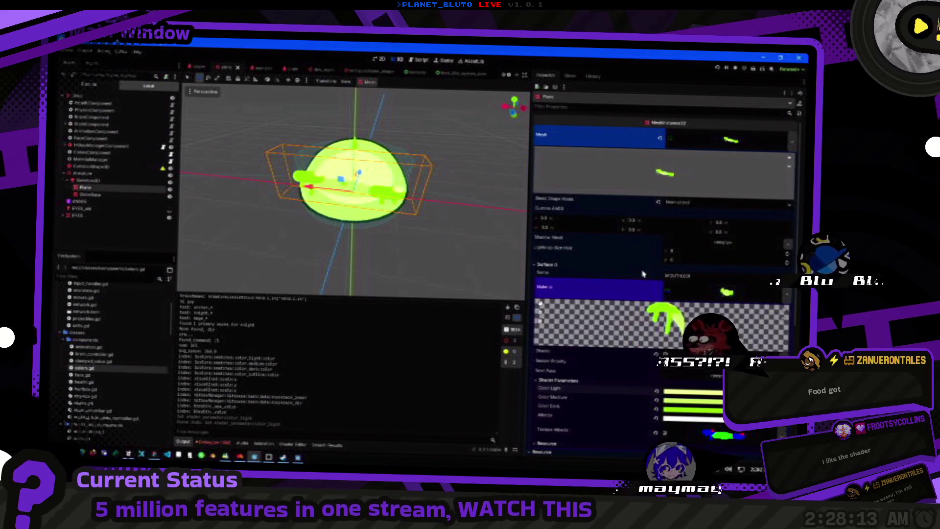
scroll(669, 226, down, 4)
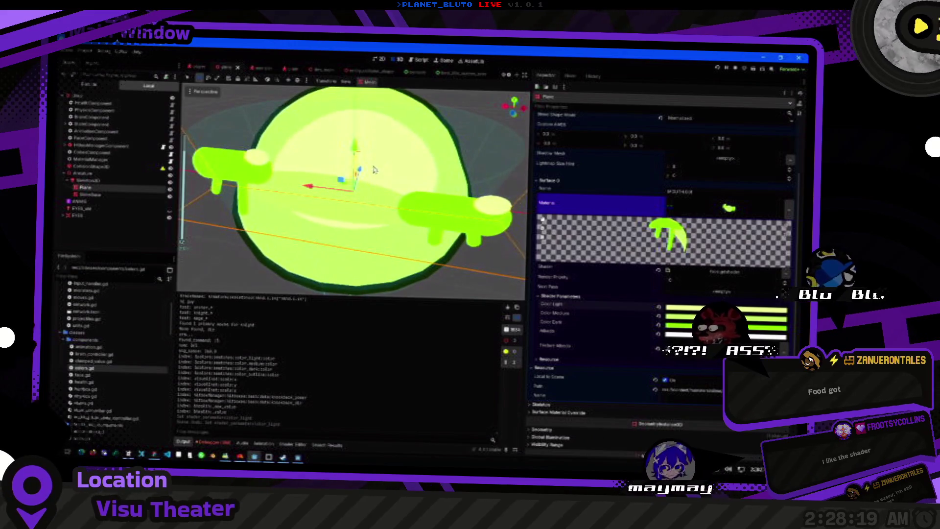
Walk toward the slime and pillars in the running game, turning left and right.
key(F5)
key(w)
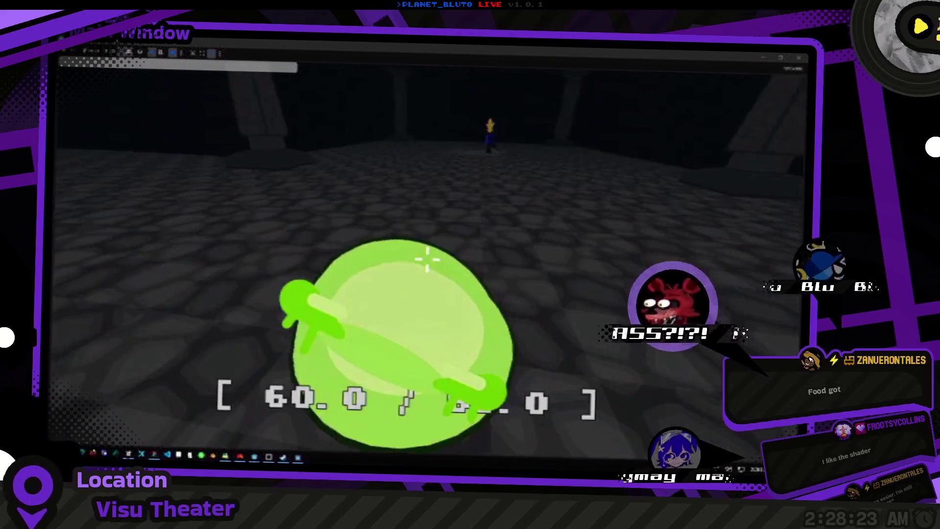
key(w)
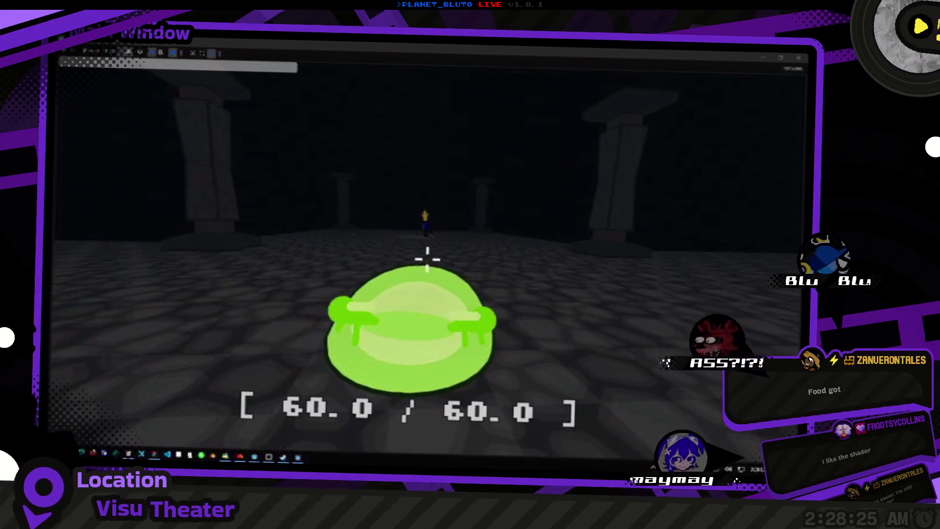
key(a)
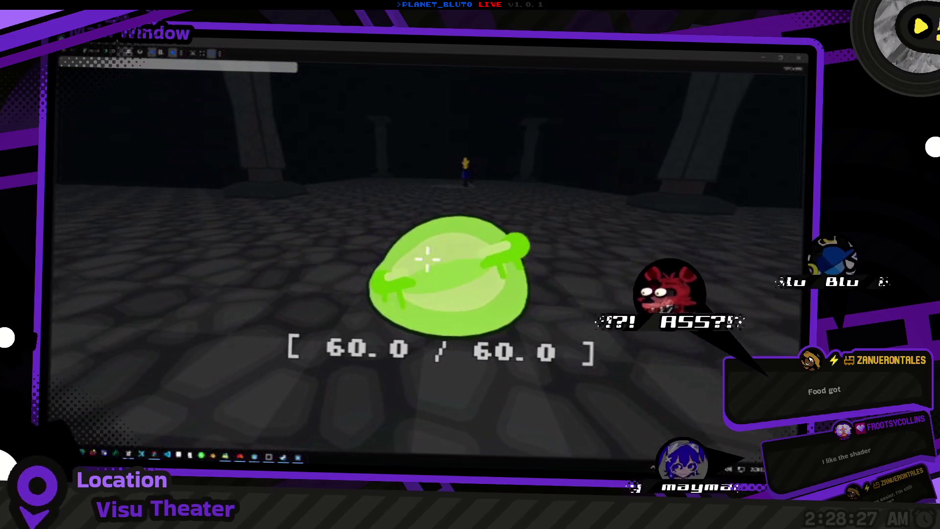
key(d)
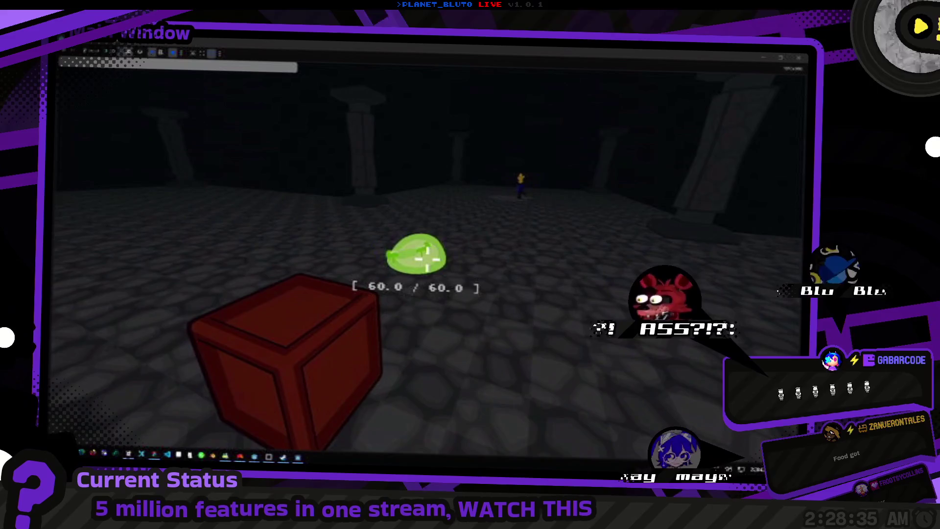
key(a)
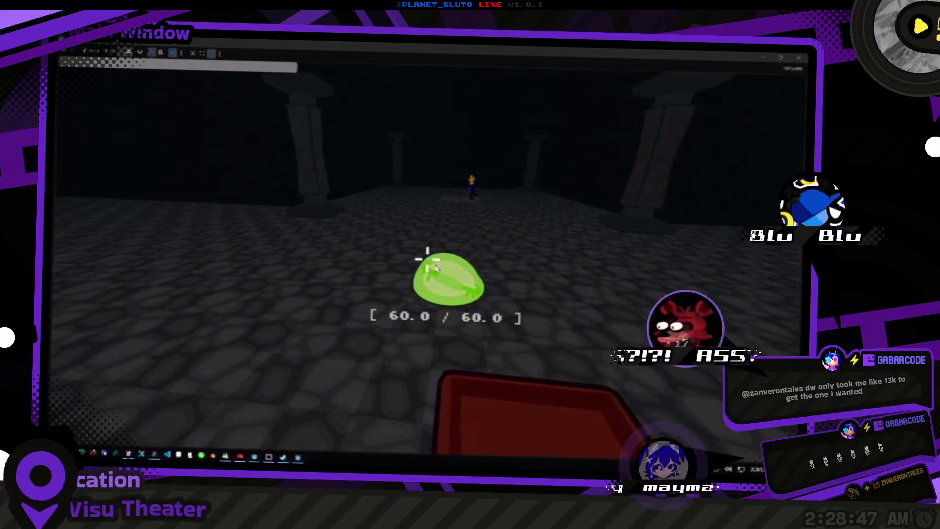
Tilt the editor viewport to a steeper angle, then return to the game and look around the arena.
key(alt+Tab)
key(alt+Tab)
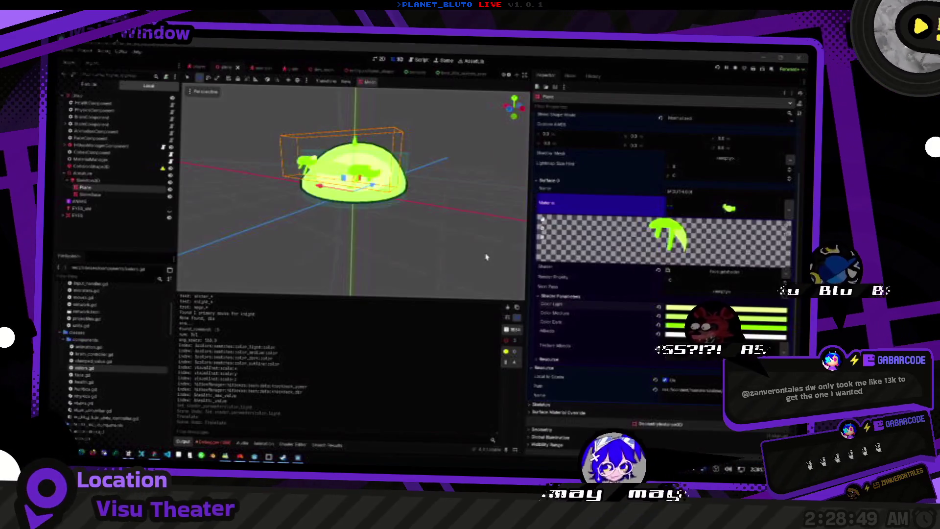
drag(419, 192, 417, 224)
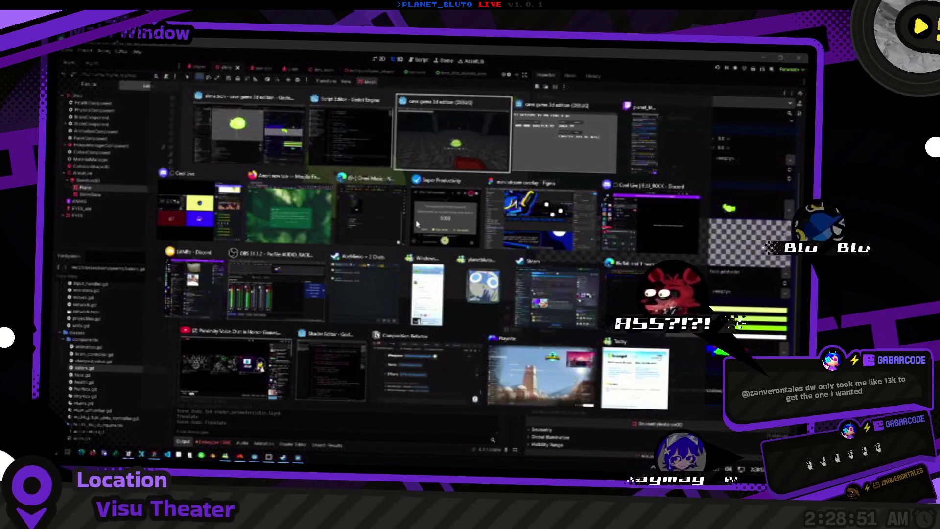
key(alt+Tab)
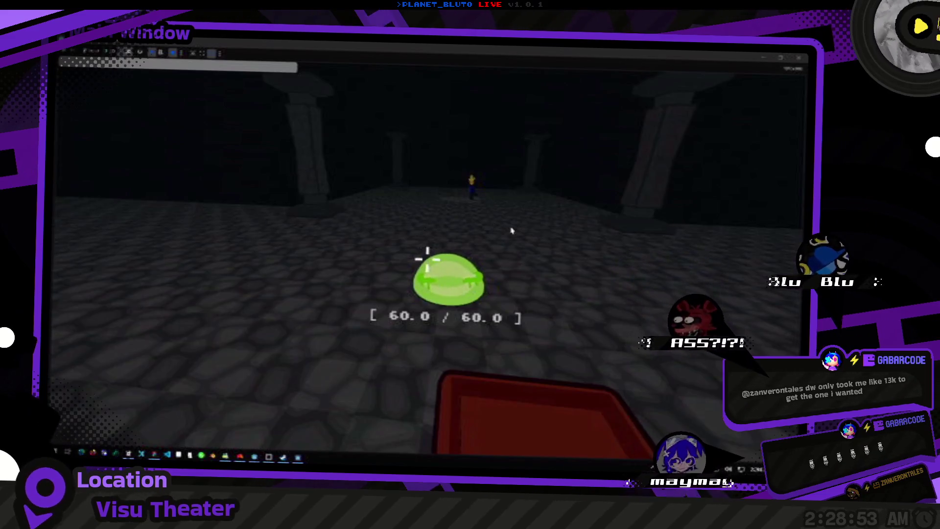
mouse_move(447, 233)
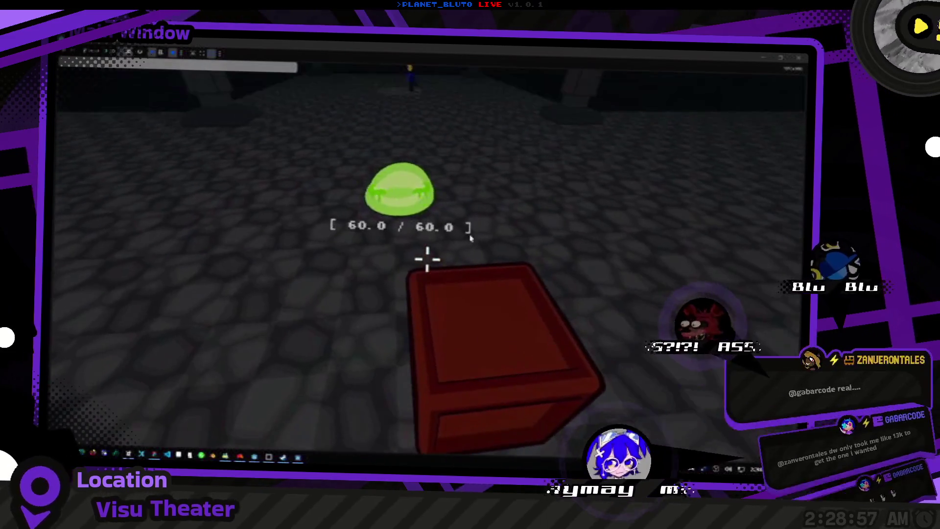
mouse_move(413, 149)
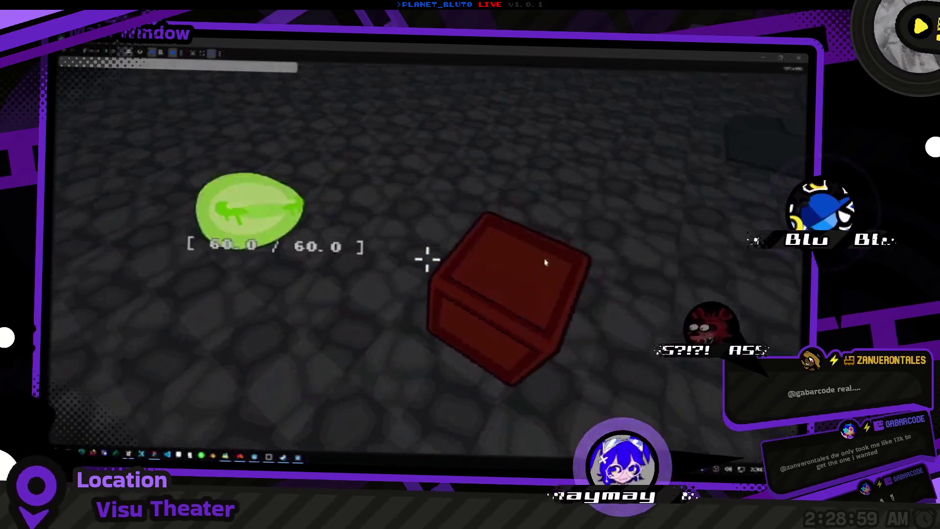
mouse_move(248, 180)
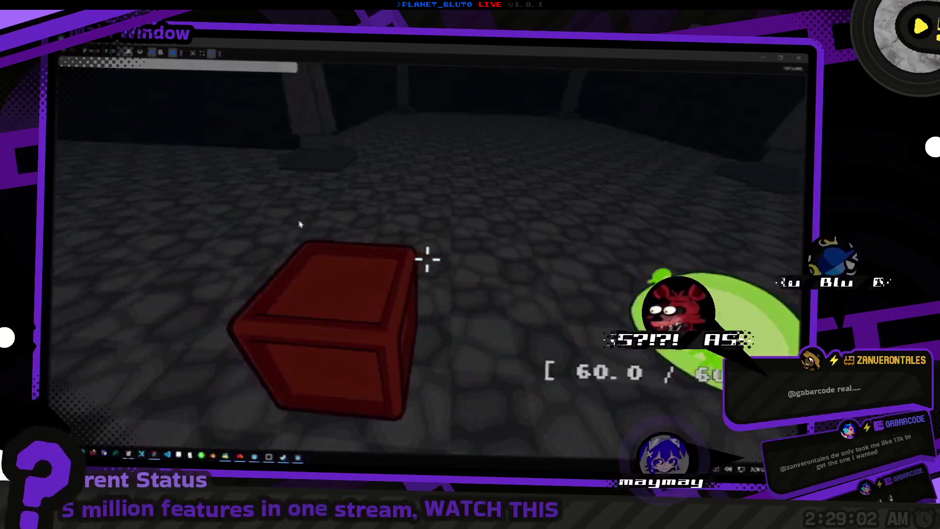
mouse_move(395, 225)
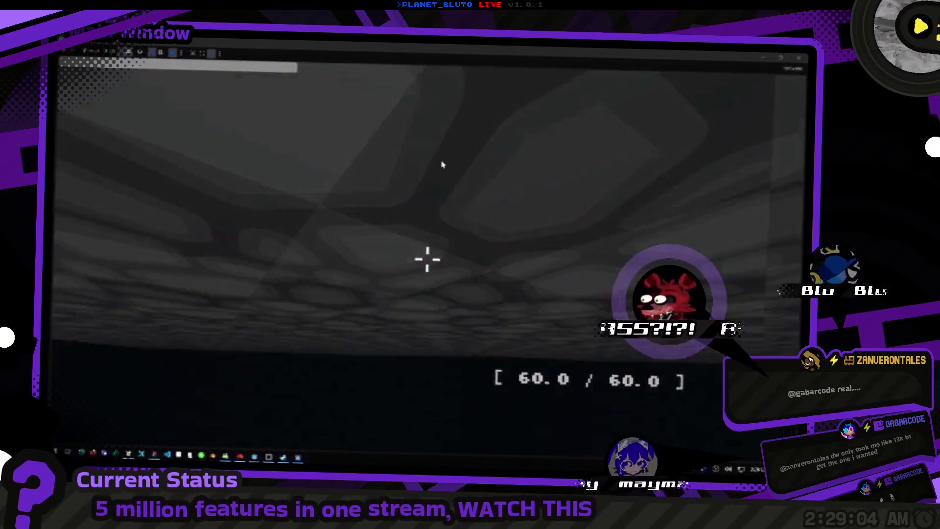
mouse_move(708, 134)
mouse_move(427, 268)
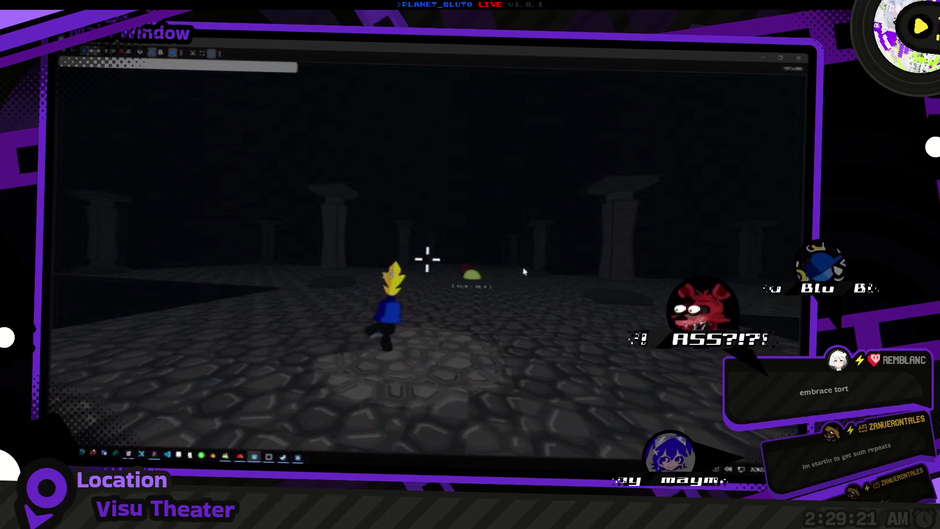
Quick-open the attack script by searching 'stack' in Select Resource, then switch windows.
key(alt+Tab)
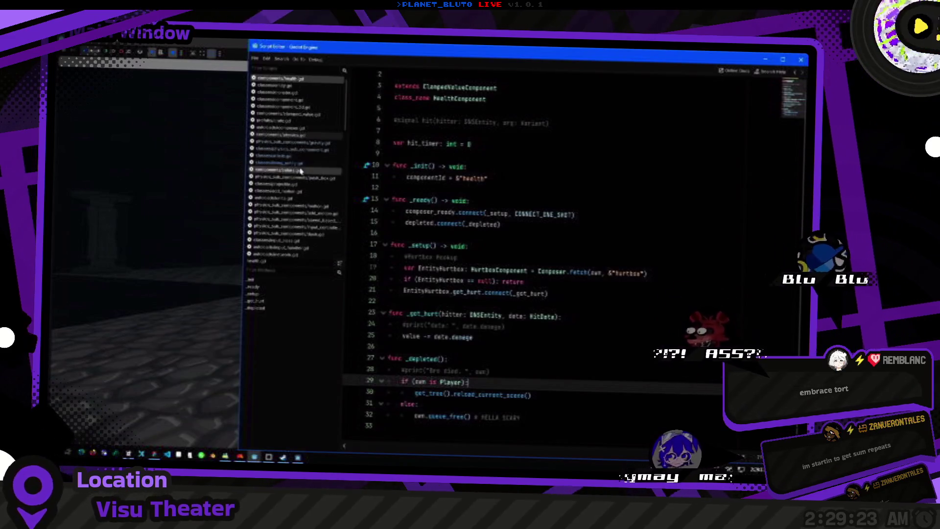
click(293, 146)
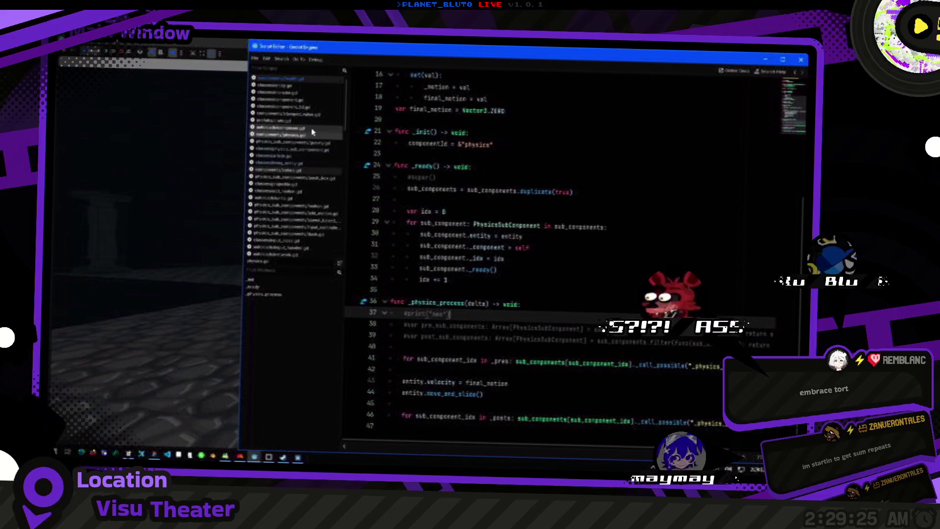
key(alt+Tab)
key(alt+shift+o)
text(stack)
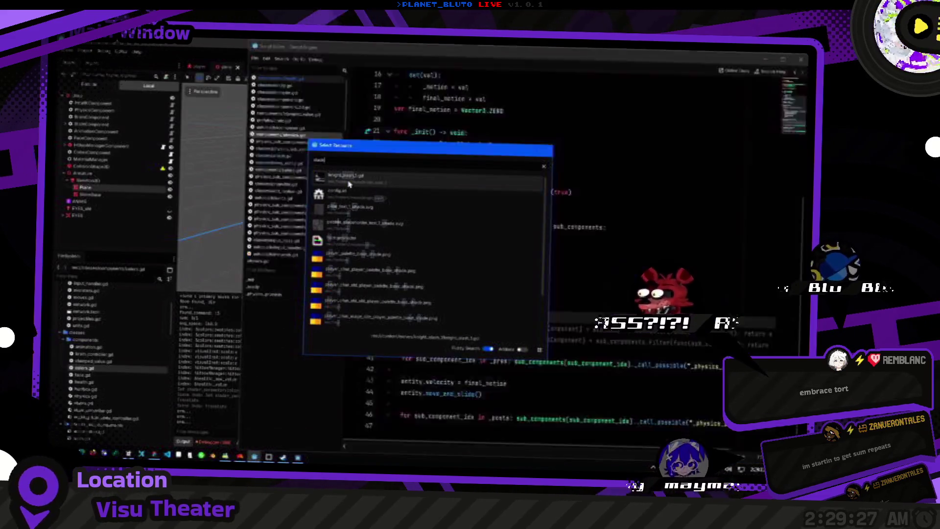
double_click(349, 183)
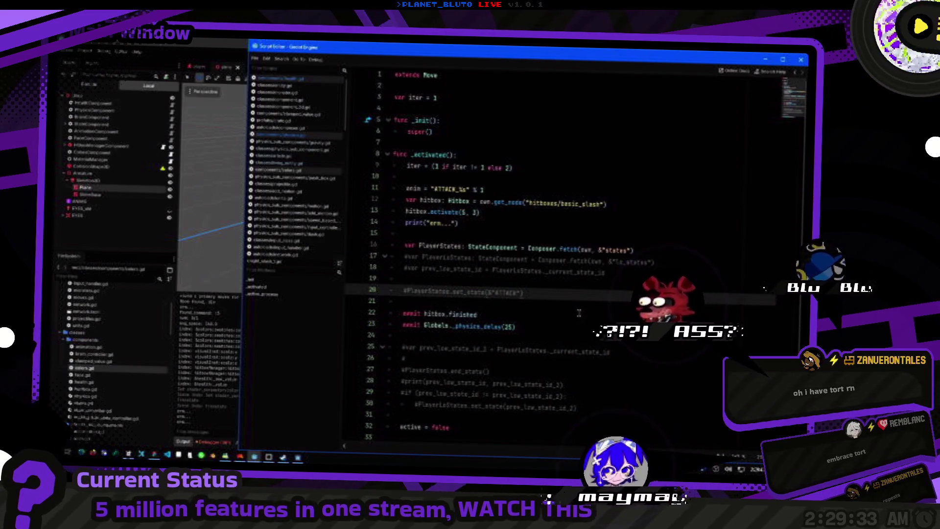
key(alt+Tab)
key(alt+Tab)
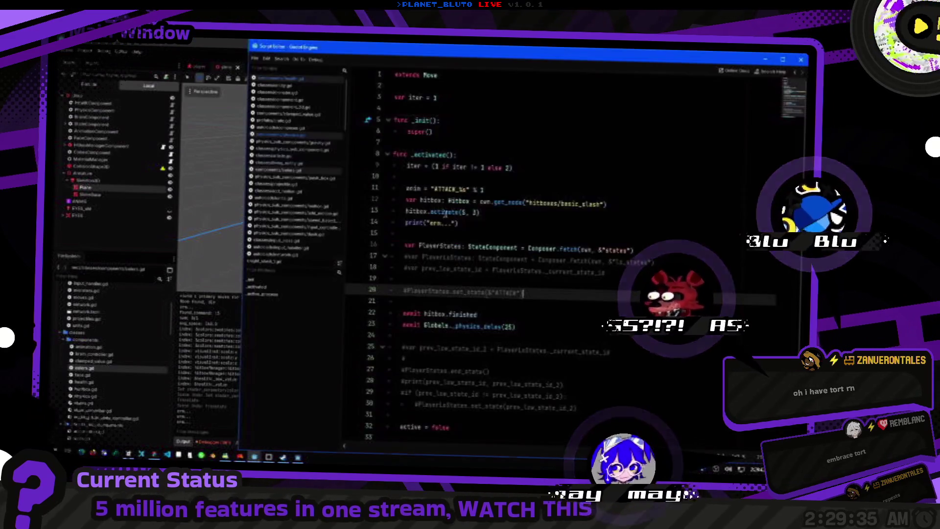
key(alt+Tab)
key(alt+Tab)
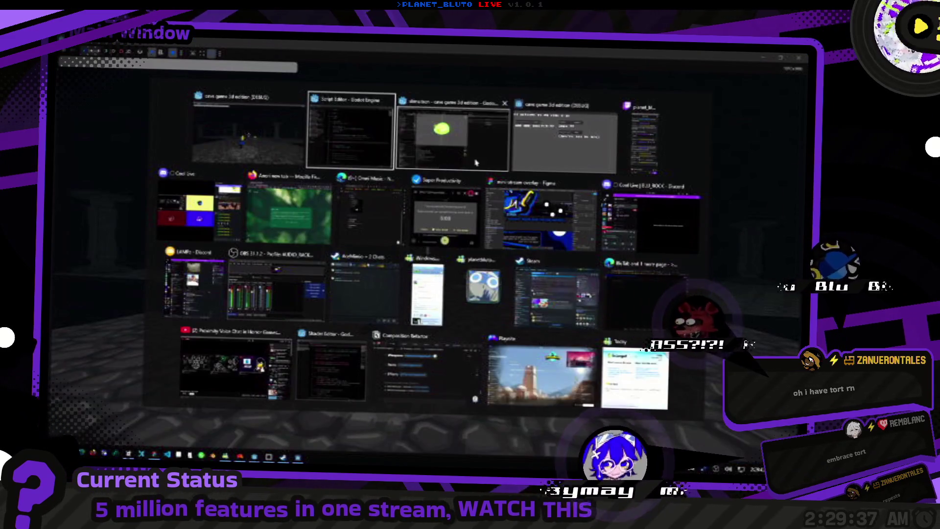
Save, run the game as the Knight, and walk onto and across the red box.
key(ctrl+s)
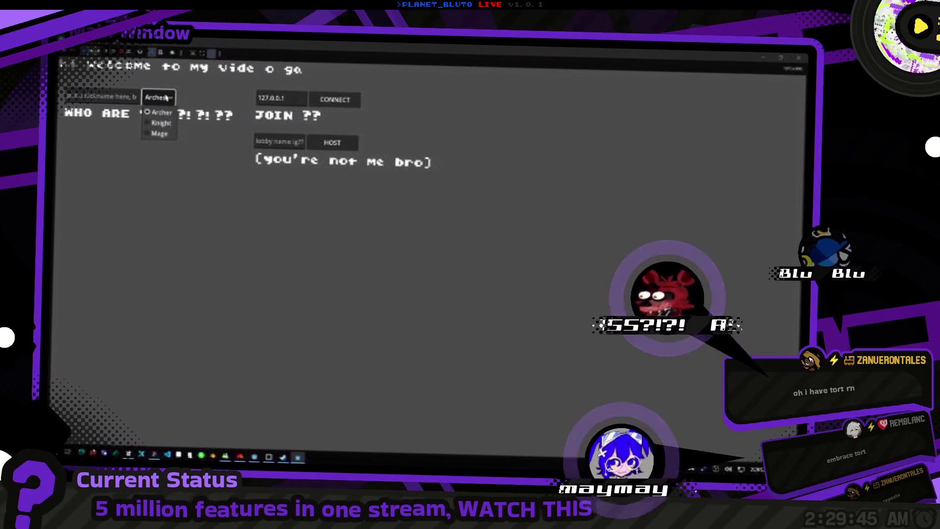
click(166, 124)
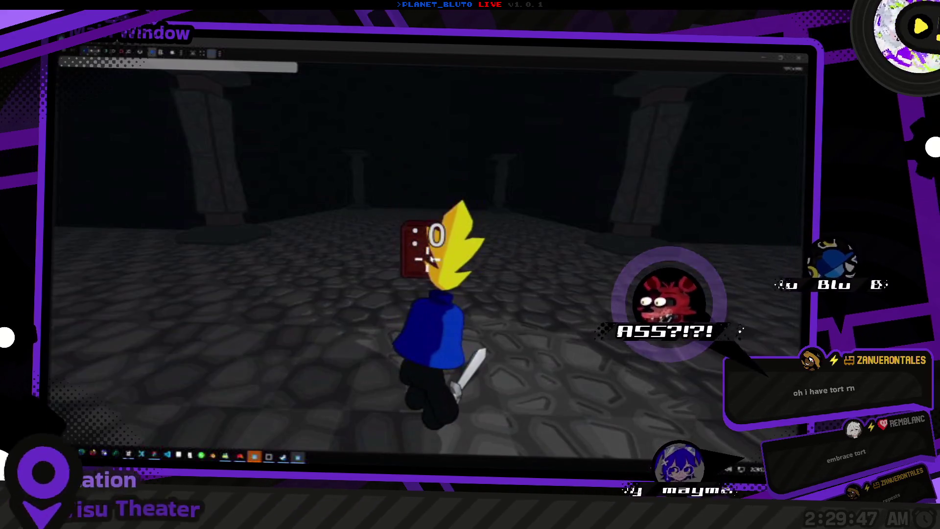
key(w)
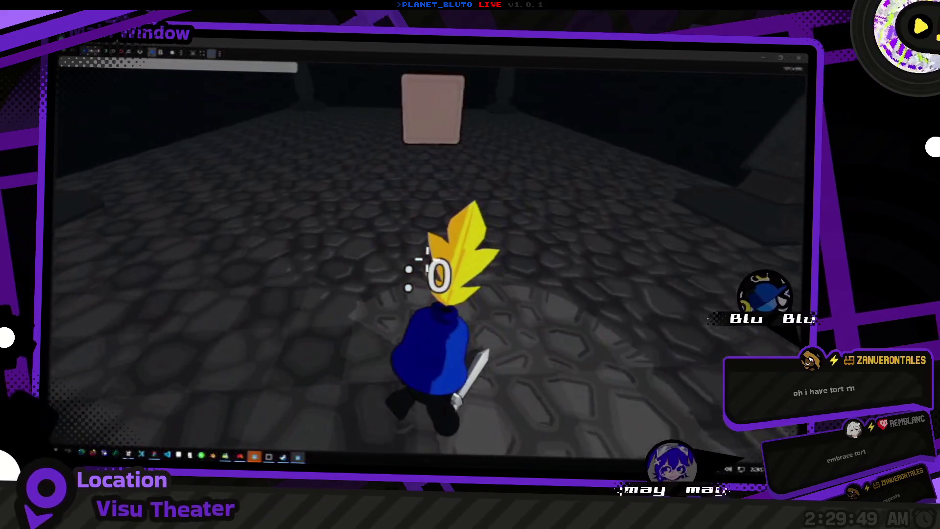
key(w)
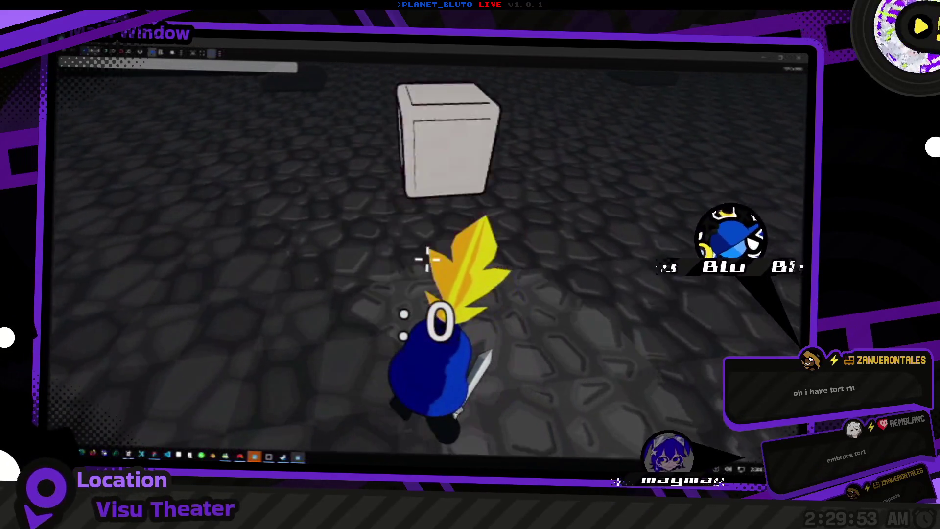
key(w)
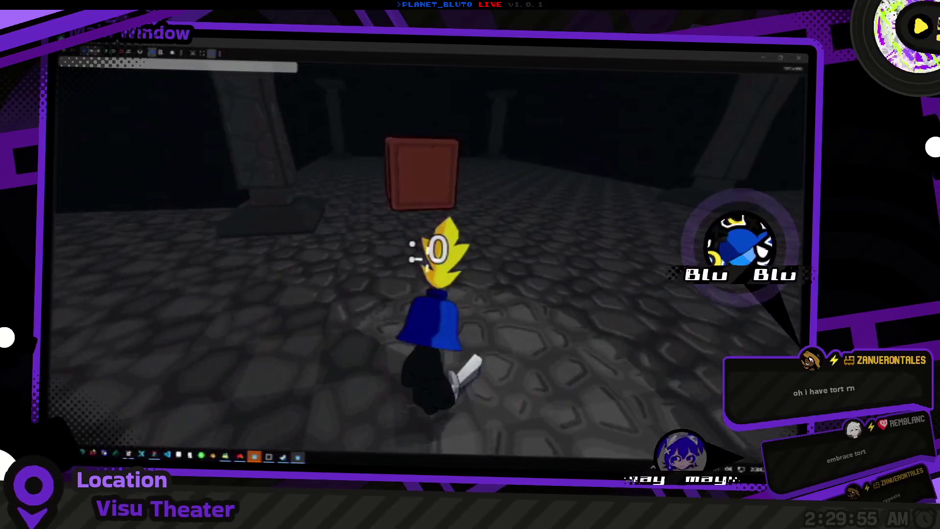
key(w)
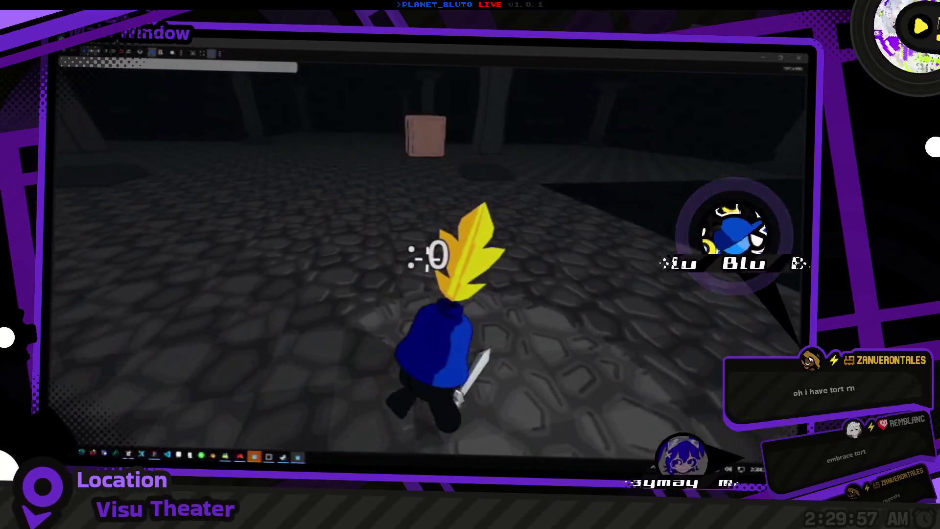
key(w)
key(w)
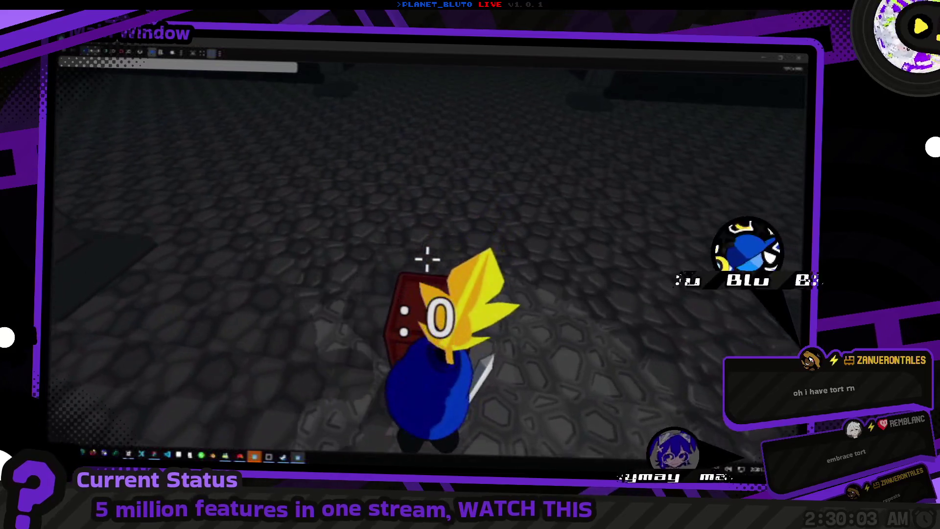
Circle the red box, climbing onto it and stepping back off to the floor.
key(w)
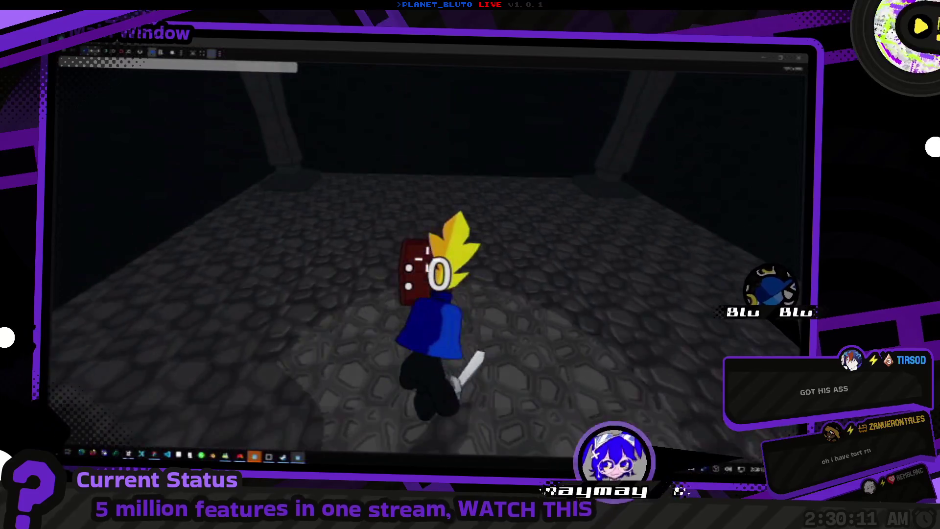
key(w)
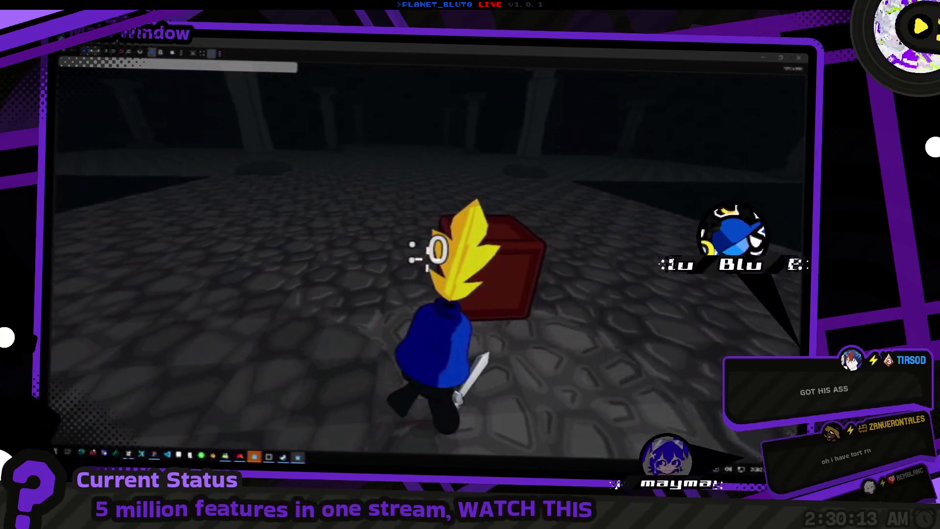
key(w)
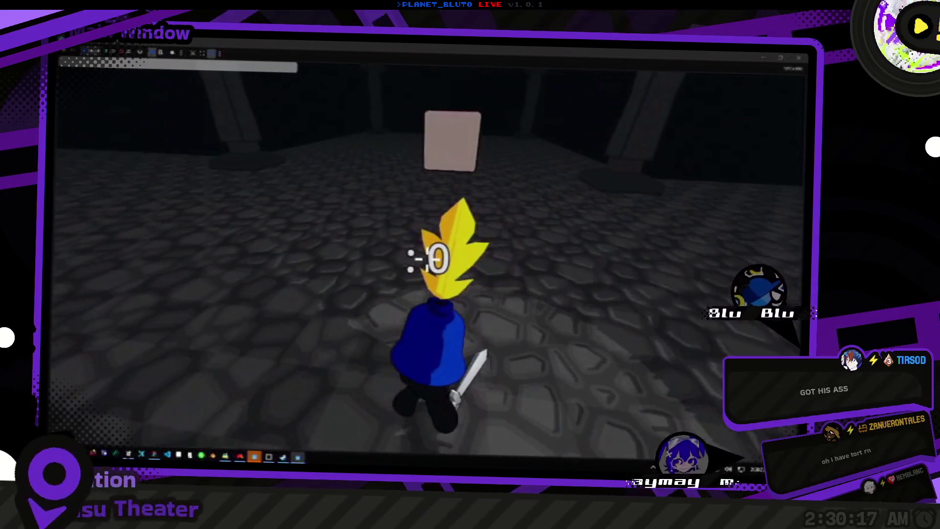
key(w)
key(w)
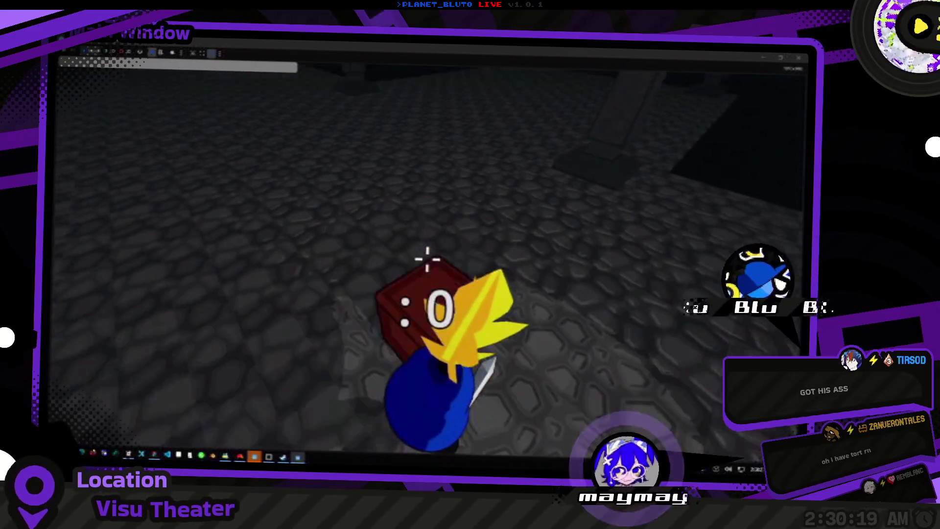
key(w)
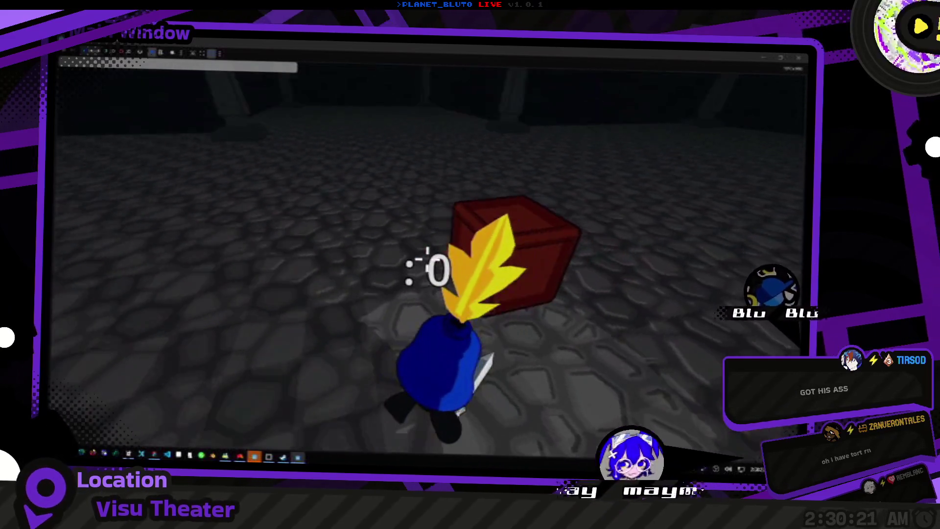
key(w)
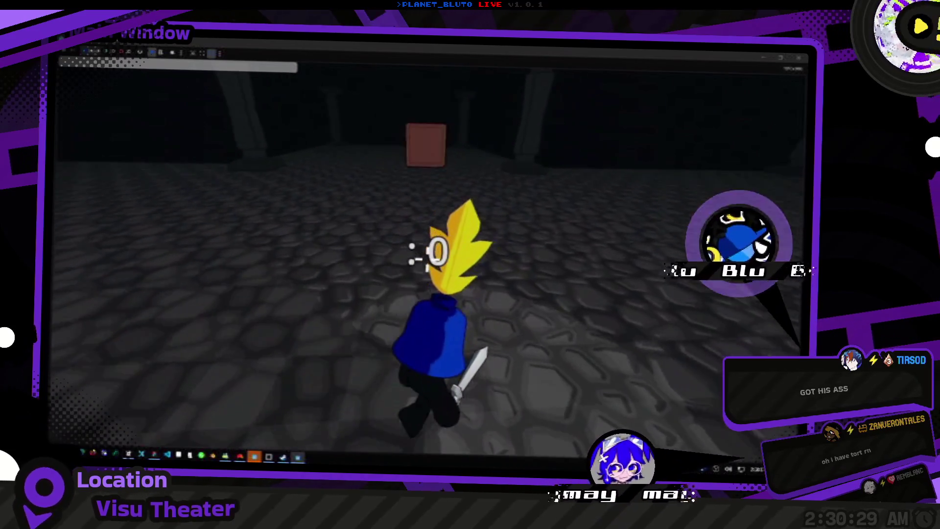
key(w)
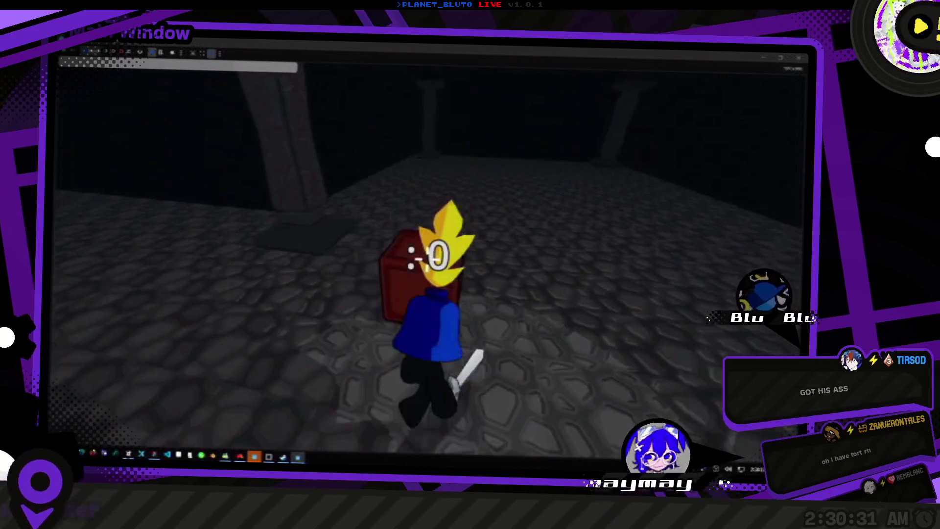
key(w)
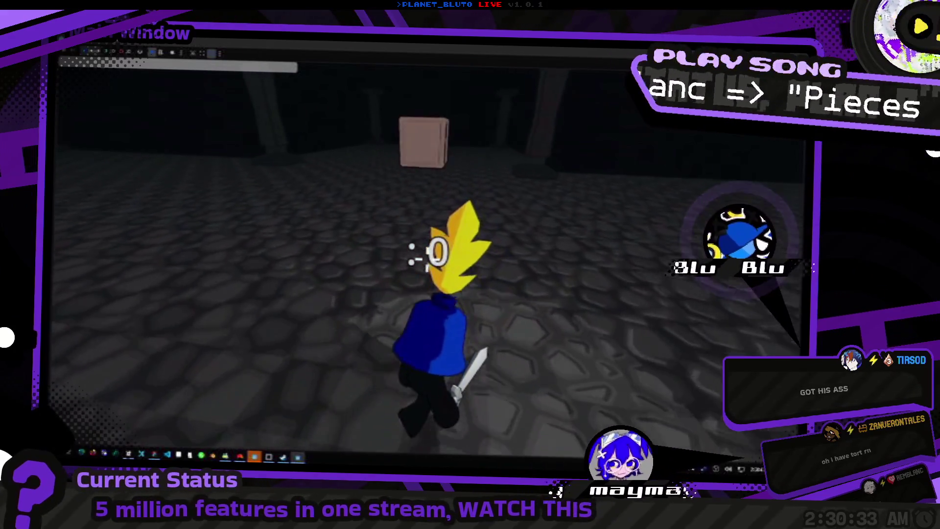
Walk around the red box, turning toward the white box and back, ending up close to it.
key(w)
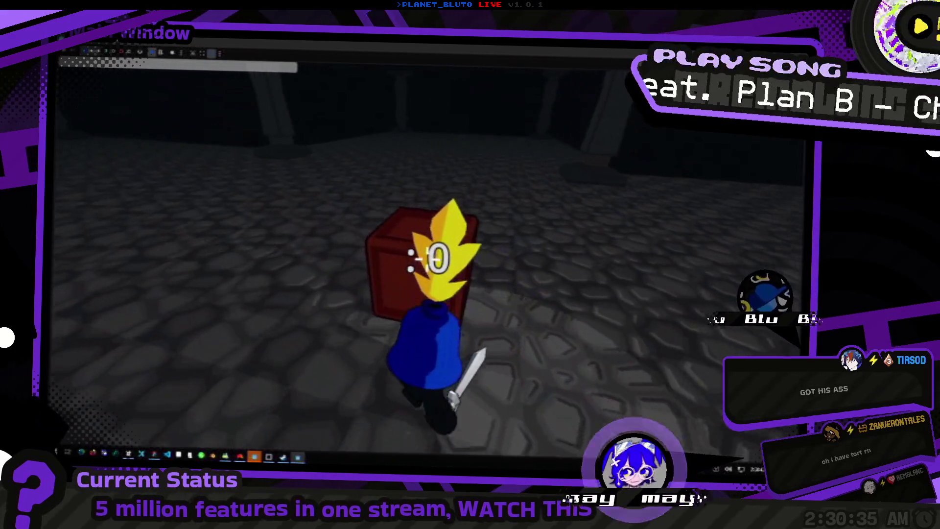
key(w)
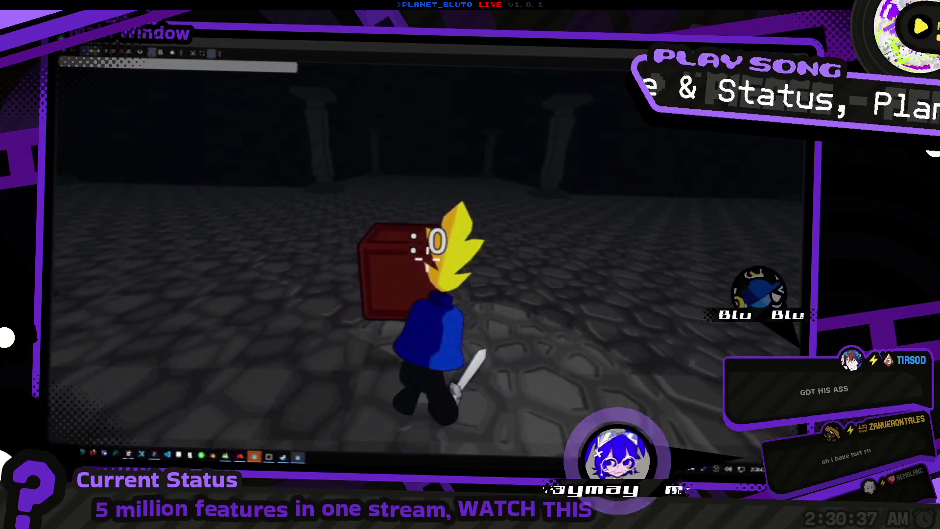
key(w)
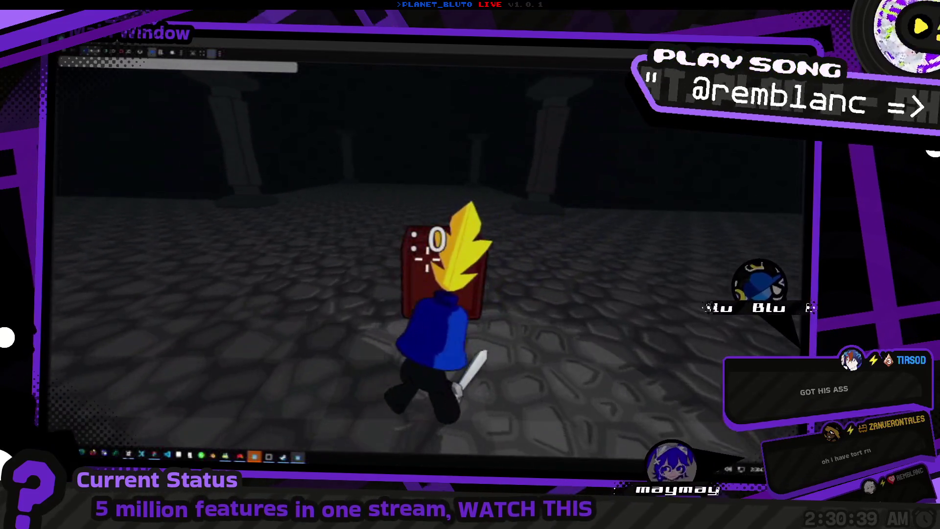
key(w)
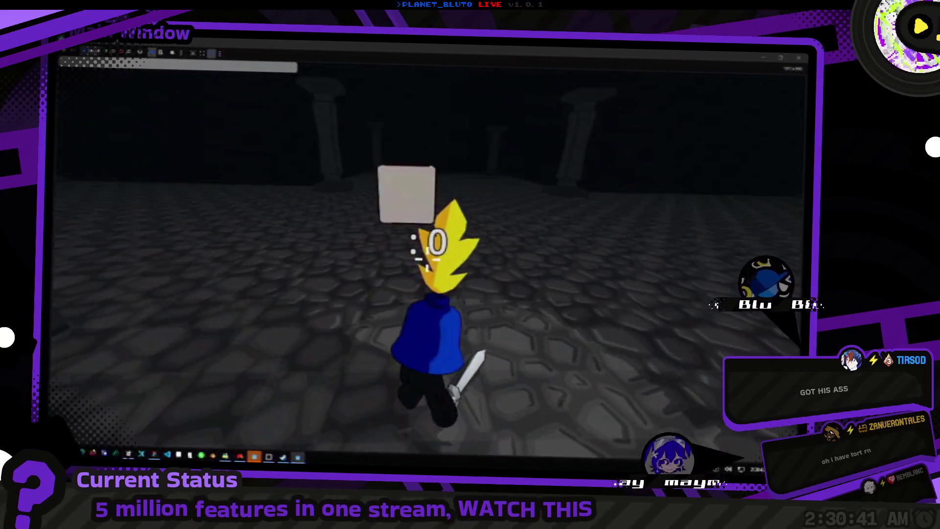
key(w)
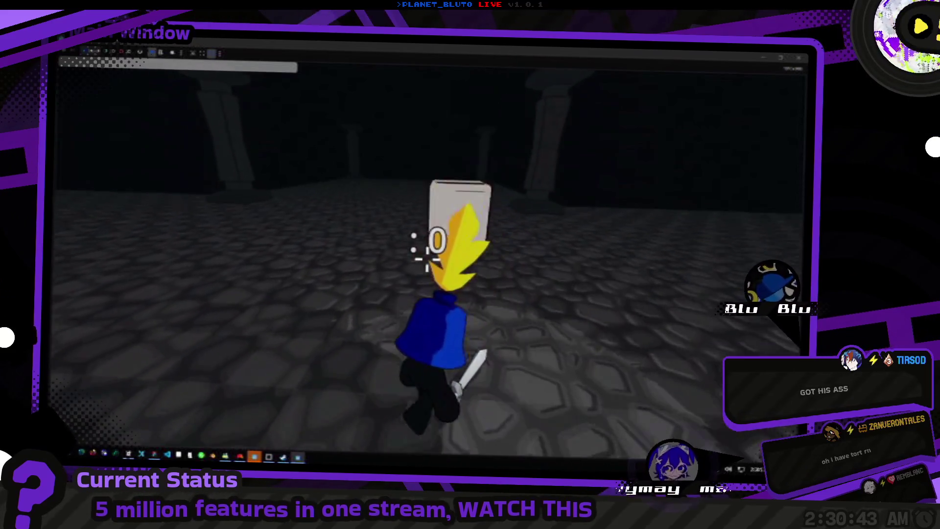
key(w)
key(w)
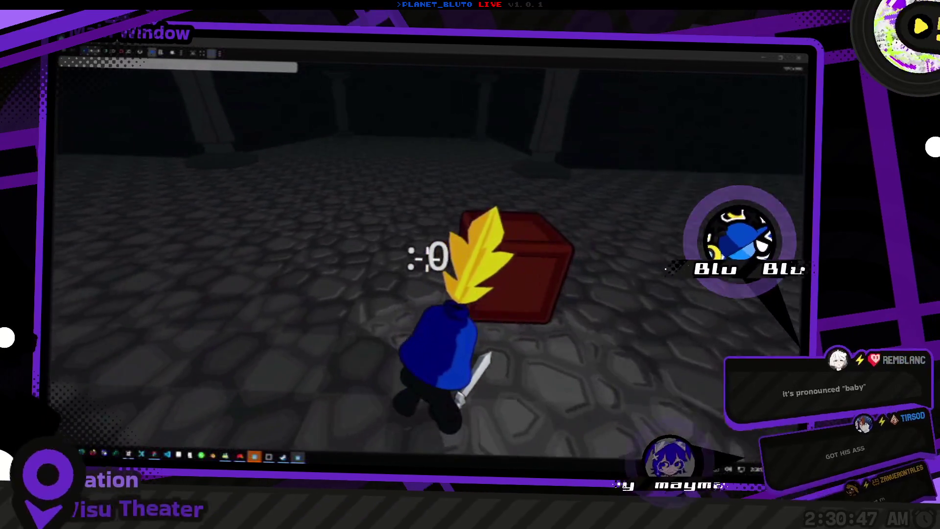
key(w)
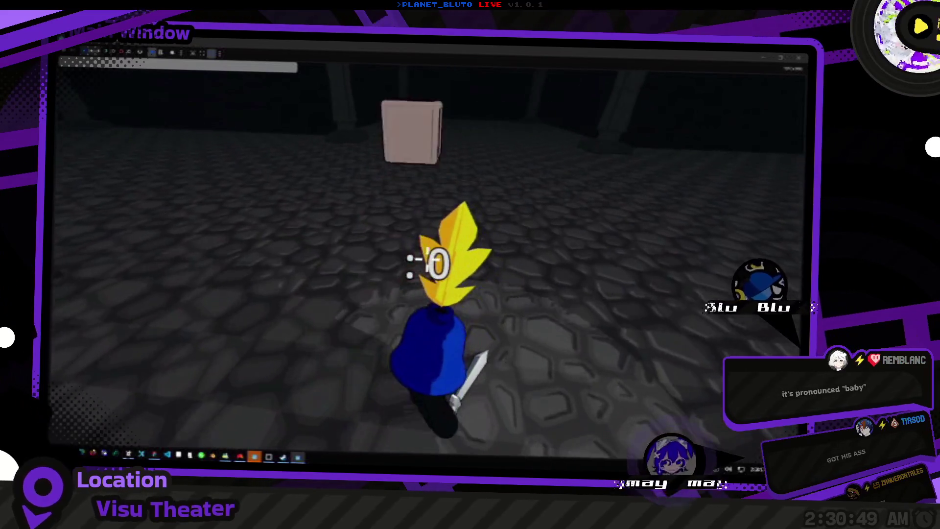
key(w)
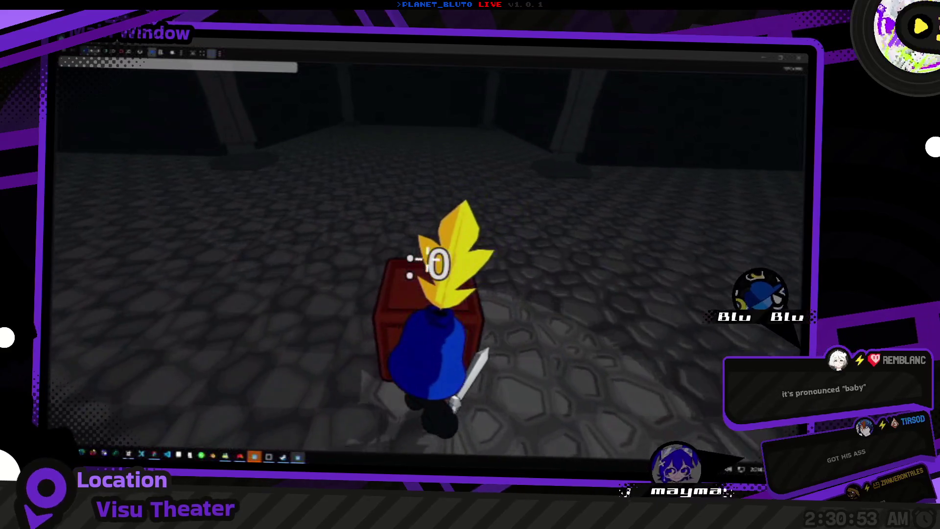
Walk past the red crate, stepping off and back onto it repeatedly.
key(w)
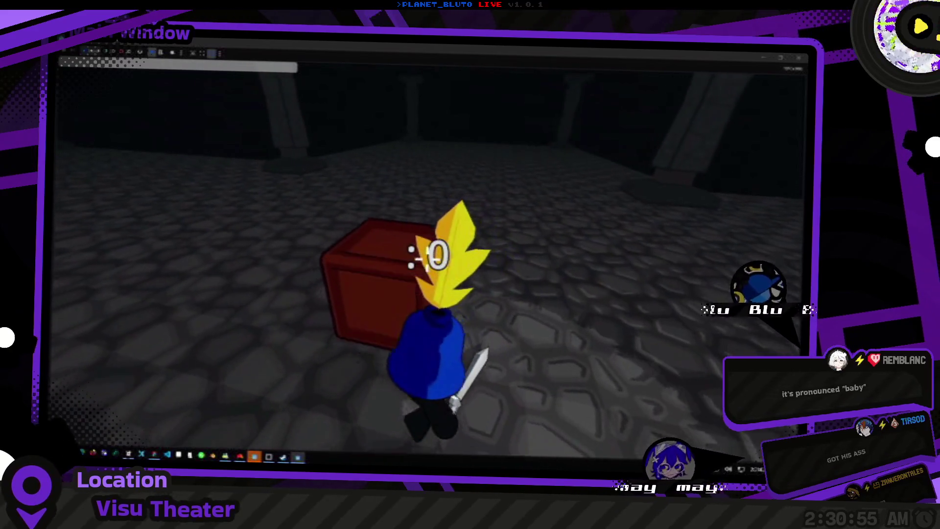
key(w)
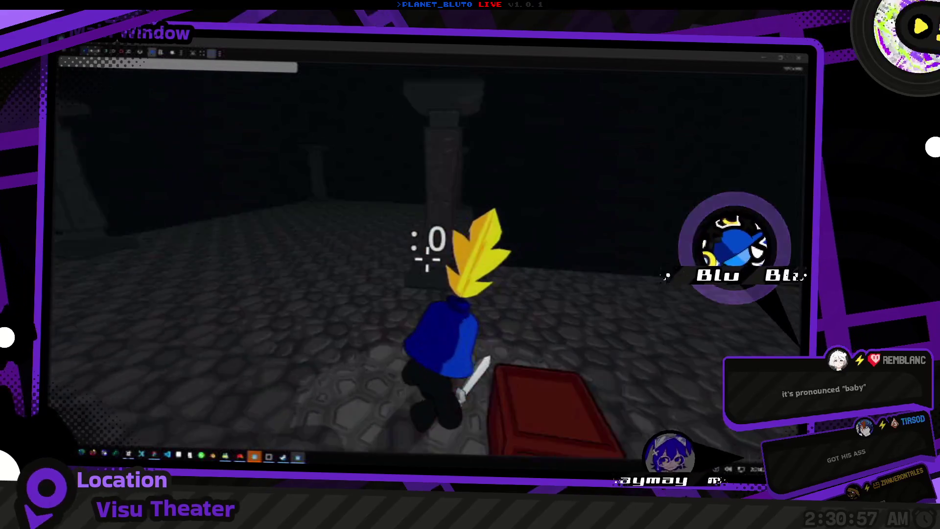
key(w)
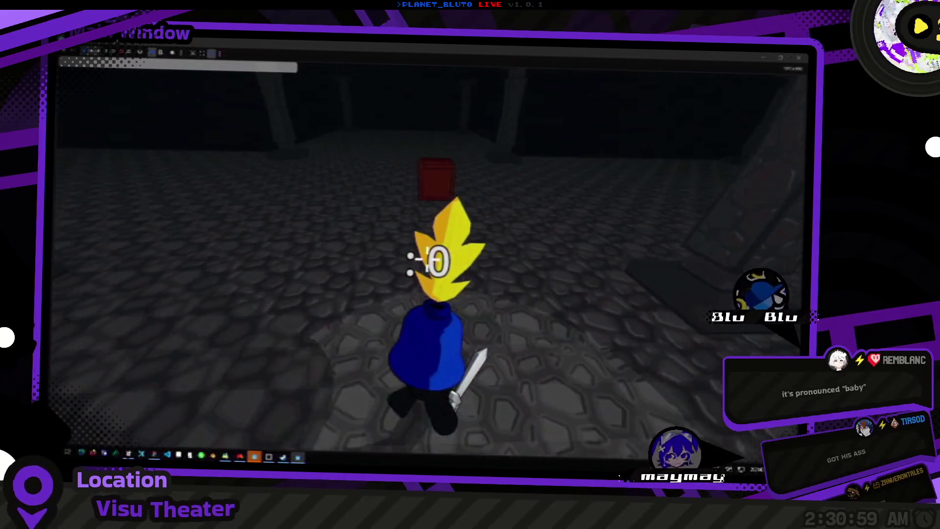
key(w)
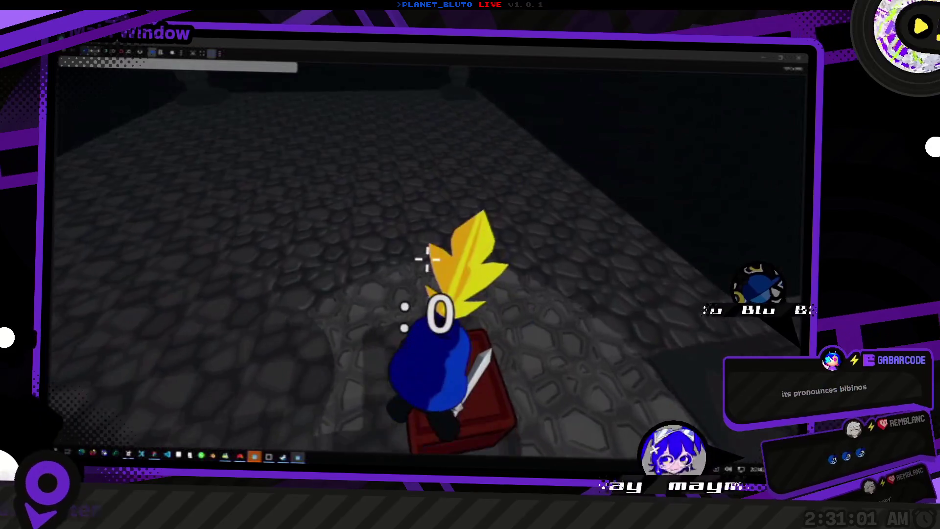
key(w)
key(w)
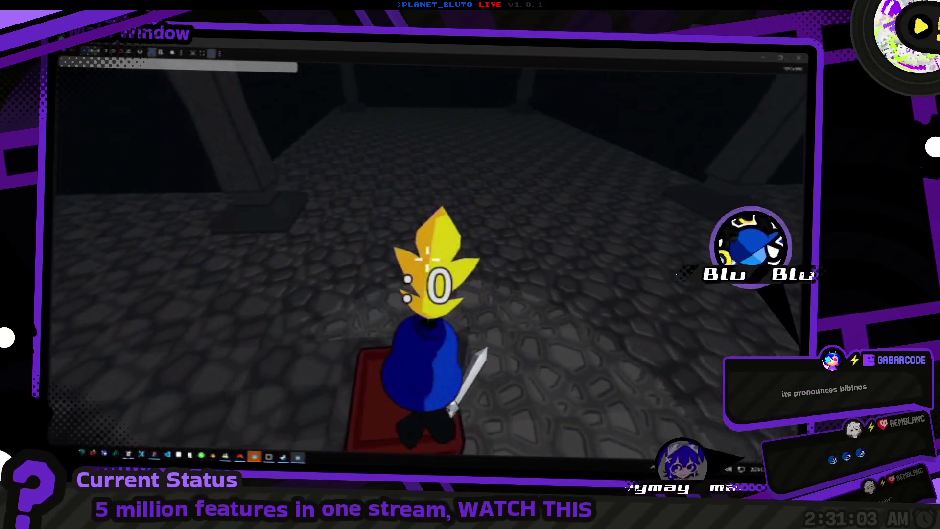
key(w)
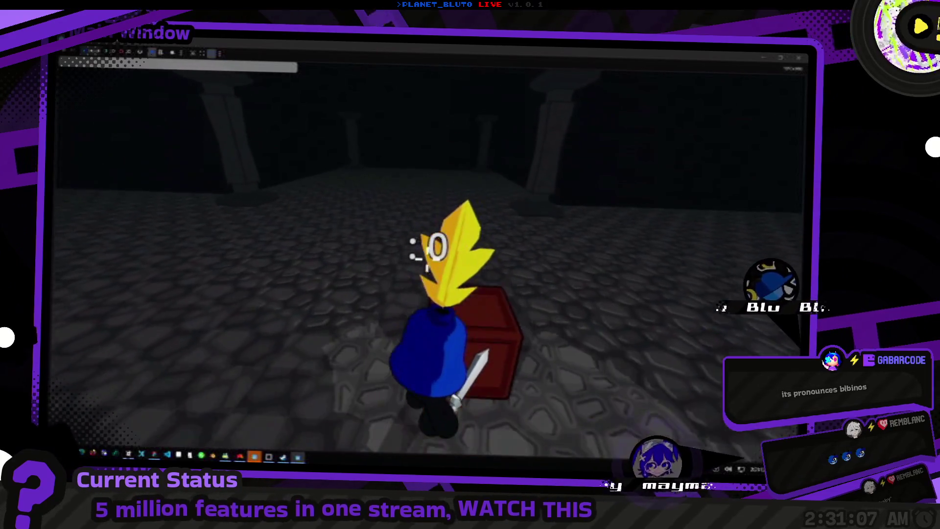
key(w)
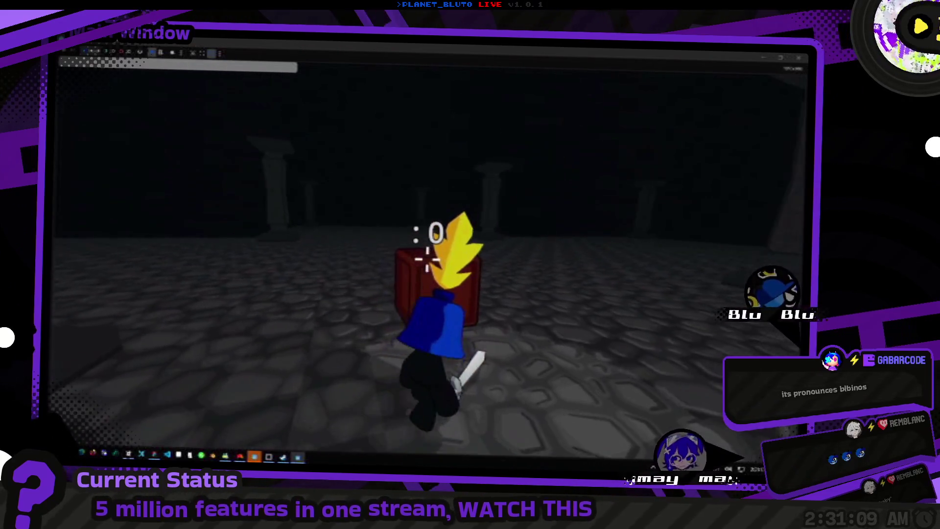
key(w)
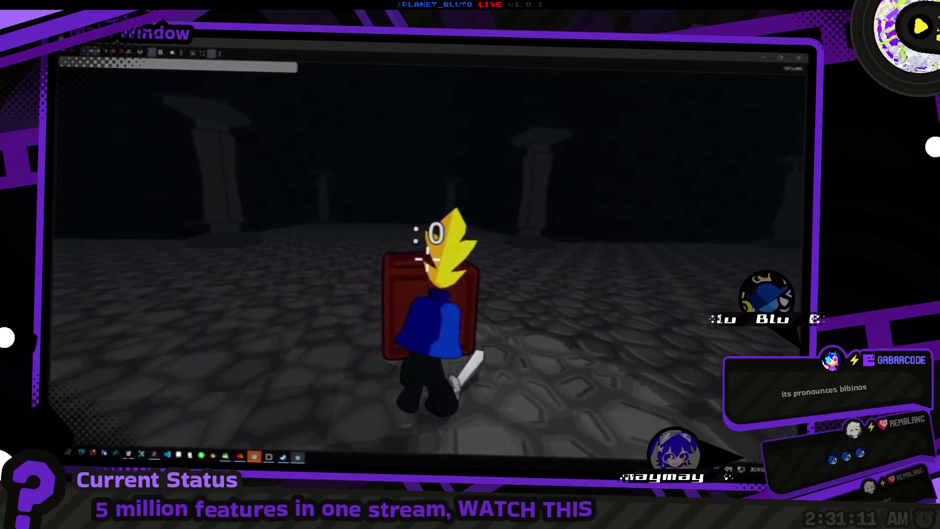
key(w)
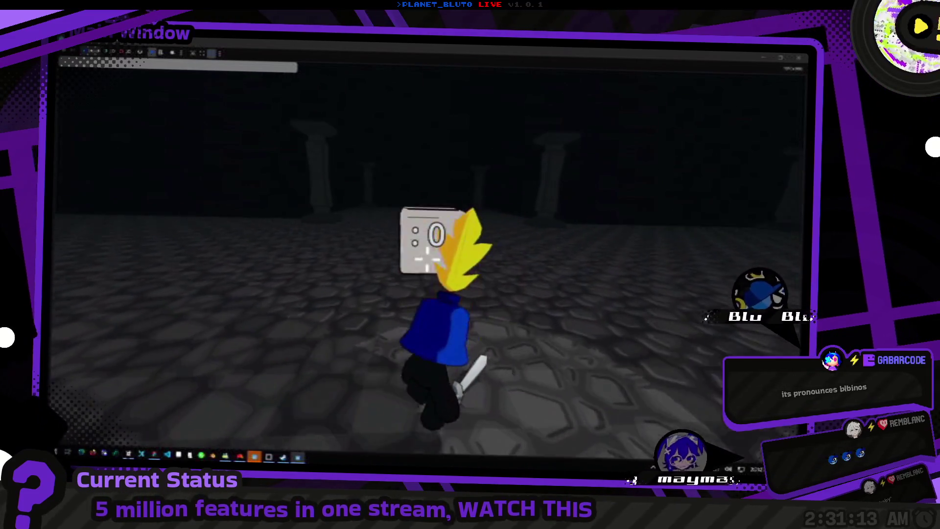
key(w)
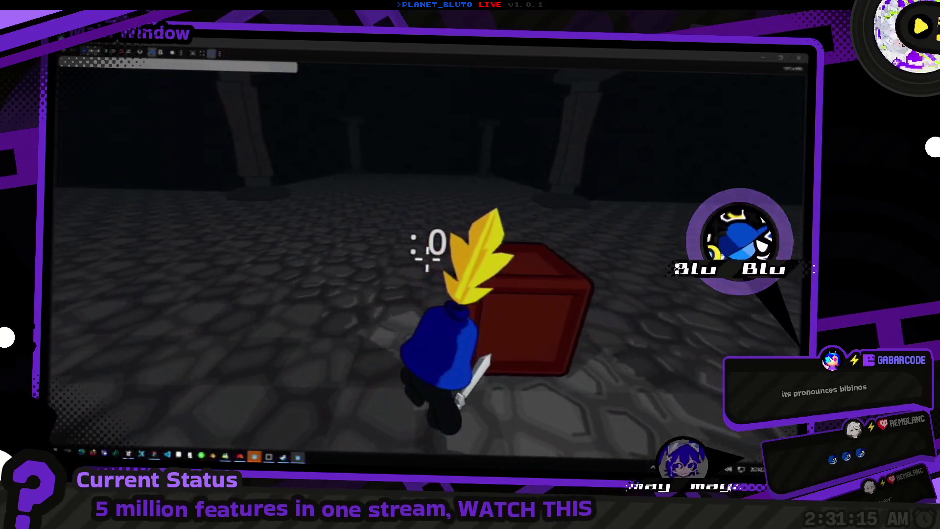
Climb onto and off the crate again, then back away while swinging the camera around.
key(w)
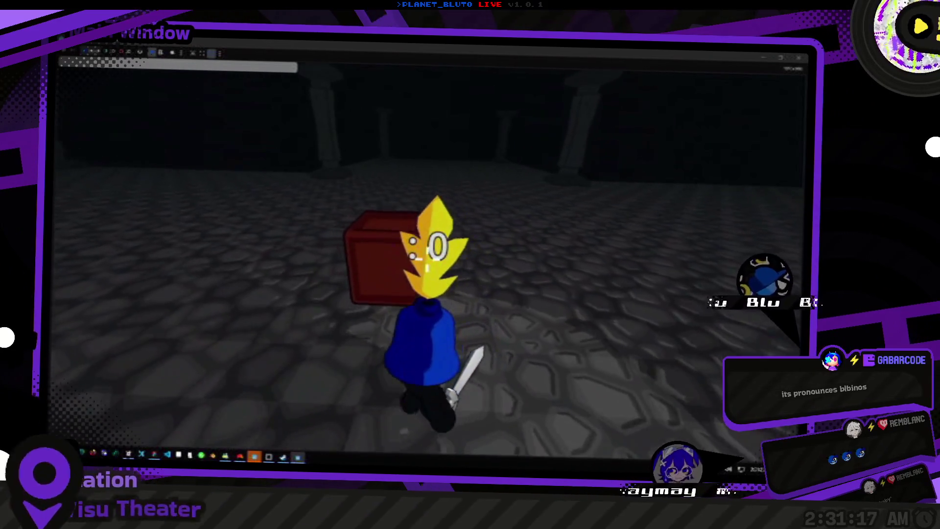
key(w)
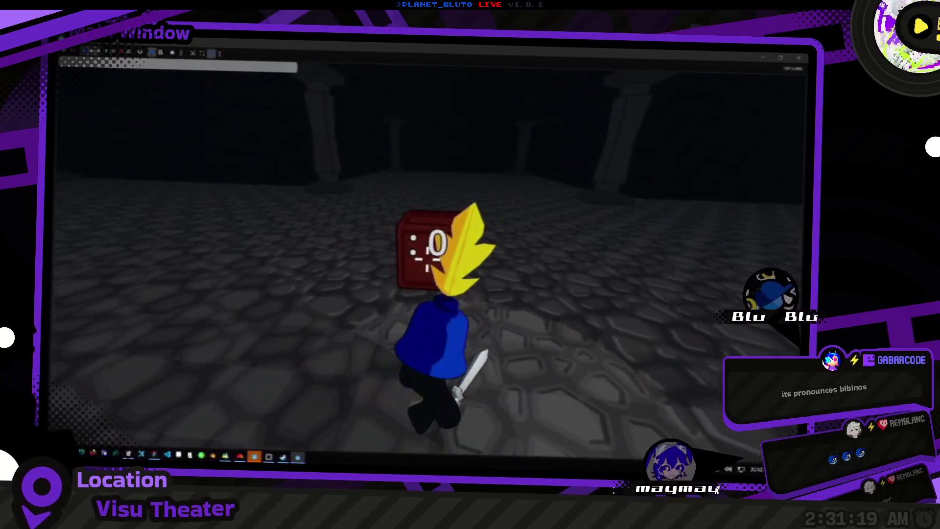
key(w)
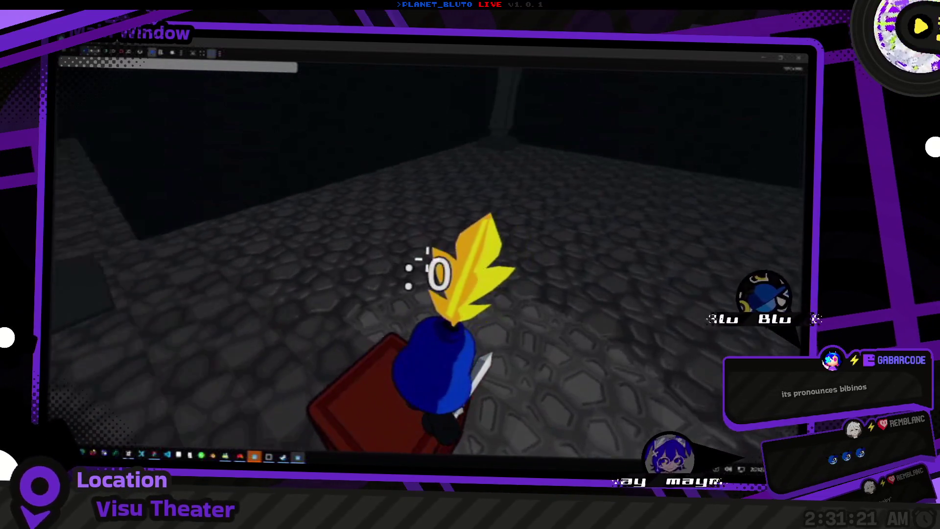
key(w)
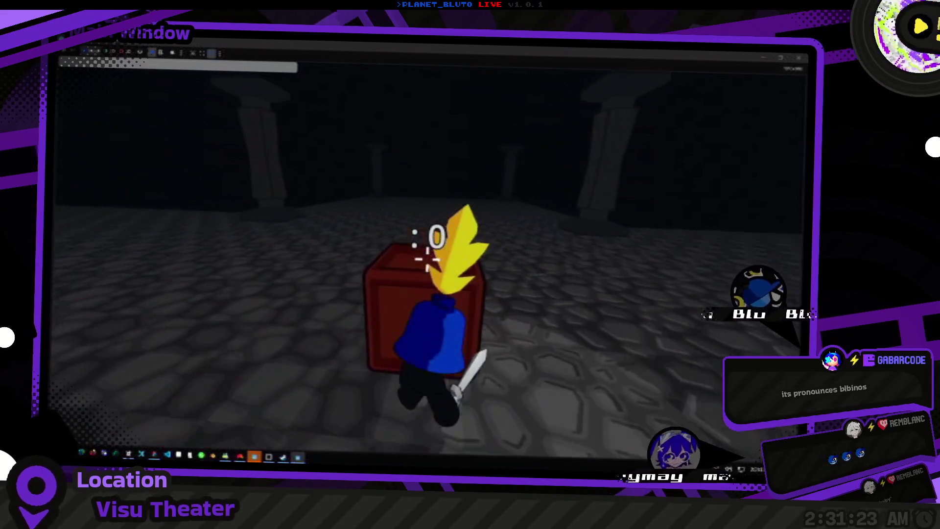
key(w)
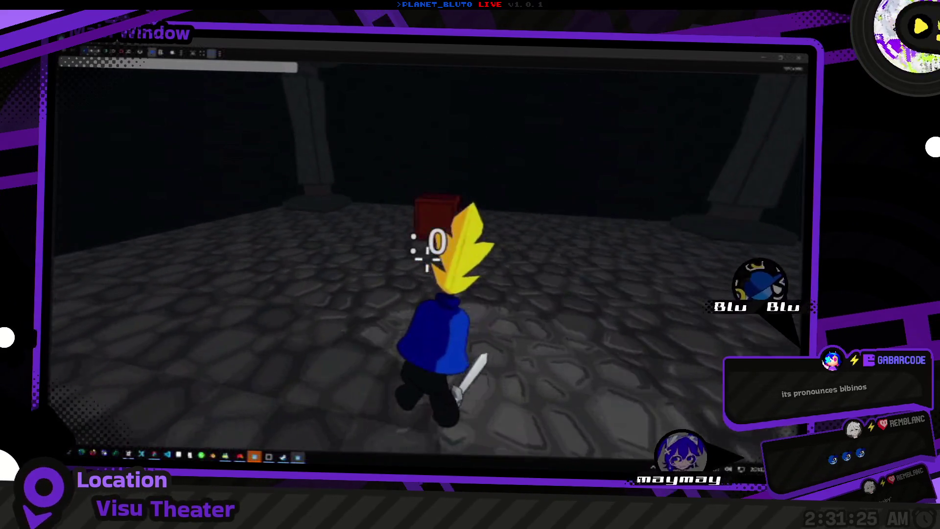
key(w)
key(s)
key(w)
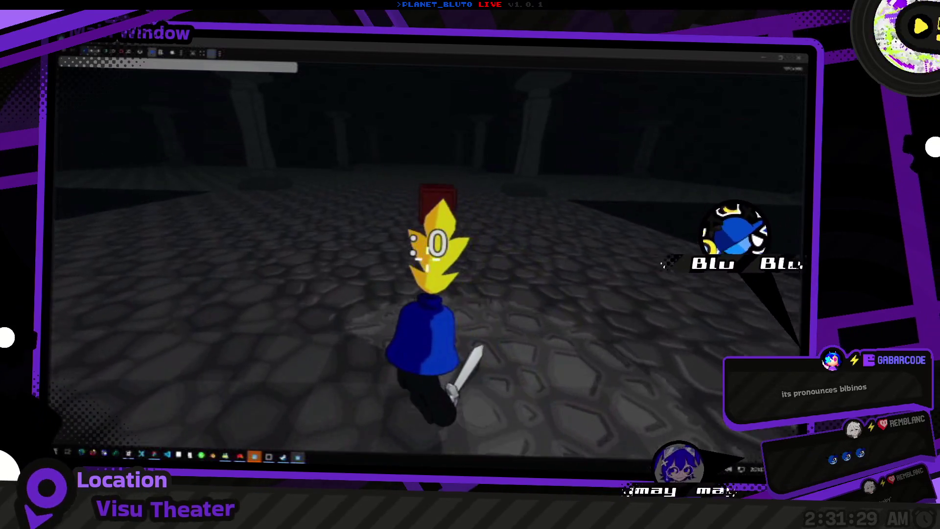
key(w)
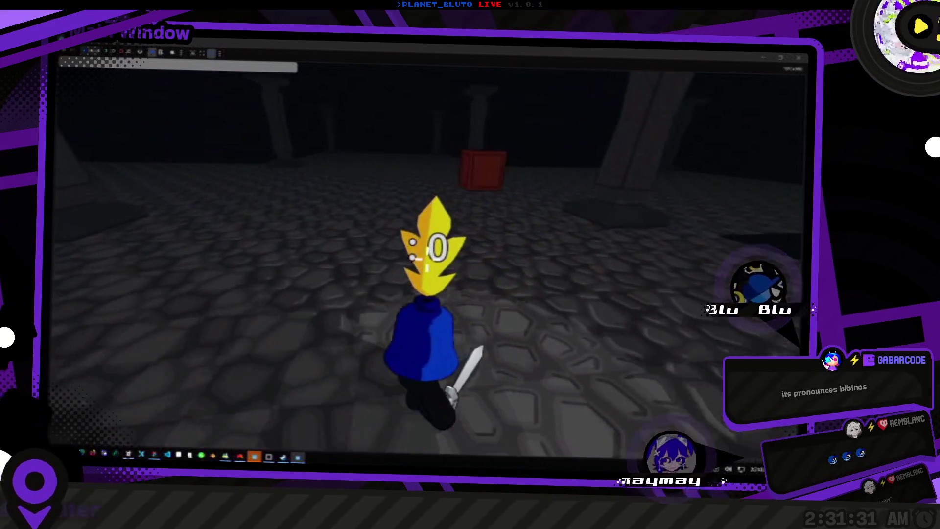
key(d)
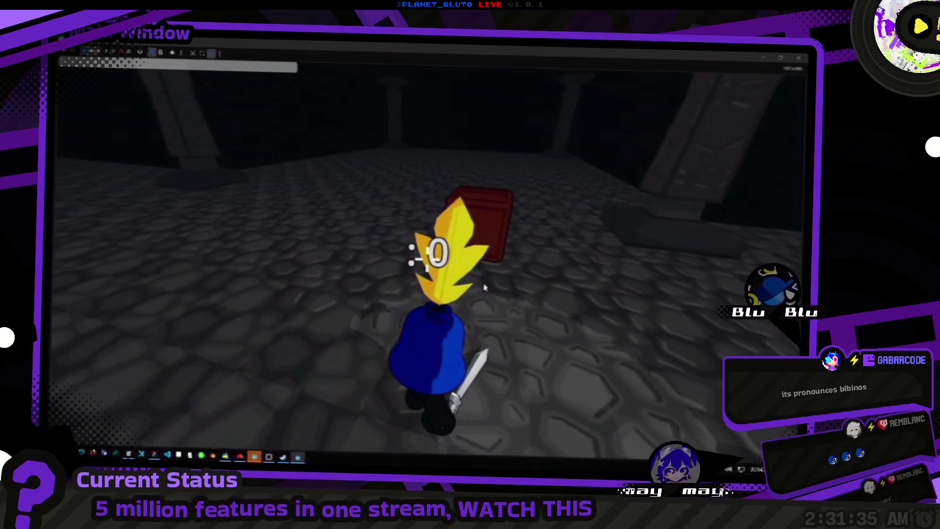
key(alt+Tab)
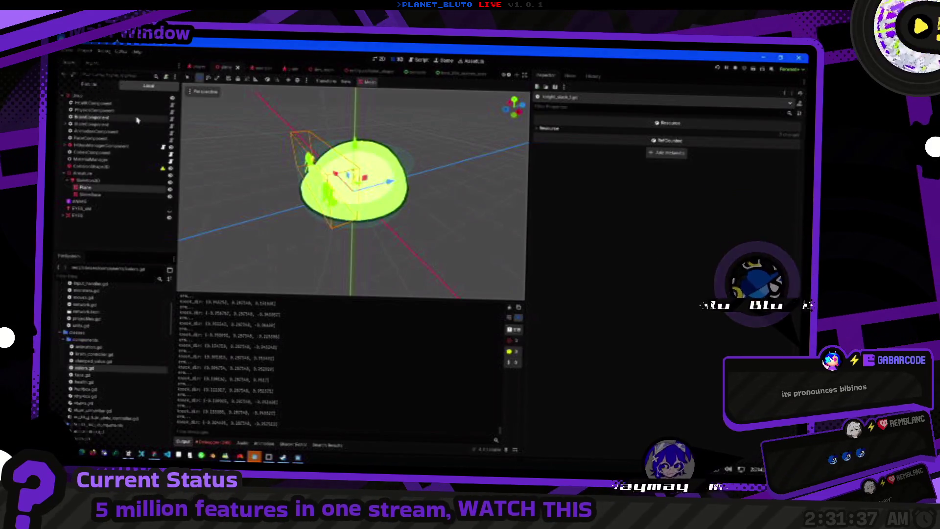
Open Project Settings and scroll up to the Jolt Physics 3D settings.
click(84, 51)
click(99, 63)
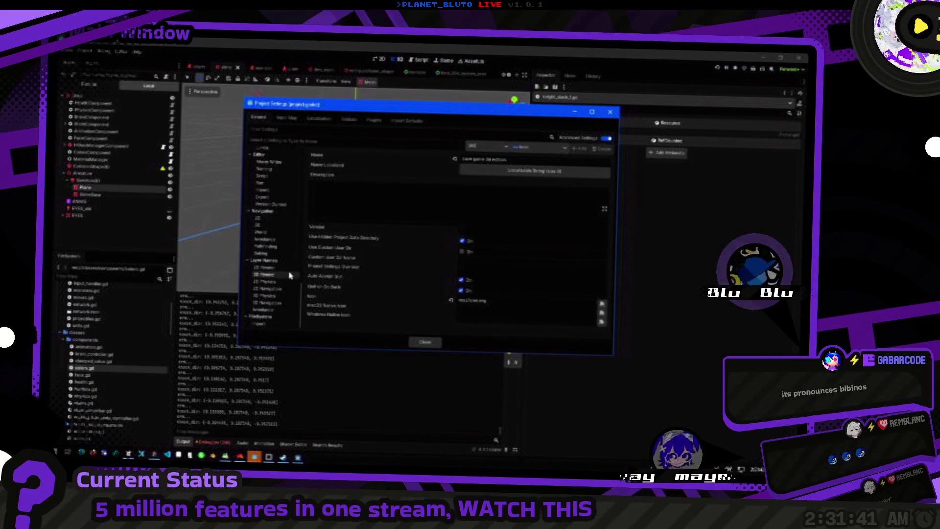
scroll(290, 276, up, 5)
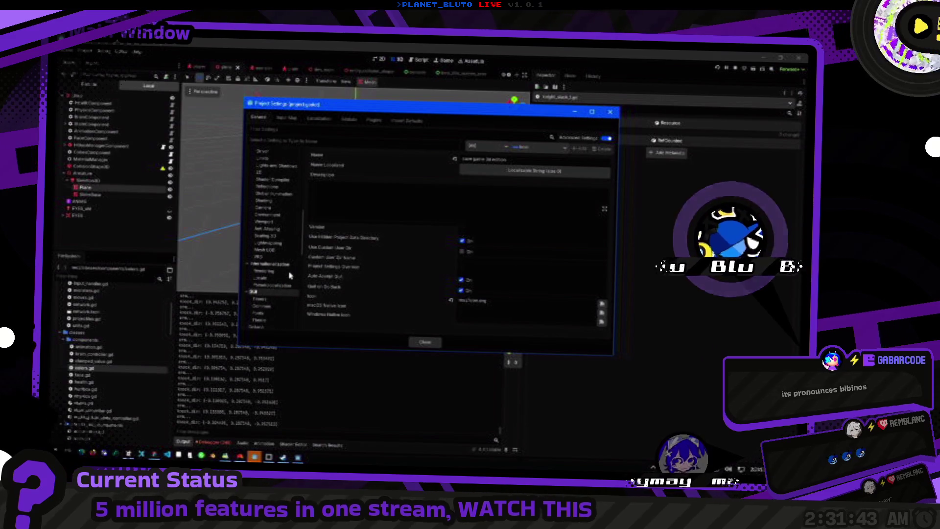
scroll(290, 276, up, 10)
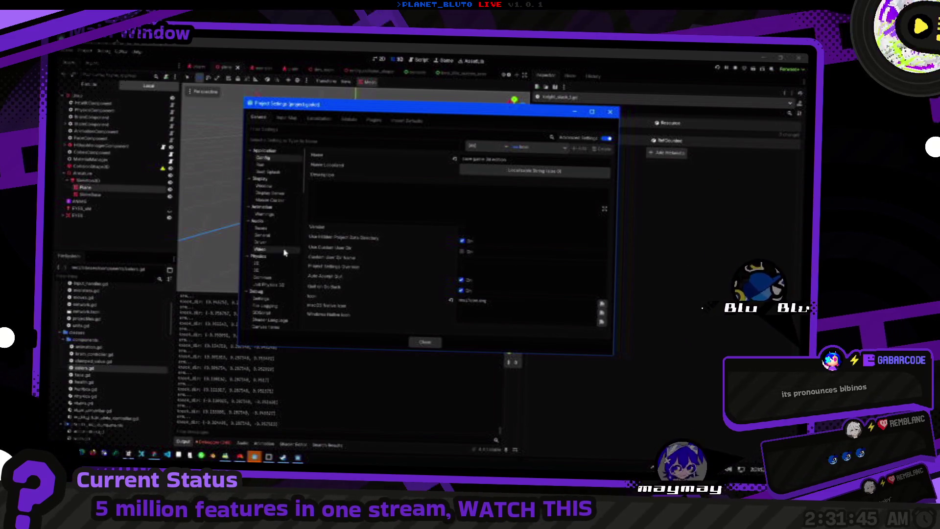
click(269, 218)
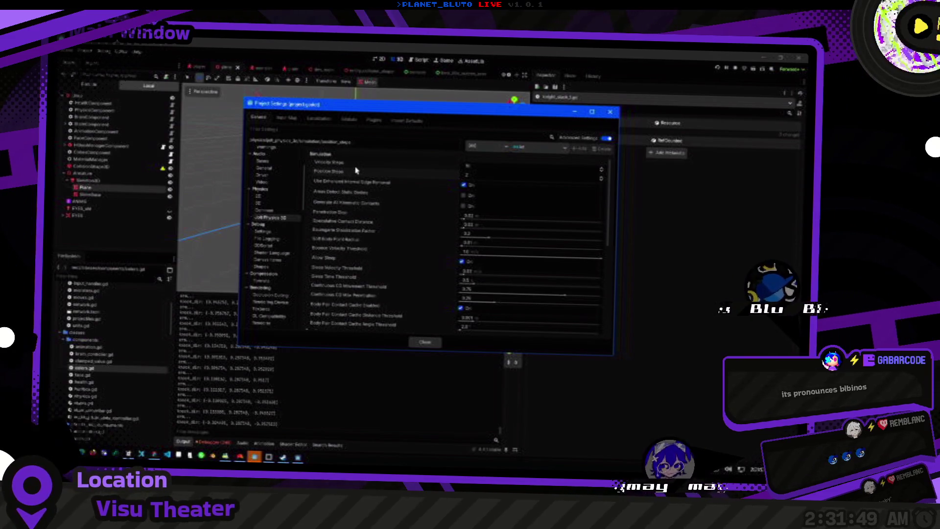
Scroll through the Jolt Physics 3D simulation options.
scroll(362, 191, down, 5)
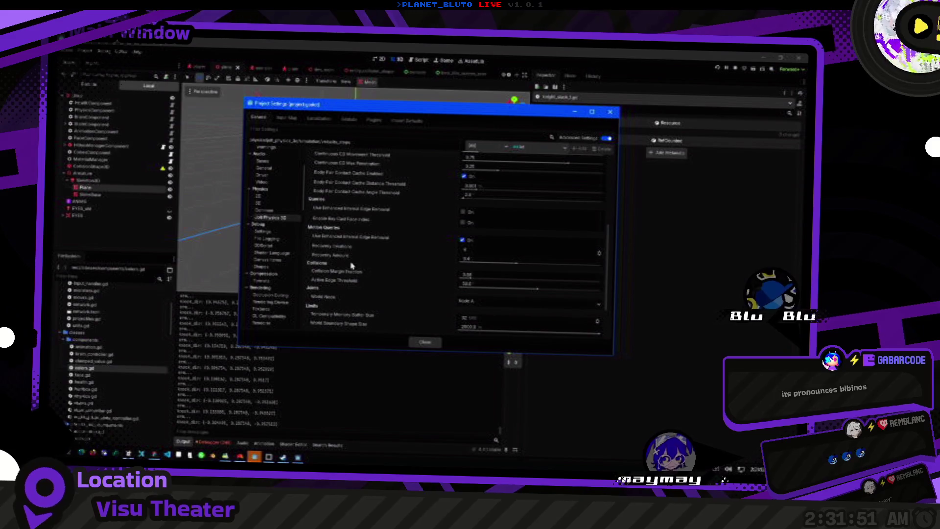
mouse_move(344, 241)
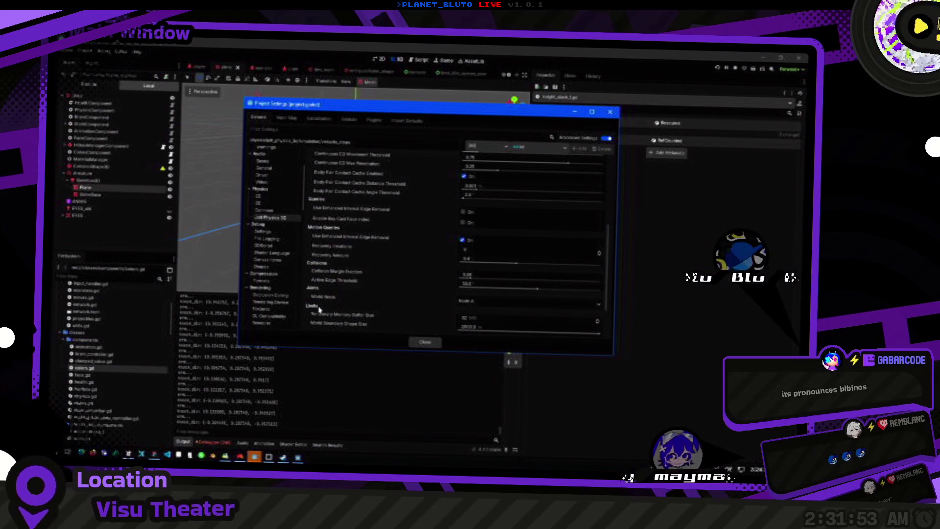
scroll(353, 274, down, 3)
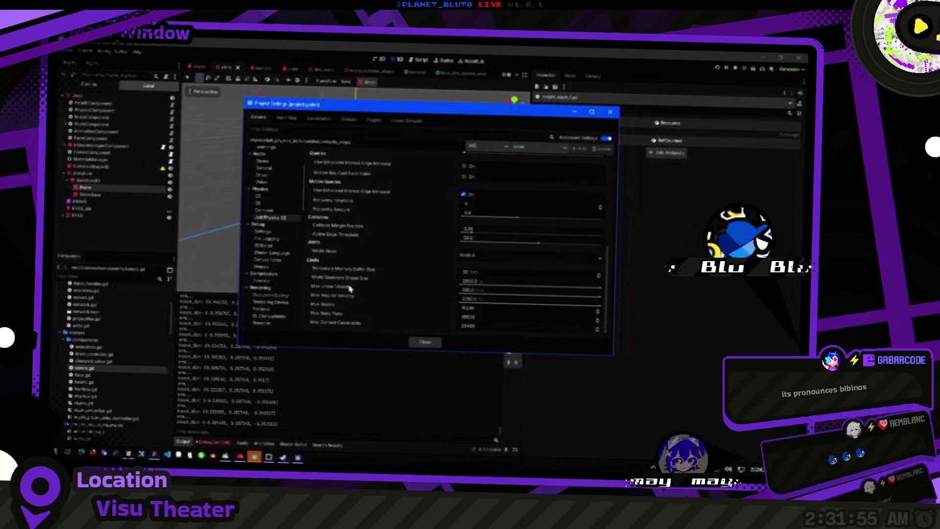
scroll(365, 254, up, 10)
scroll(381, 241, up, 2)
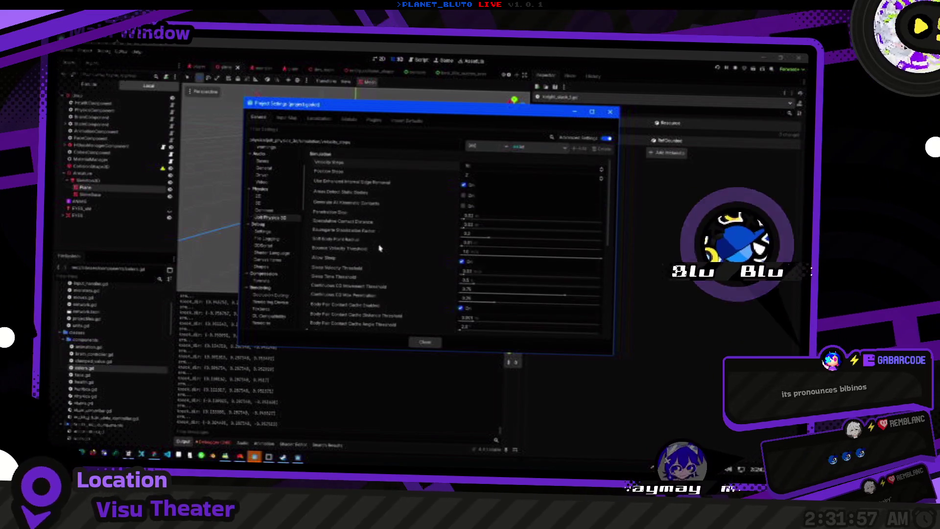
mouse_move(378, 234)
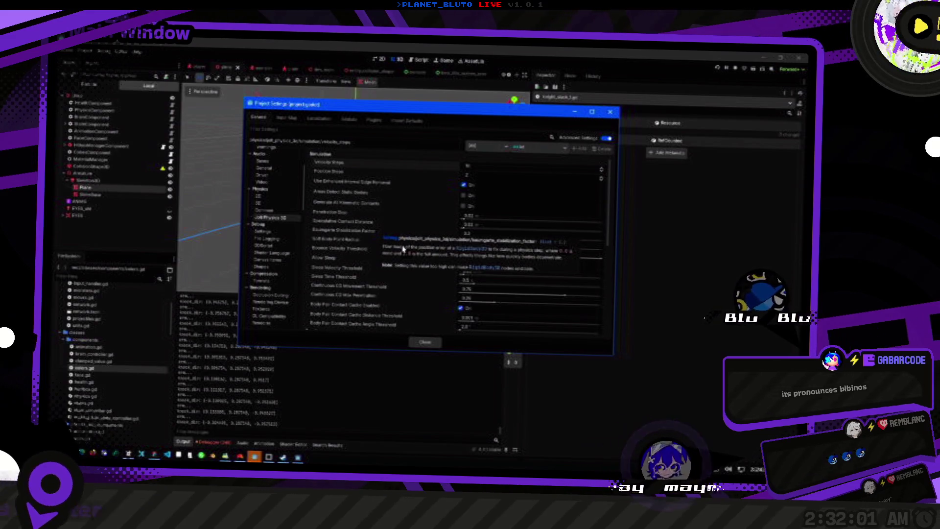
scroll(355, 245, down, 4)
scroll(373, 248, up, 4)
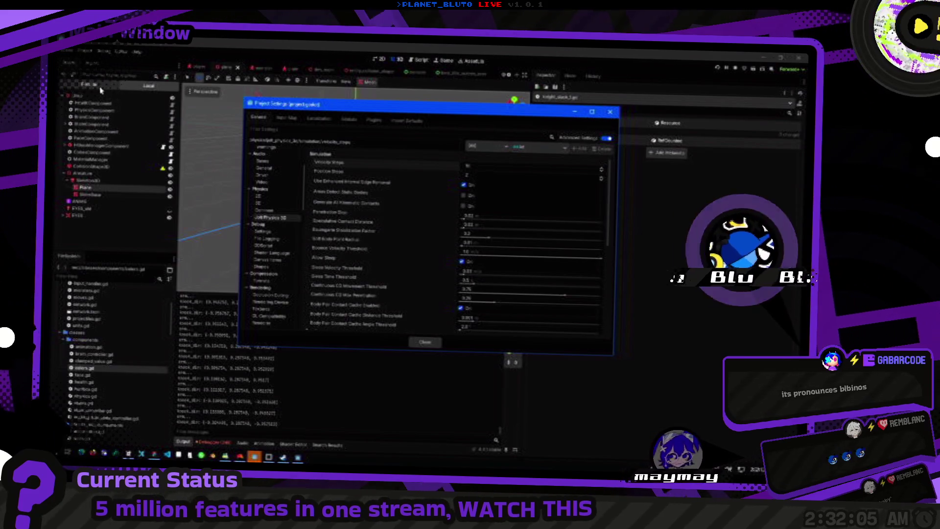
scroll(356, 246, down, 9)
scroll(355, 246, down, 2)
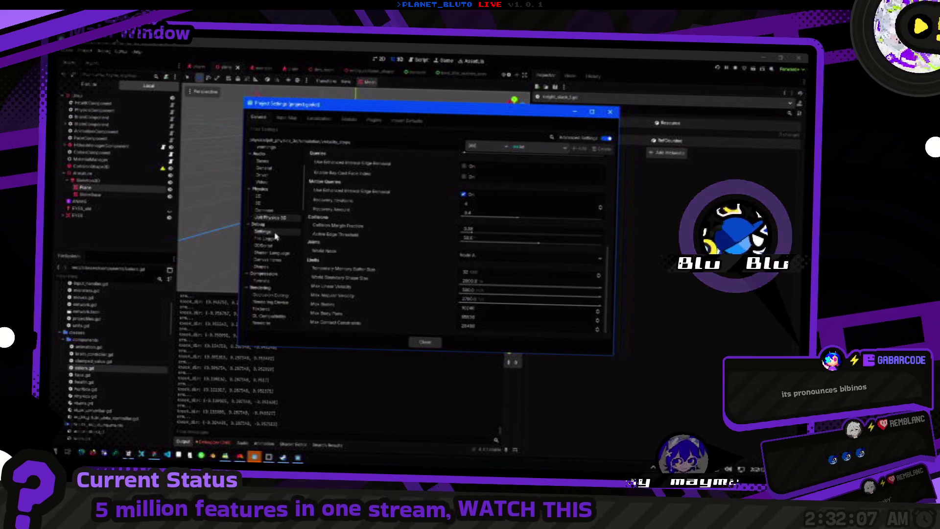
Set Physics > 3D Physics Engine to Jolt Physics and save and restart the editor.
click(266, 204)
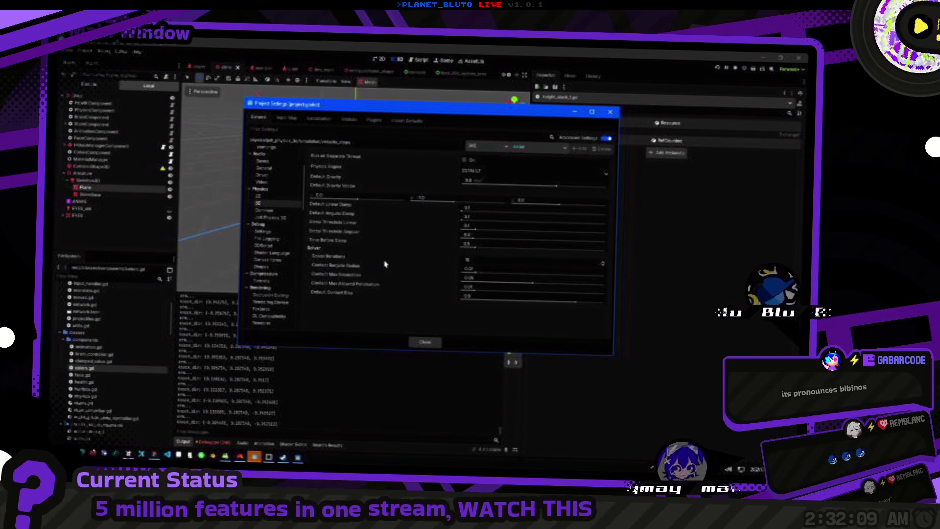
click(490, 171)
click(480, 193)
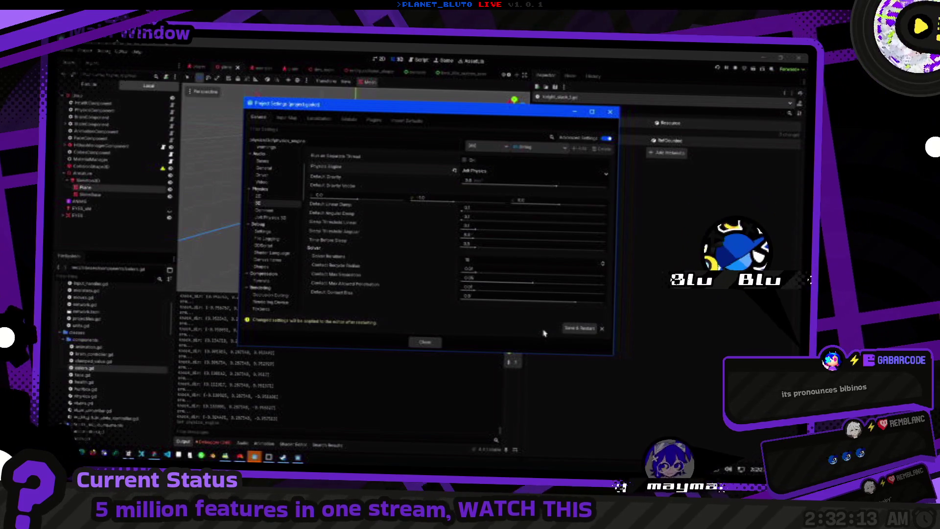
click(570, 329)
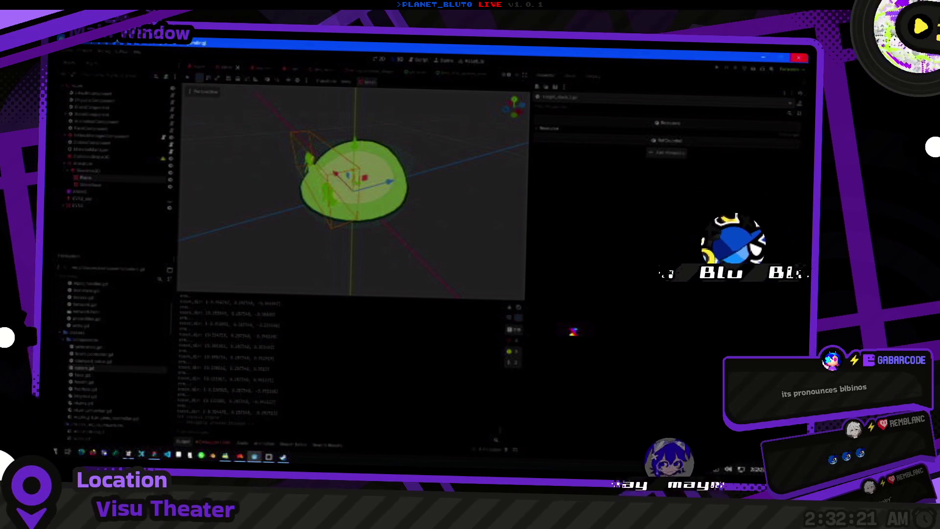
In the attack script, place the caret at line 13 of the _activated function, then switch windows.
key(alt+Tab)
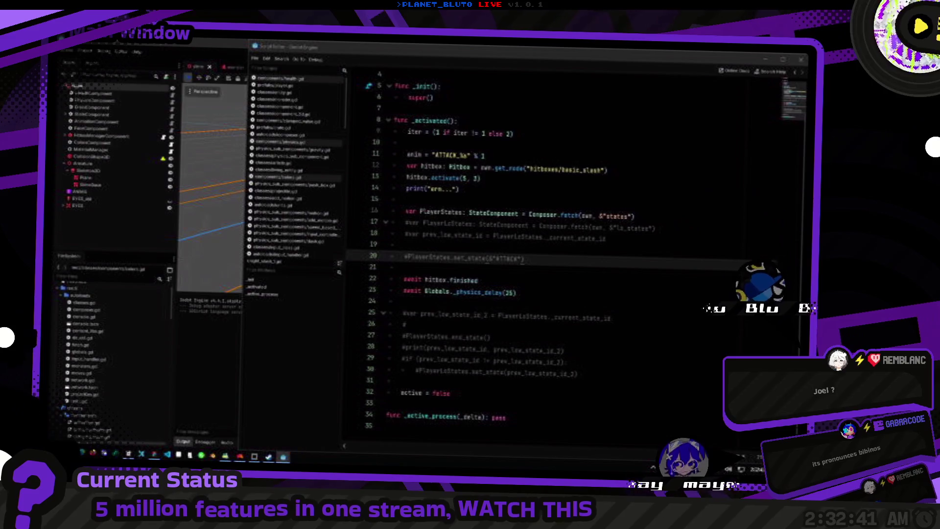
click(467, 191)
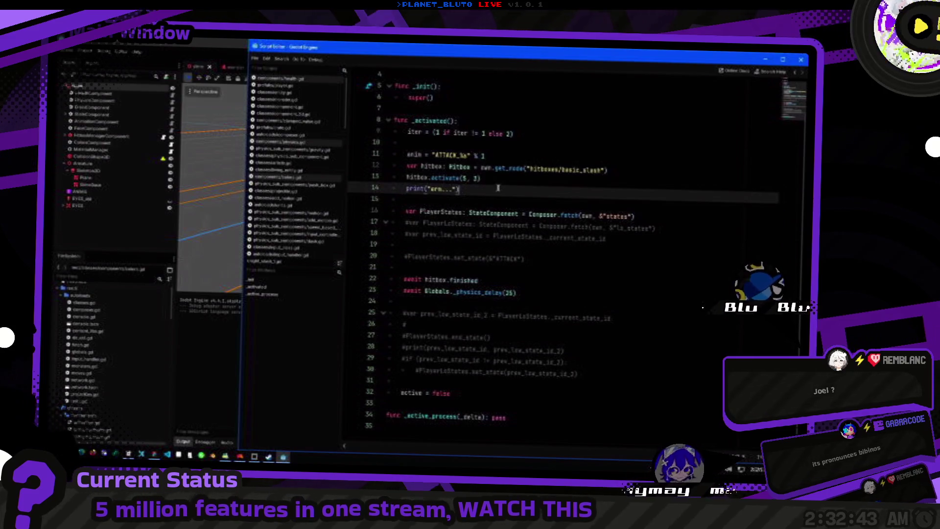
click(492, 180)
key(alt+Tab)
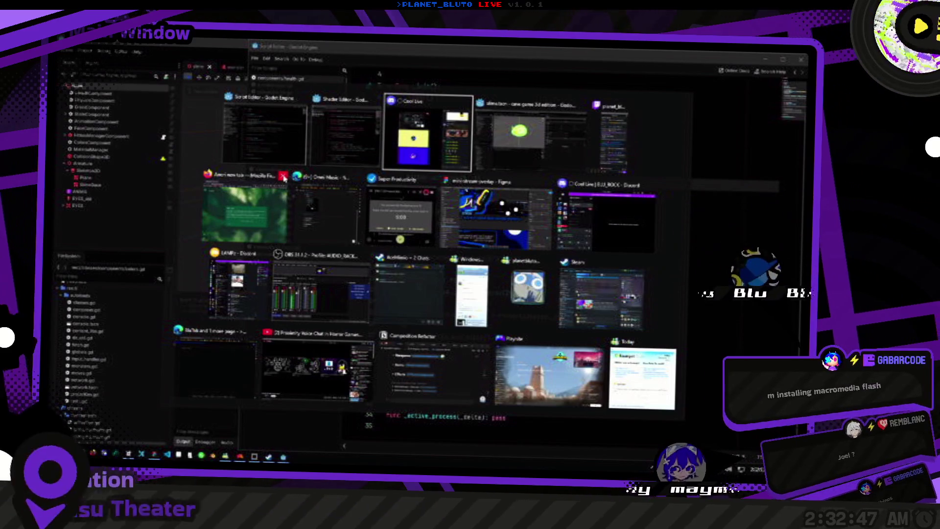
Bring the cave game editor forward, orbit lower around the slime, and run the game.
click(511, 169)
scroll(363, 162, down, 5)
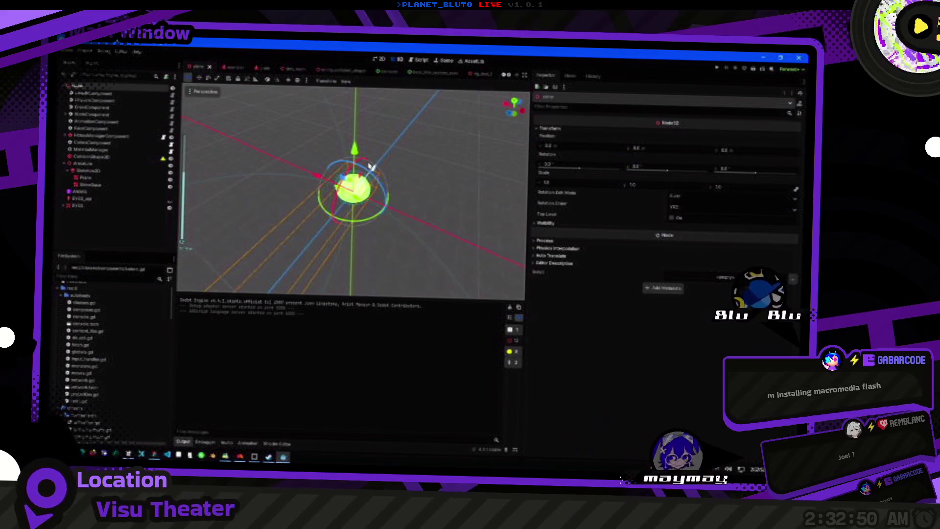
mouse_move(370, 166)
mouse_down()
mouse_move(367, 226)
mouse_move(369, 192)
mouse_move(269, 199)
mouse_move(284, 193)
mouse_move(481, 219)
mouse_move(230, 212)
mouse_up()
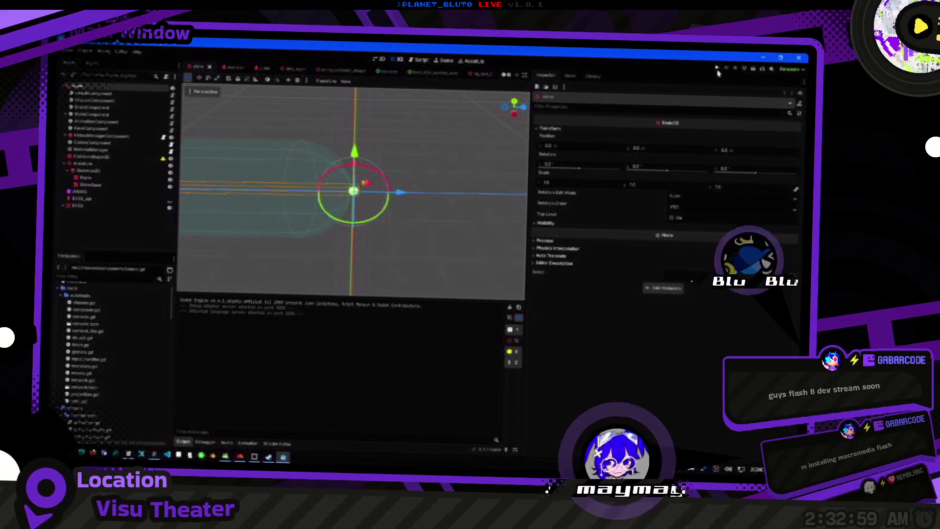
key(ctrl+s)
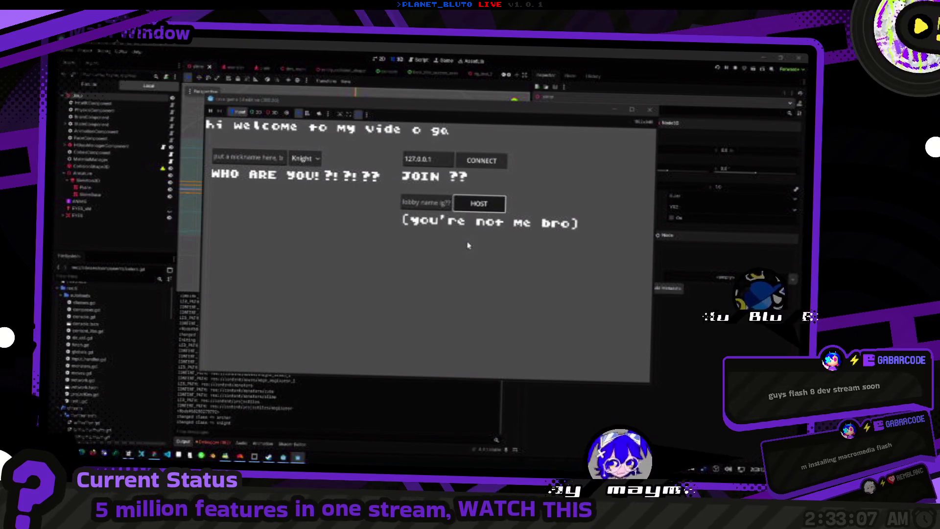
Host a game from the lobby and walk the knight up to the red box.
click(479, 203)
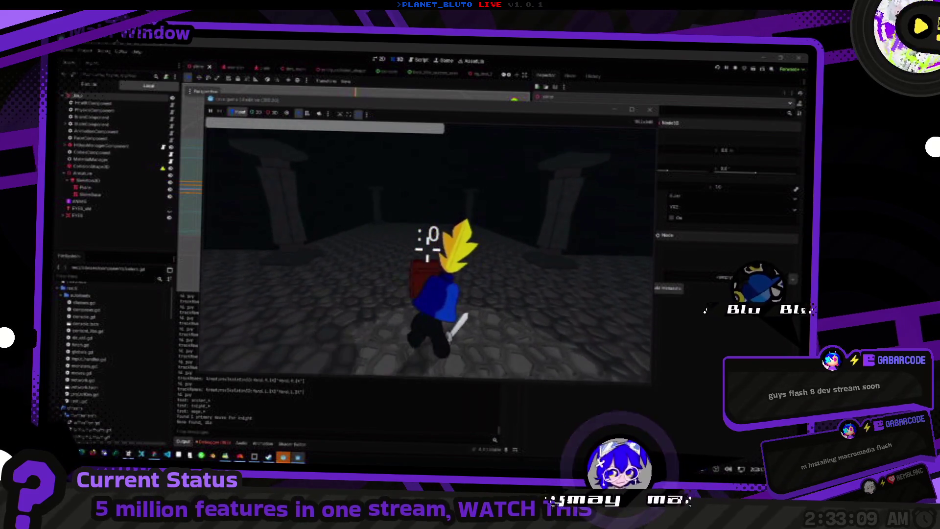
key(w)
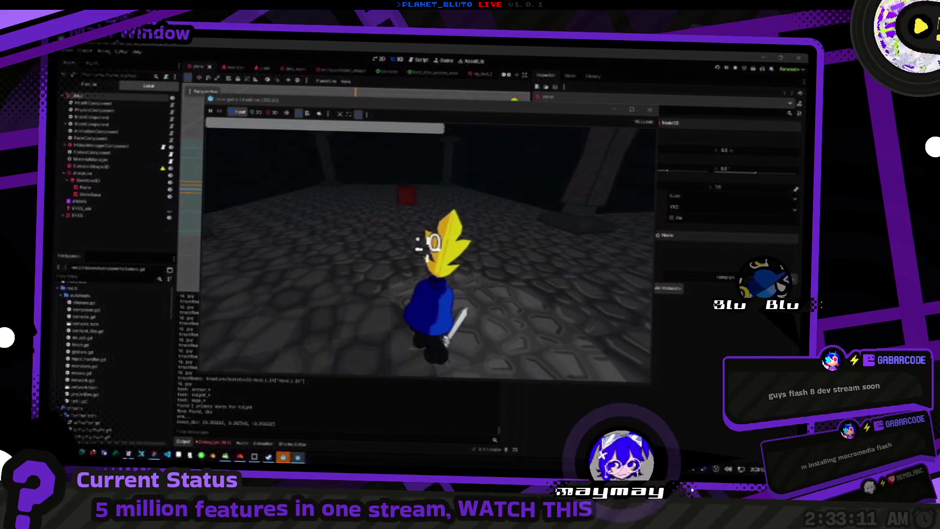
key(w)
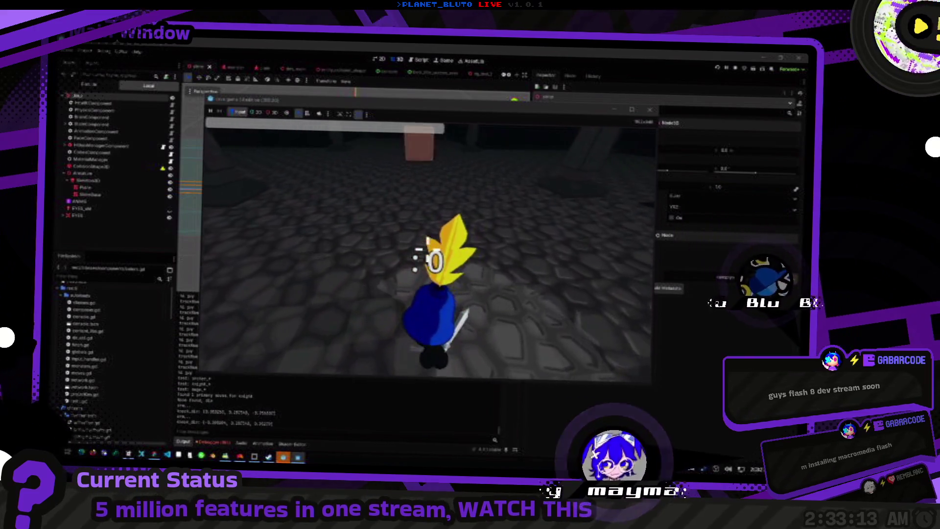
key(w)
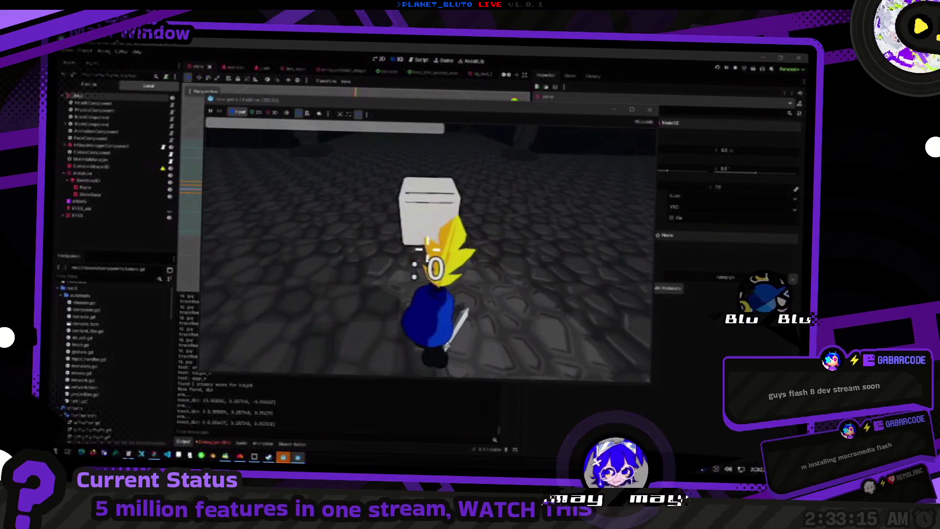
key(w)
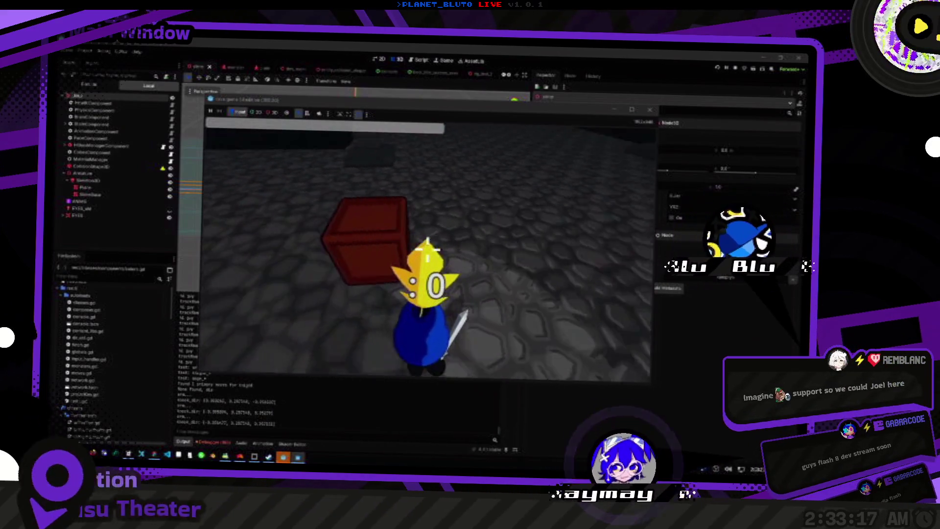
Maximize the game window and strike the red box repeatedly to knock it away.
click(560, 143)
click(631, 109)
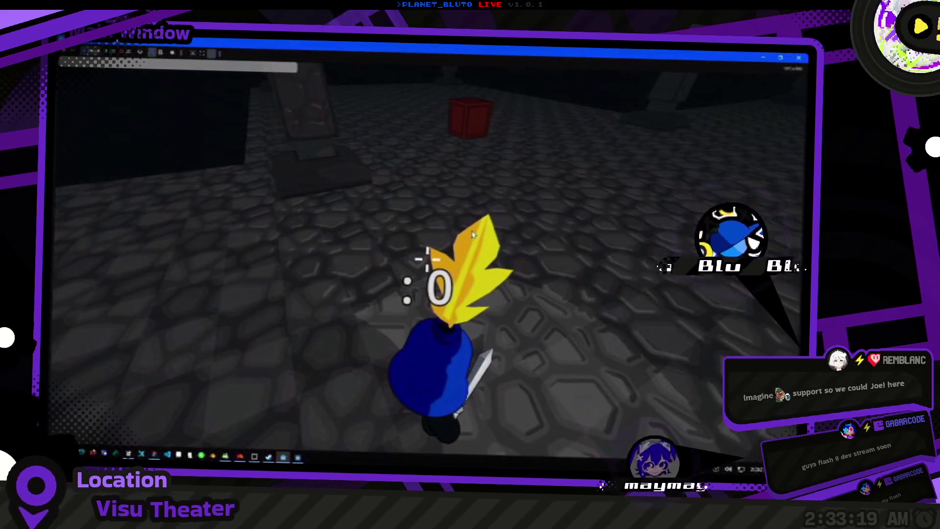
key(w)
click(427, 257)
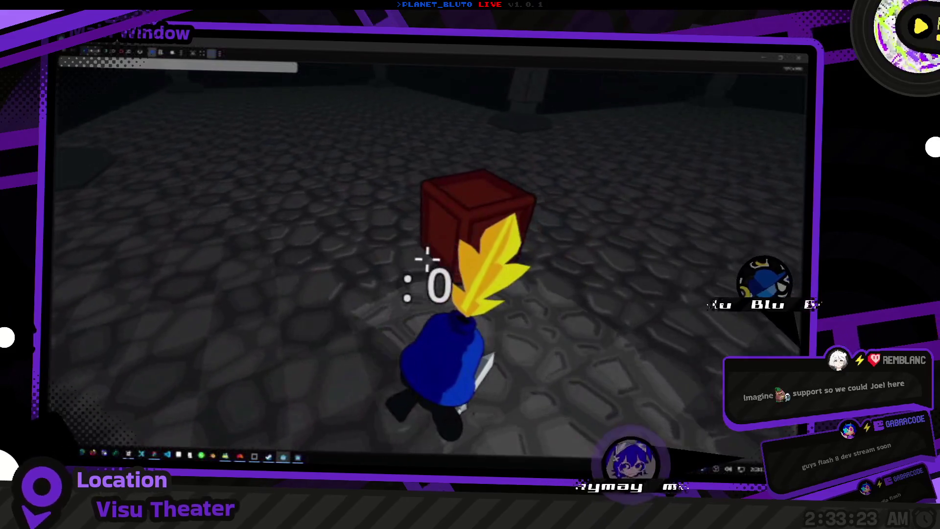
click(427, 257)
key(alt+Tab)
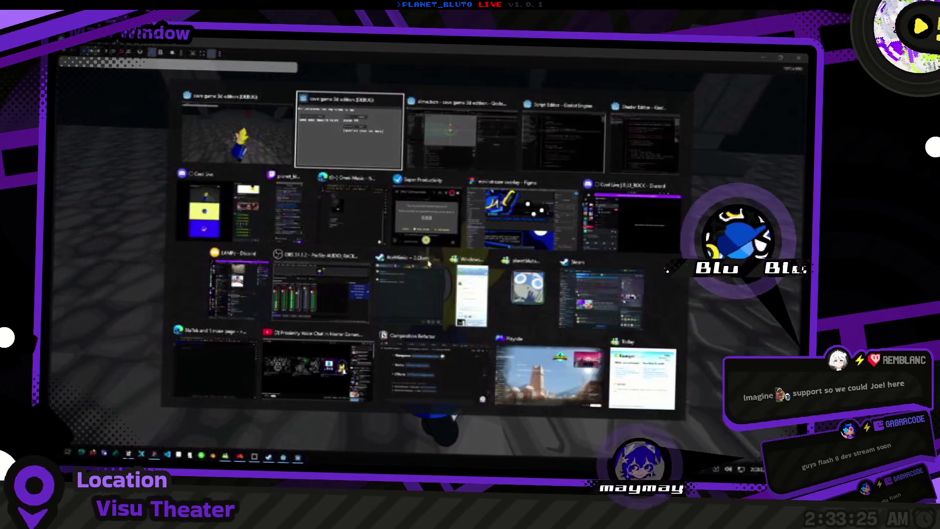
Check Physics > Jolt Physics 3D and Physics > 3D in Project Settings, confirming Jolt Physics, then close.
click(84, 50)
click(98, 60)
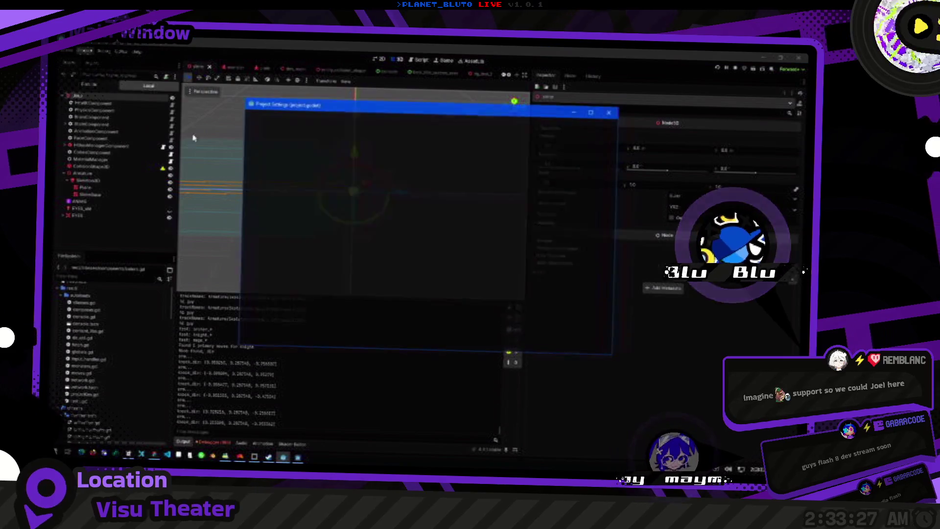
scroll(274, 245, down, 2)
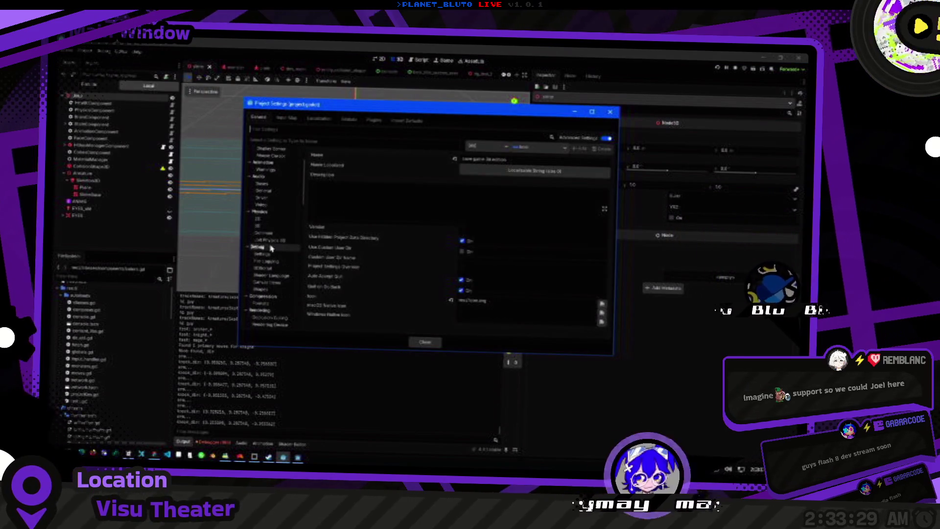
click(275, 242)
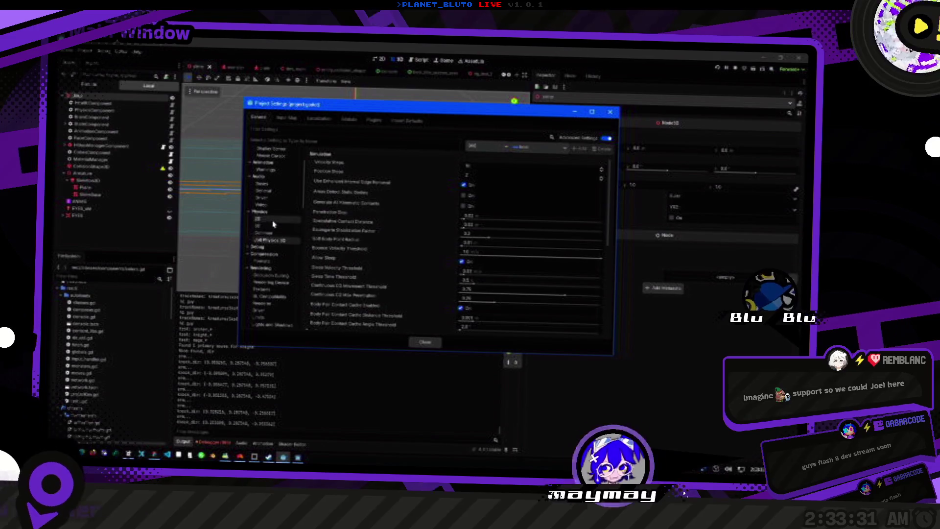
click(276, 227)
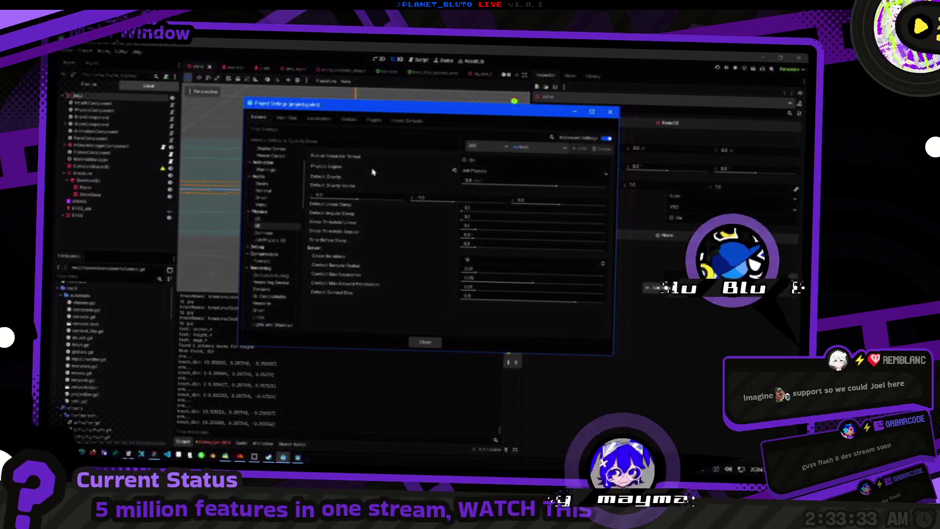
mouse_move(423, 176)
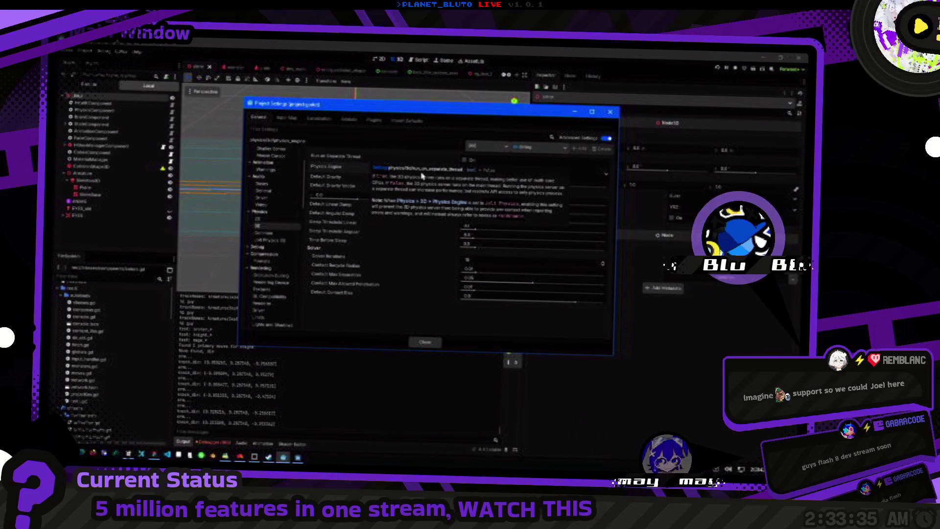
mouse_move(386, 175)
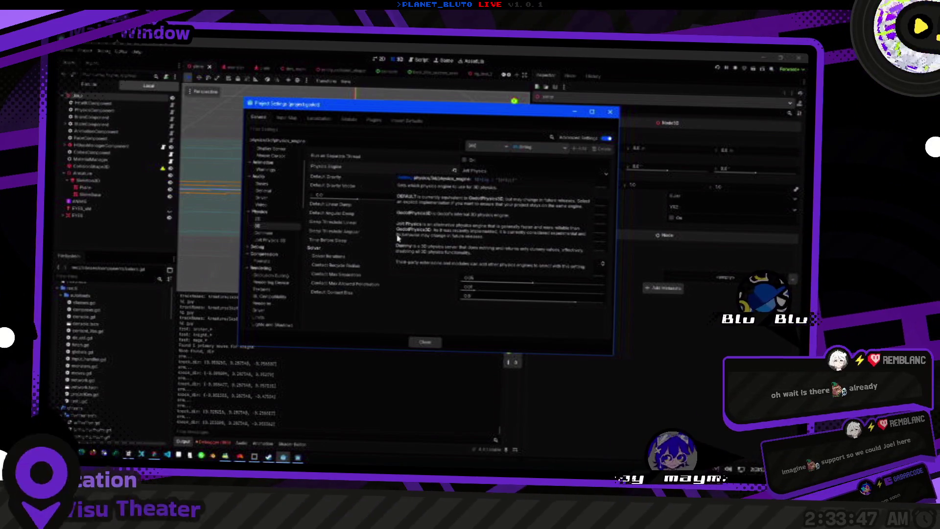
click(424, 342)
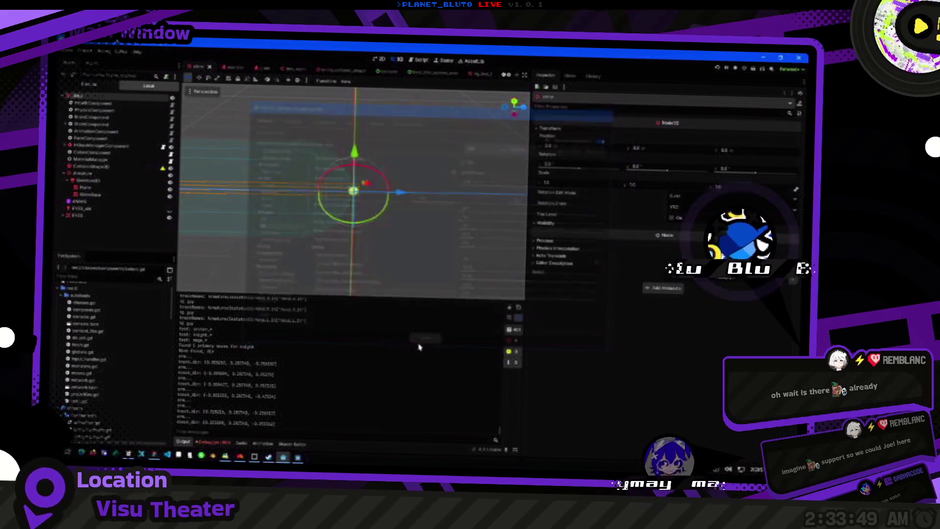
Open the crate scene and inspect the character body's Floor options in the Inspector.
click(256, 67)
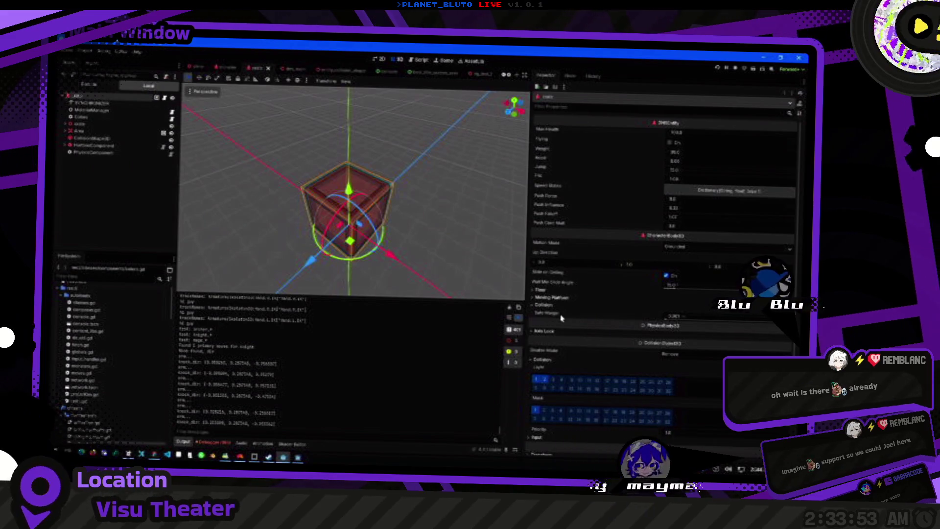
click(543, 290)
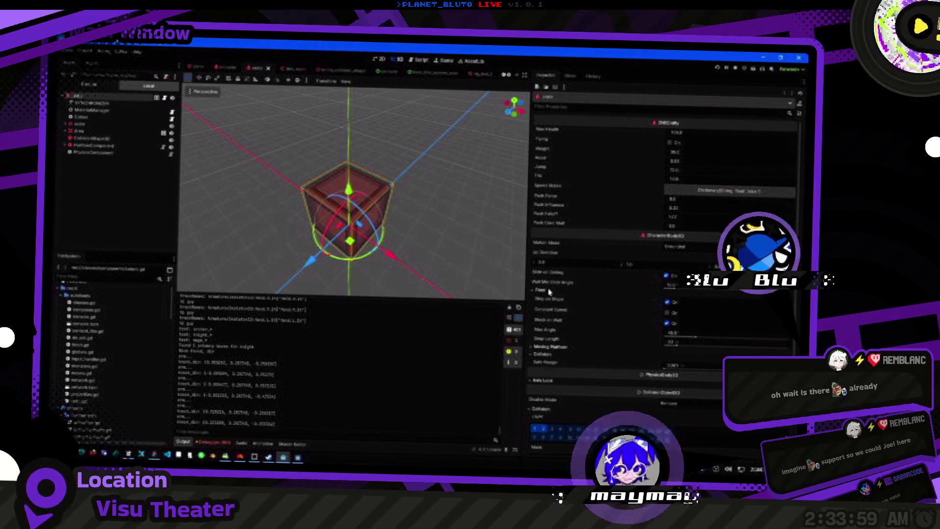
click(549, 291)
scroll(576, 299, down, 3)
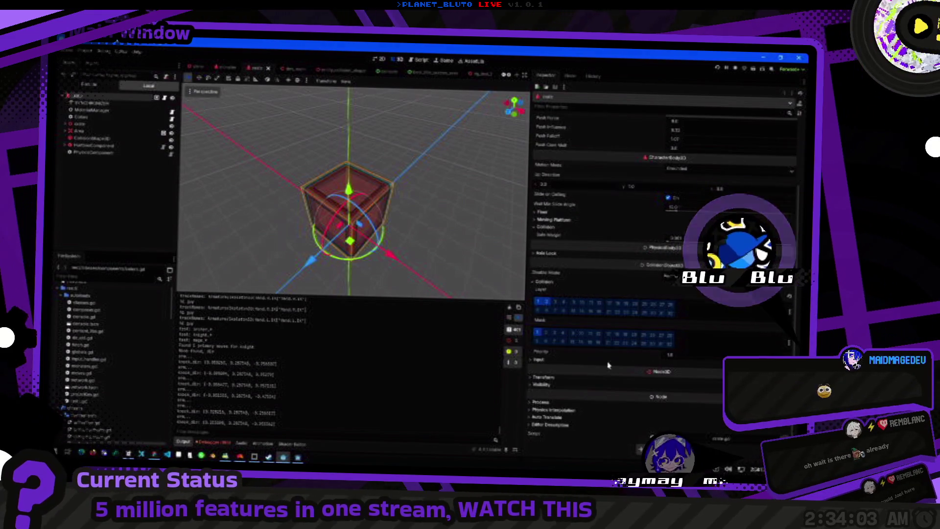
scroll(551, 286, up, 3)
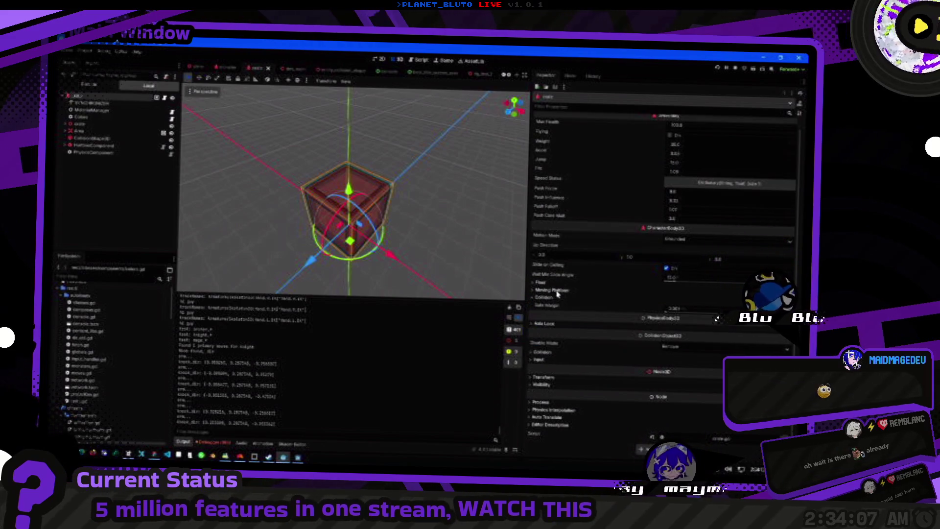
Review the Moving Platform leave choices and the Constant Speed tooltip, then switch to the Script editor.
click(557, 292)
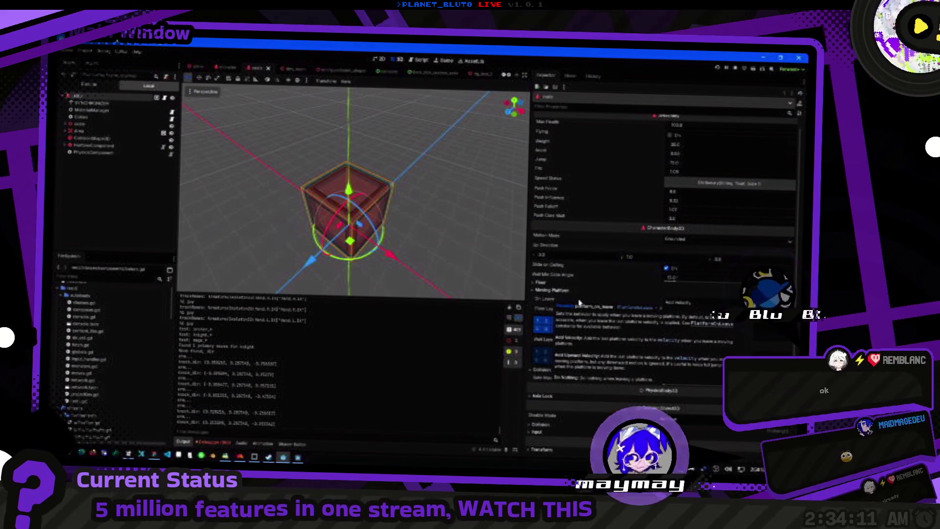
click(713, 305)
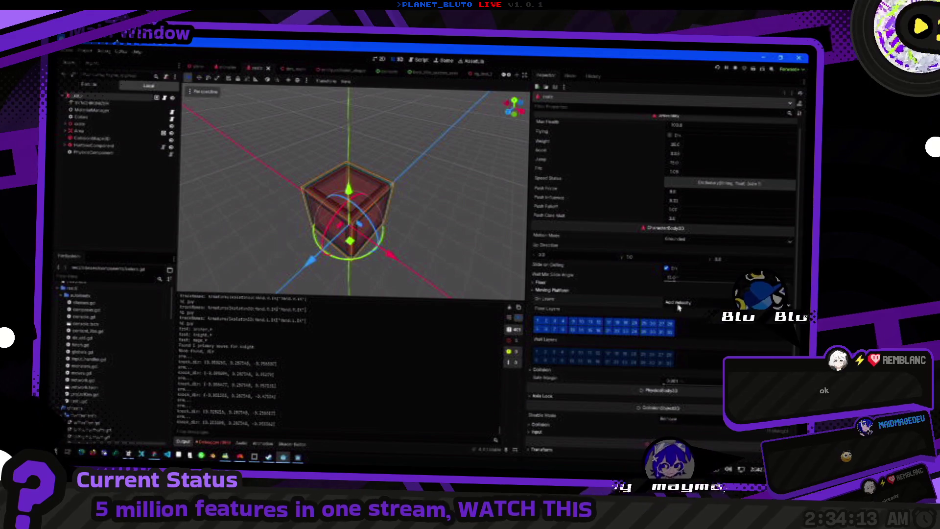
click(574, 288)
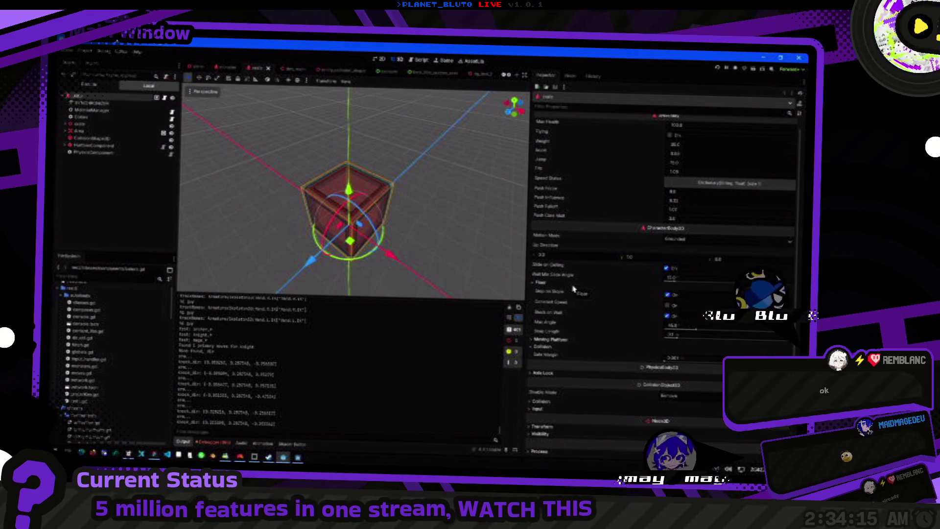
mouse_move(563, 306)
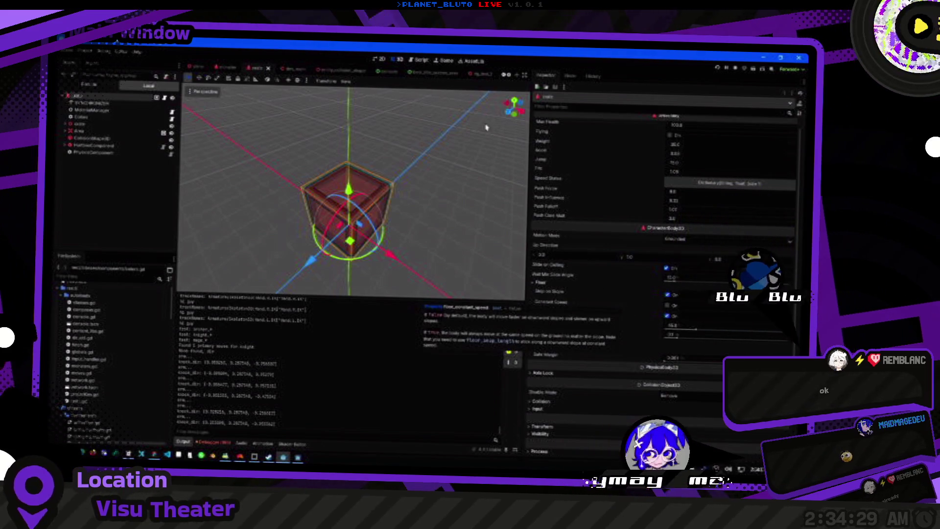
click(407, 60)
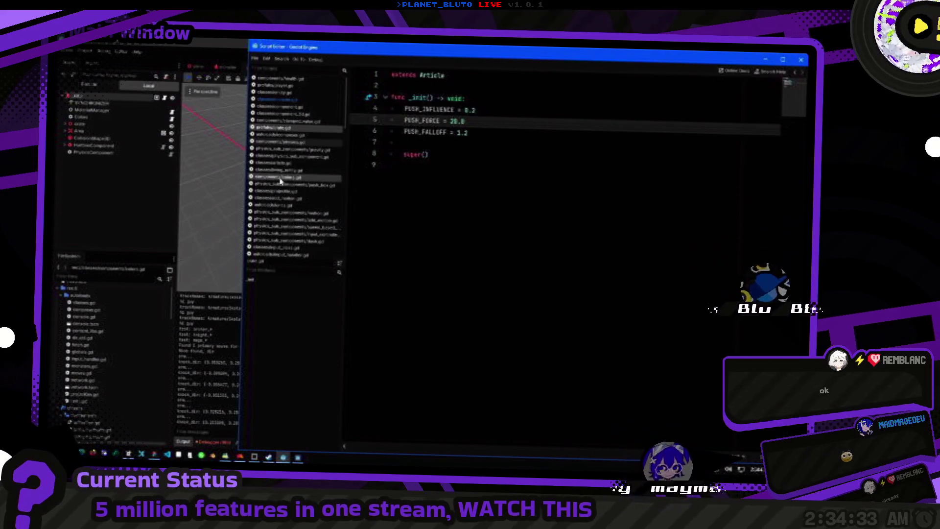
Quick-open the entity script and duplicate the floor_snap_length line, setting it to 25.0.
key(ctrl+alt+o)
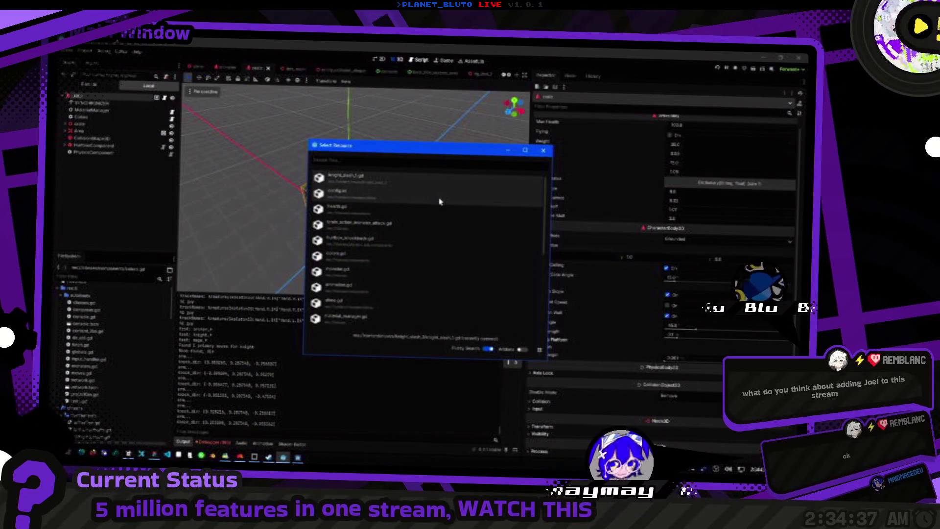
double_click(440, 202)
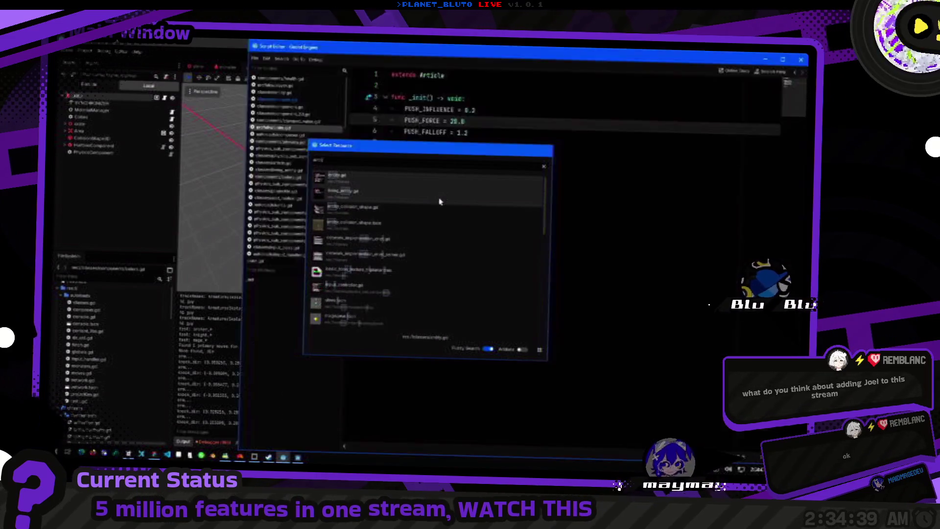
scroll(515, 282, down, 3)
key(ctrl+shift+d)
text(2)
key(Down)
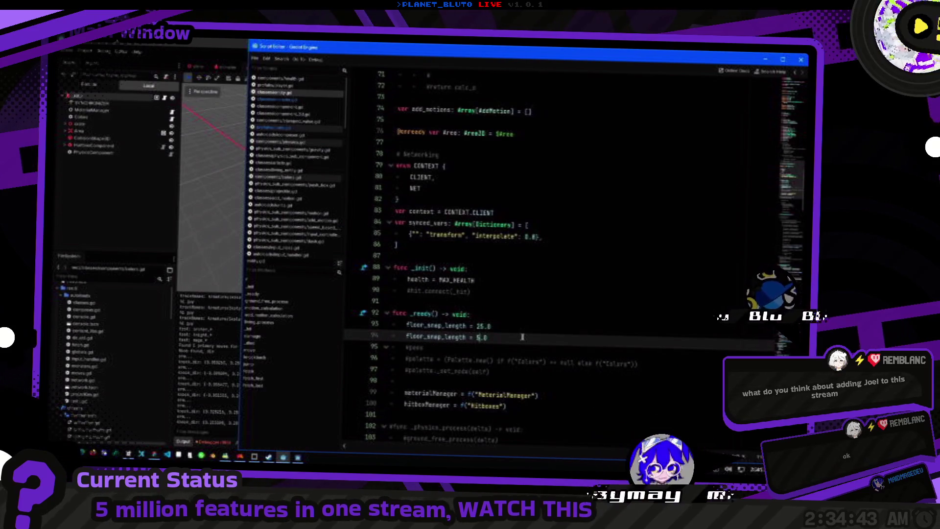
Rewrite line 94 as floor_constant_speed = true and look it up in the documentation.
key(Home)
key(shift+End)
key(BackSpace)
text(#)
key(BackSpace)
text(constan)
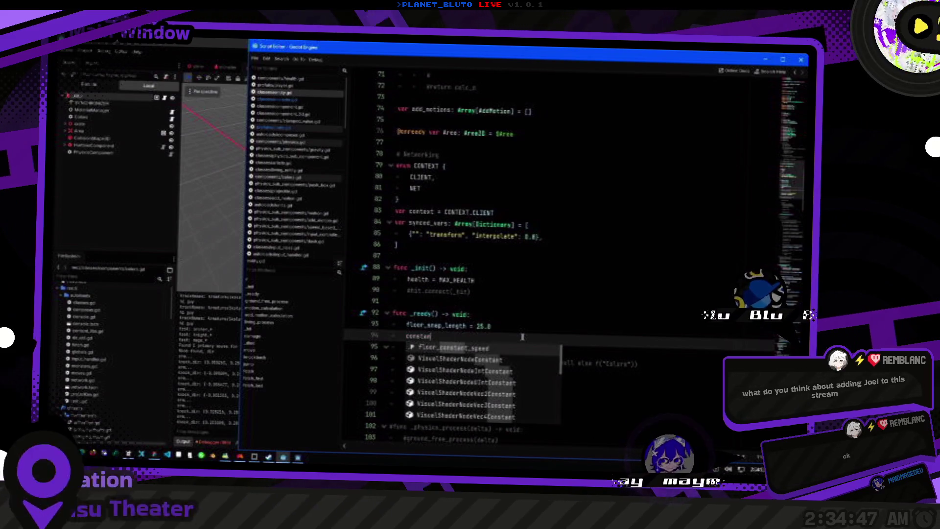
key(Return)
text(tr)
key(Return)
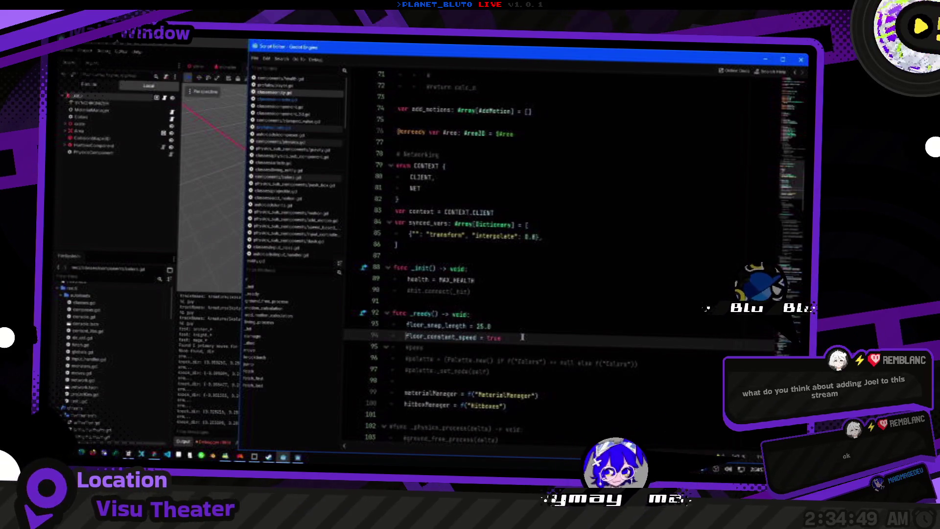
ctrl+click(435, 338)
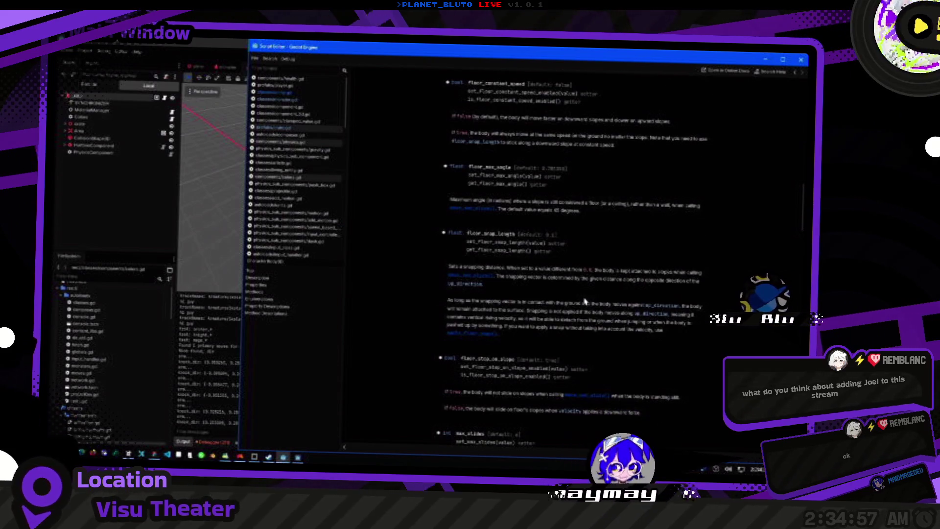
Scroll through the CharacterBody3D reference's floor property descriptions and Properties table.
scroll(584, 300, down, 3)
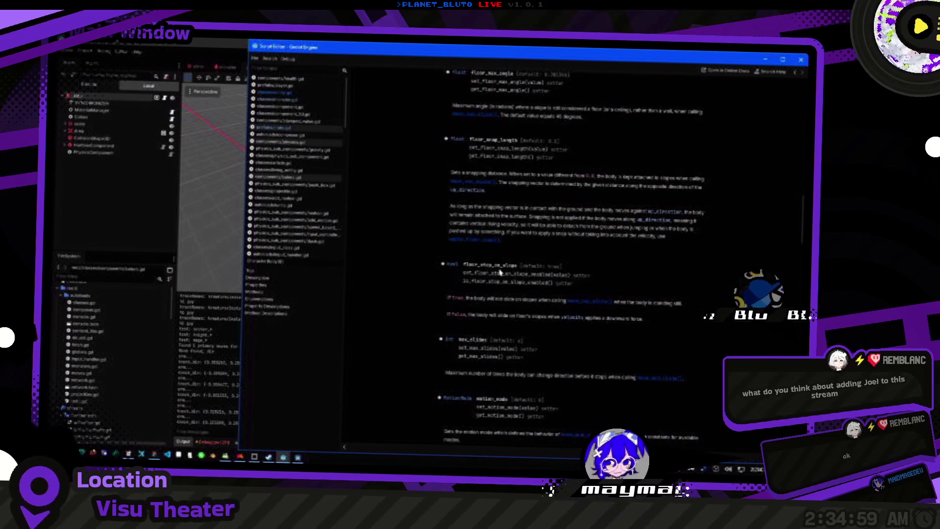
scroll(622, 377, down, 3)
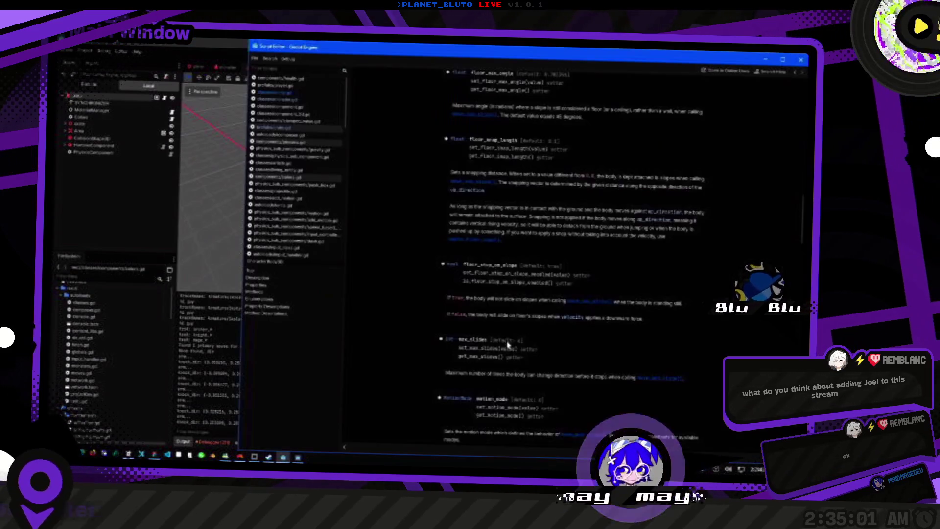
scroll(633, 345, up, 10)
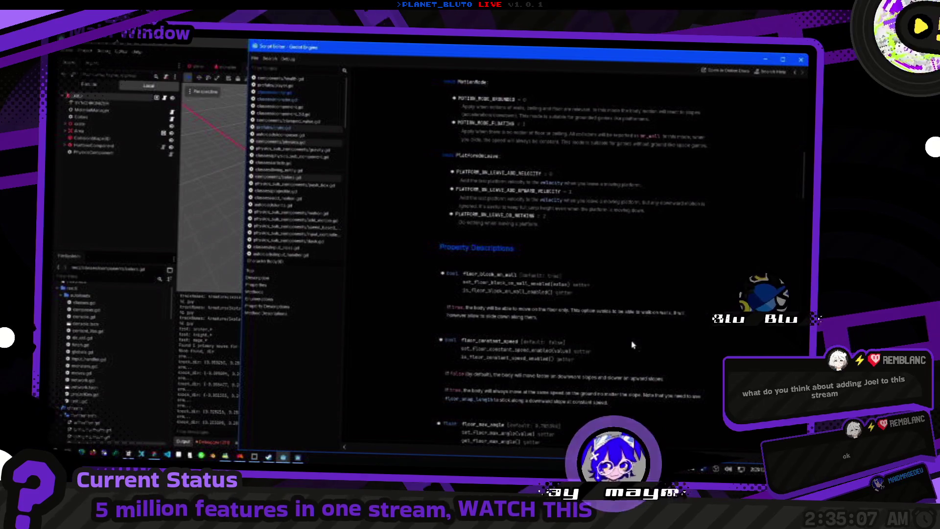
scroll(631, 344, up, 10)
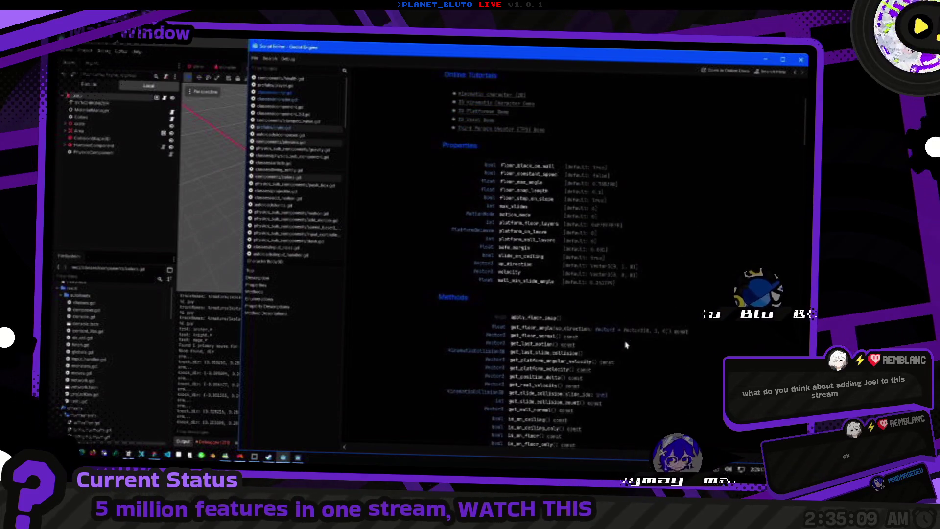
scroll(573, 274, up, 2)
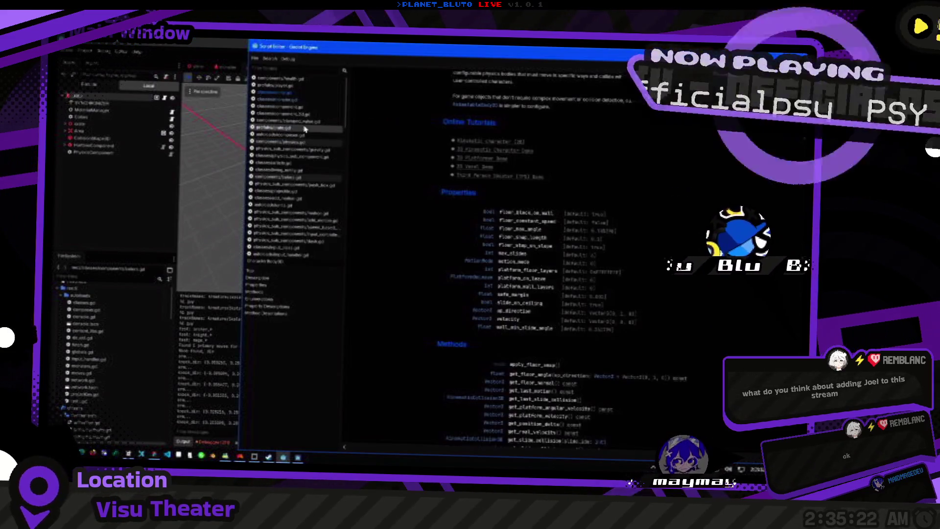
Add a line in _ready() setting floor_stop_on_slope to false.
click(304, 92)
click(306, 93)
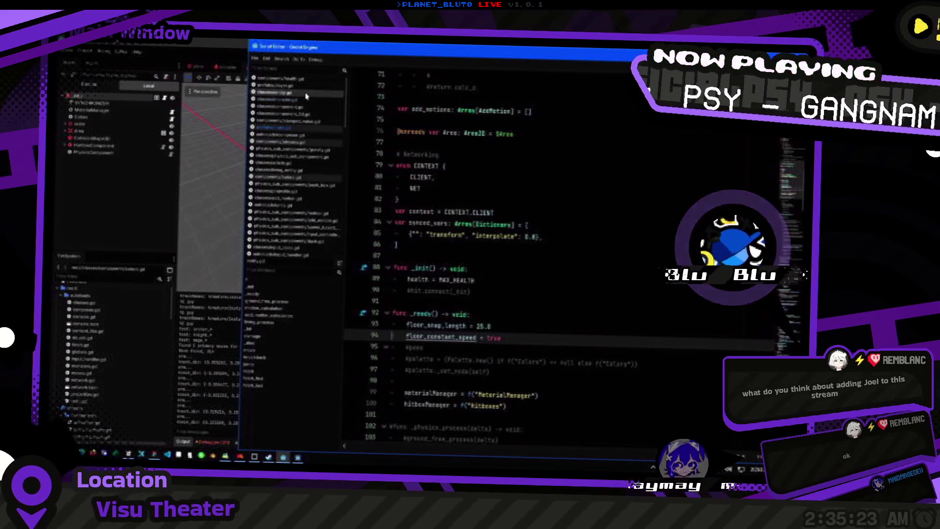
key(ctrl+shift+d)
key(Home)
key(ctrl+shift+Right)
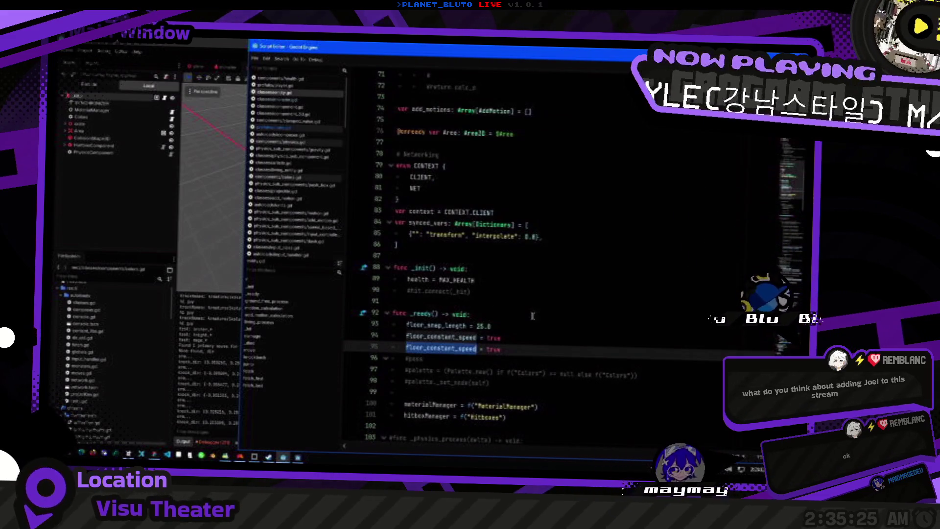
text(floor_step_on_slope)
key(End)
key(ctrl+BackSpace)
text(false)
key(shift+Up)
key(shift+Up)
key(shift+Home)
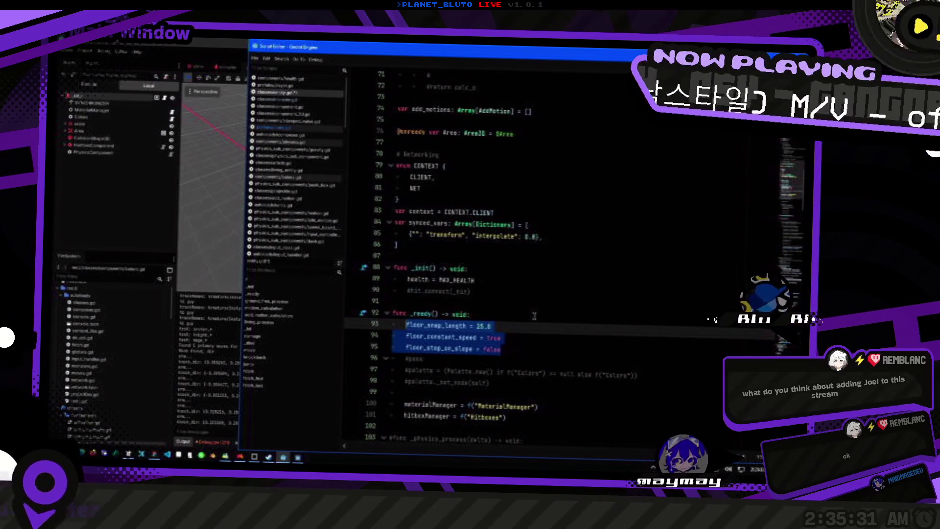
Look up floor_stop_on_slope in the CharacterBody3D docs, then return to the main editor.
ctrl+click(450, 351)
scroll(542, 224, up, 15)
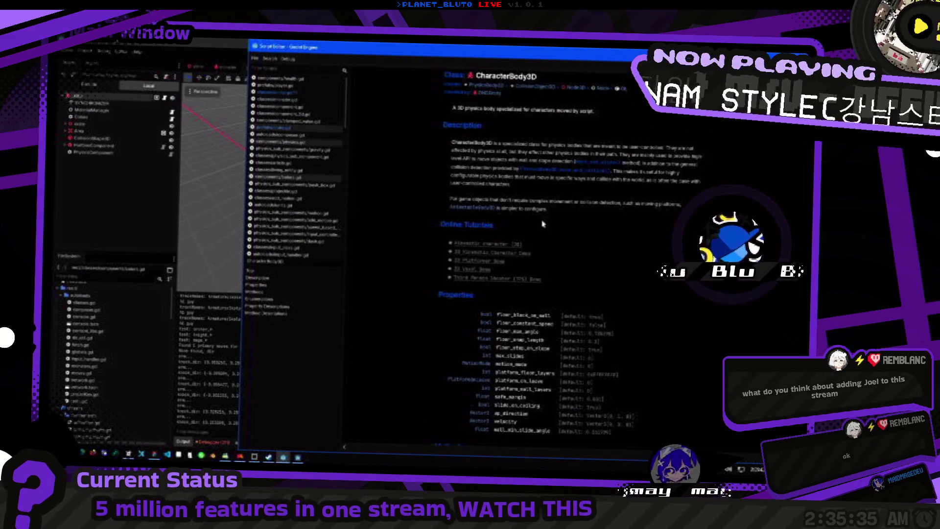
scroll(549, 274, down, 5)
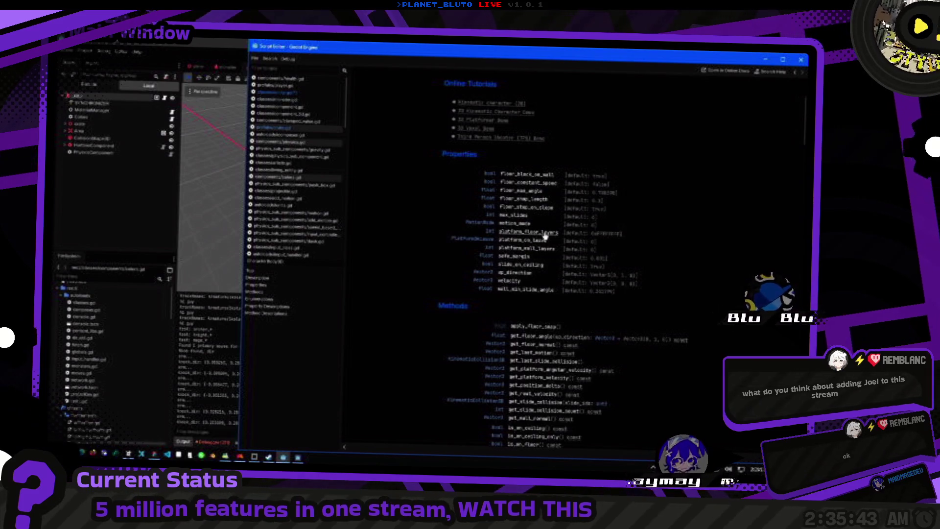
click(136, 167)
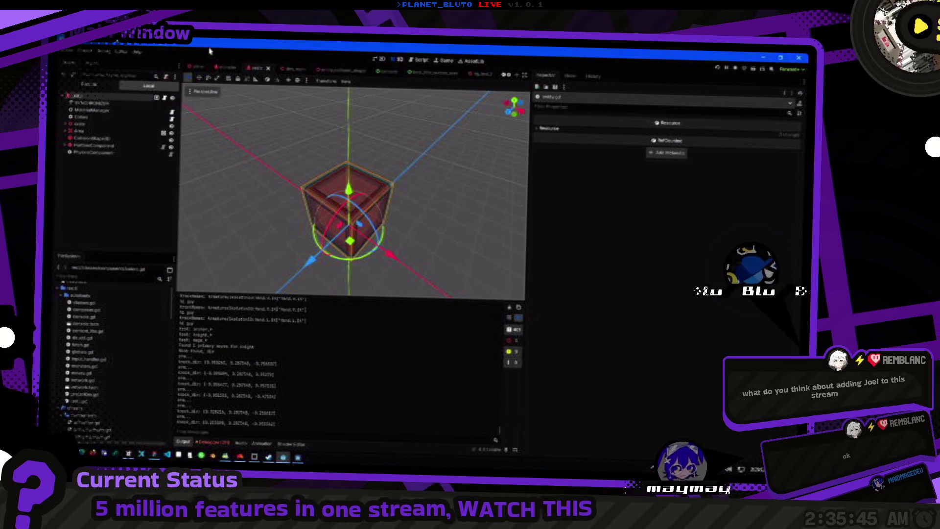
Switch to the level scene and bring back the game mode script, placing the cursor at line 71.
click(291, 69)
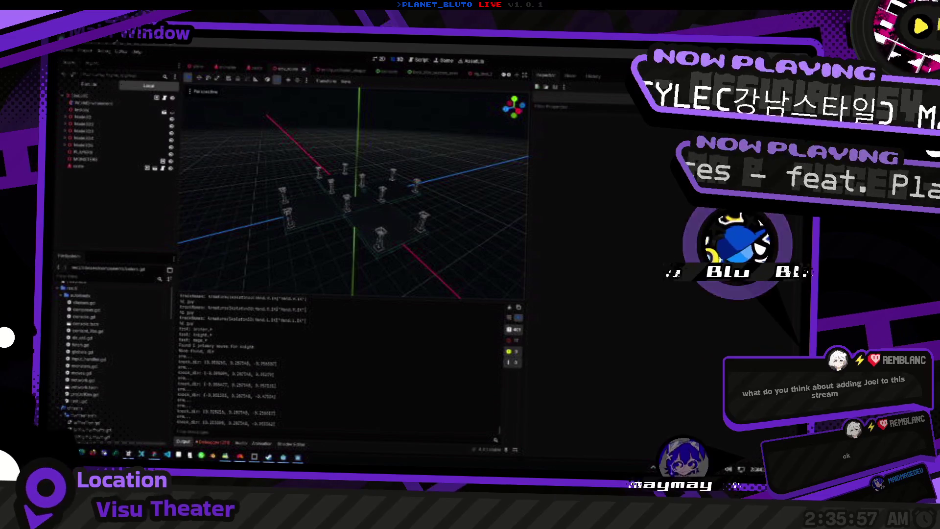
click(283, 458)
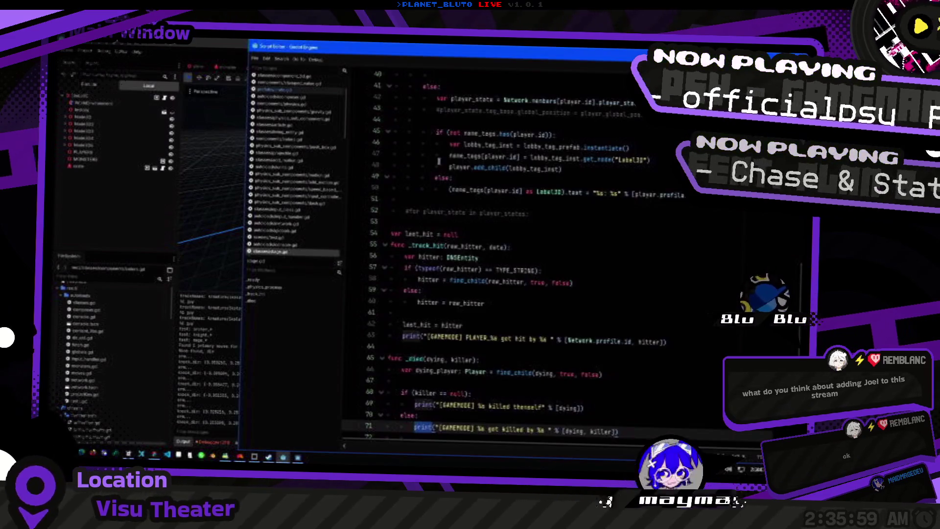
click(619, 352)
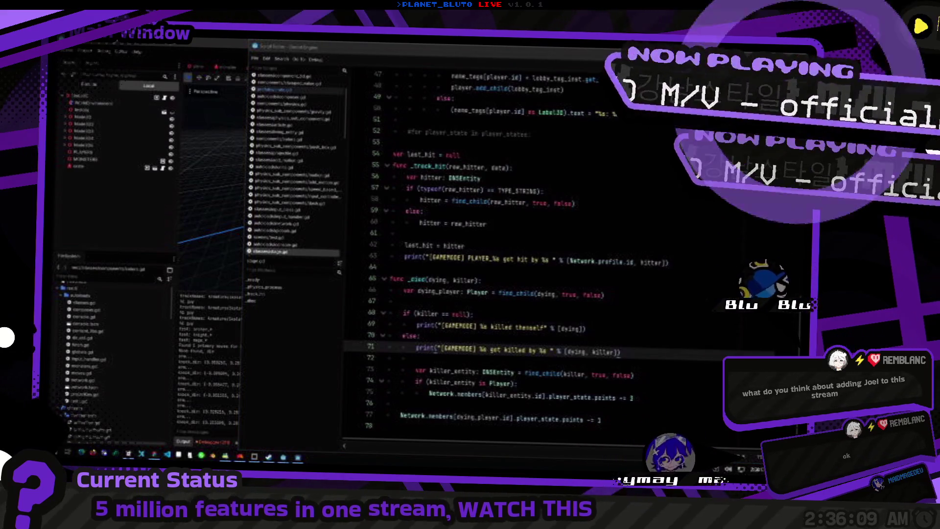
key(Down)
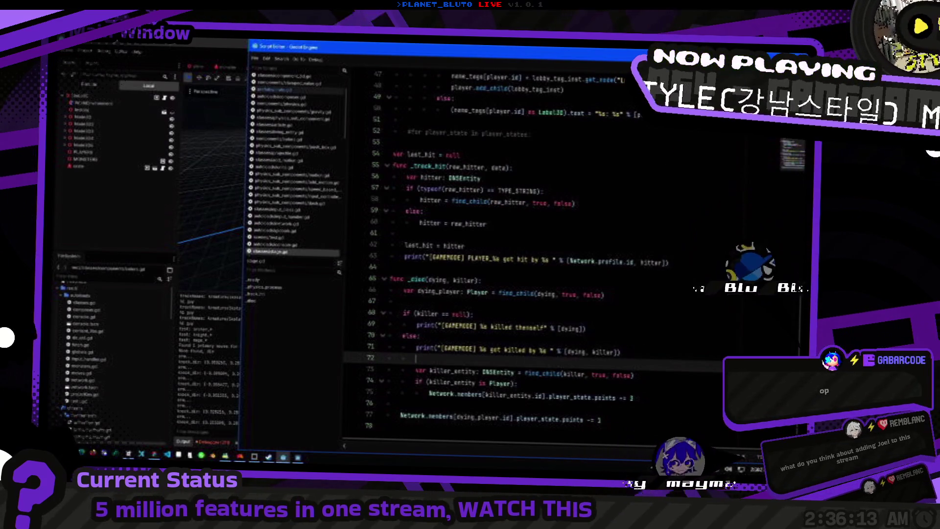
click(734, 254)
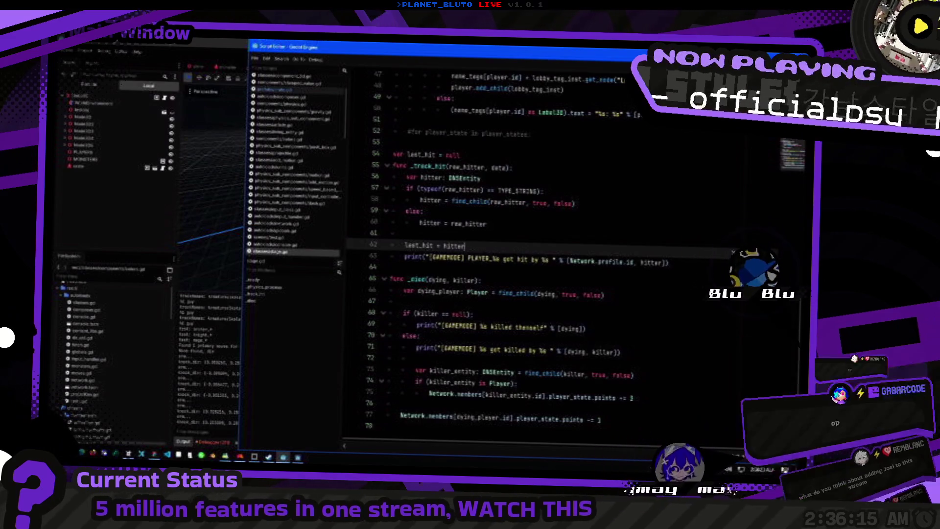
scroll(733, 255, up, 15)
scroll(733, 255, down, 15)
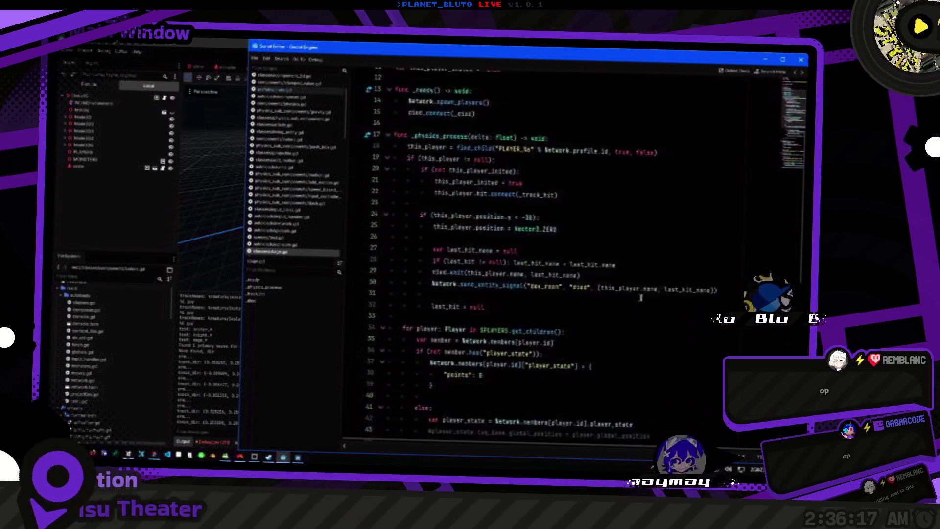
scroll(576, 329, up, 10)
click(576, 329)
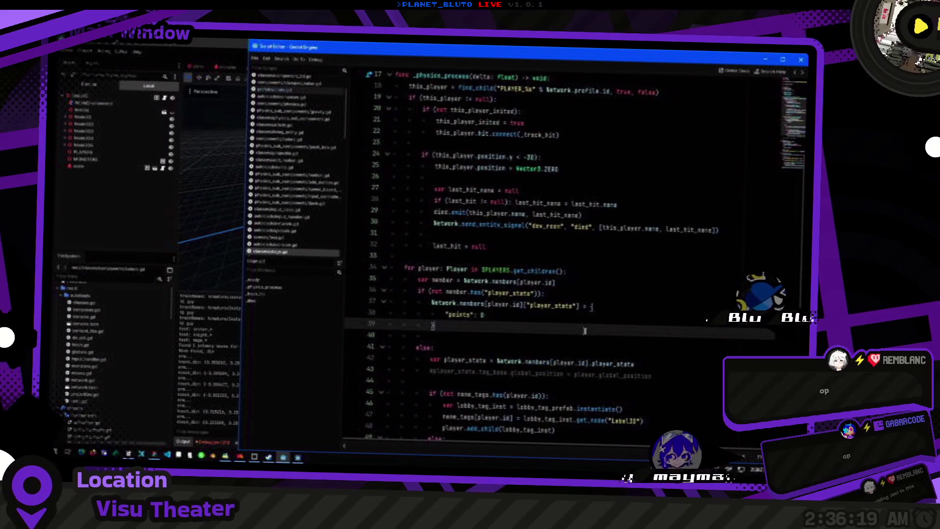
scroll(441, 294, up, 2)
scroll(310, 236, down, 5)
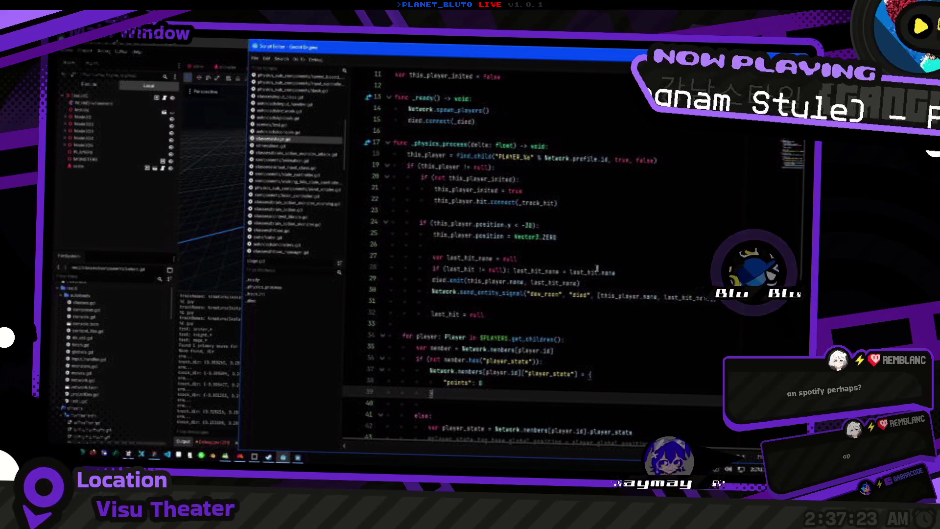
Leave the script window and orbit and zoom the 3D viewport onto the red crate.
click(637, 283)
scroll(641, 415, down, 12)
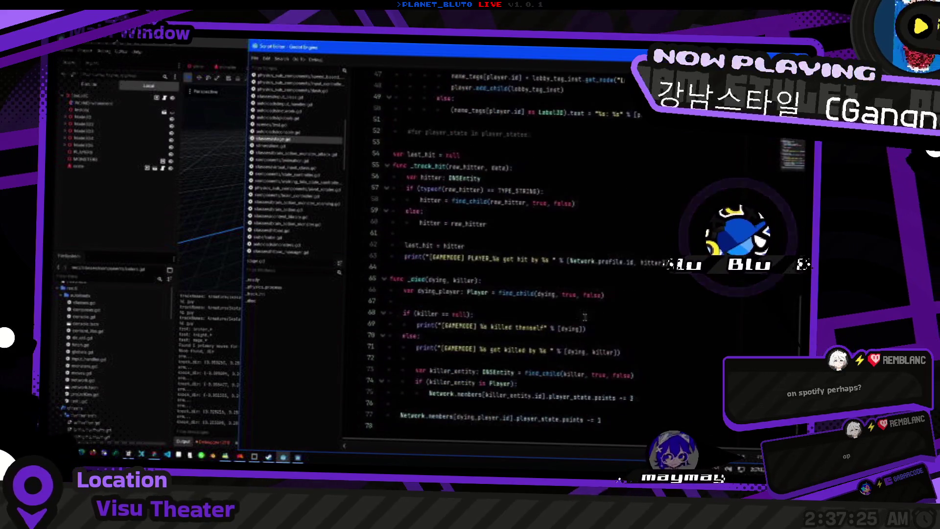
click(612, 286)
key(alt+Tab)
key(alt+Tab)
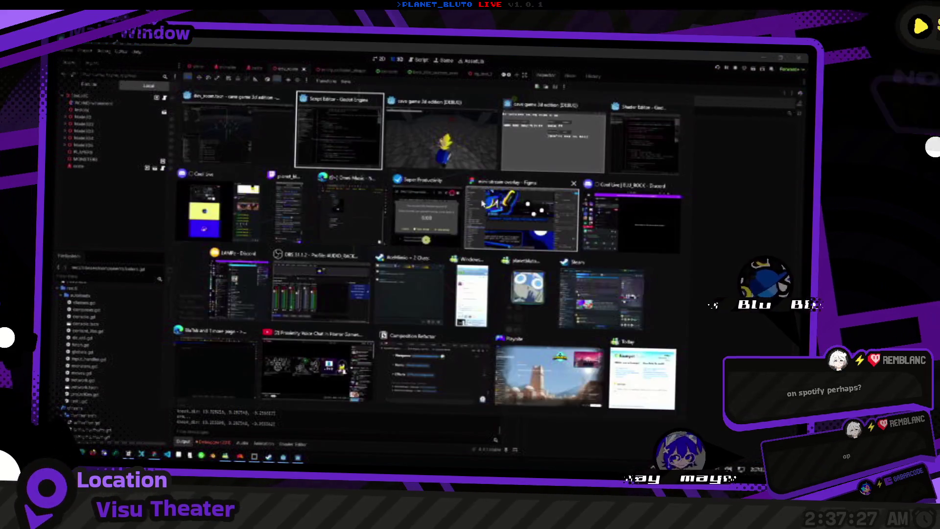
drag(485, 204, 352, 209)
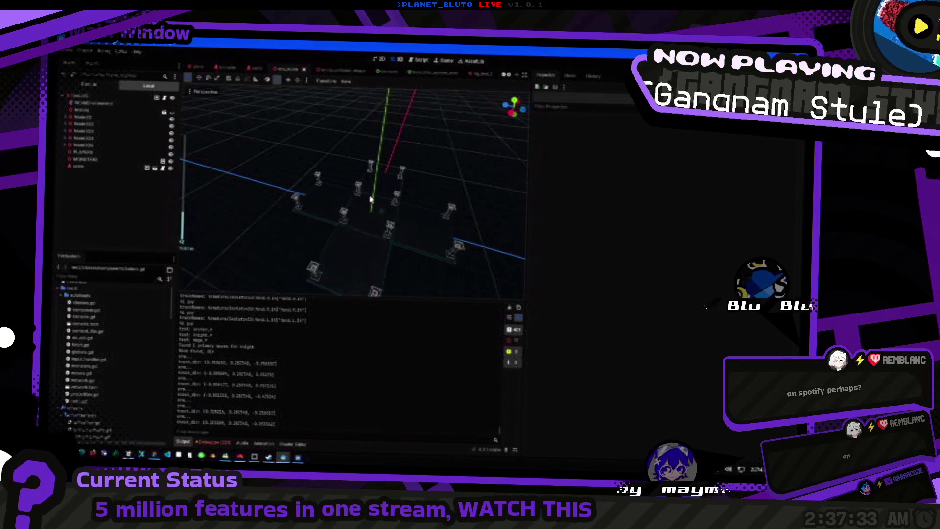
scroll(436, 196, up, 5)
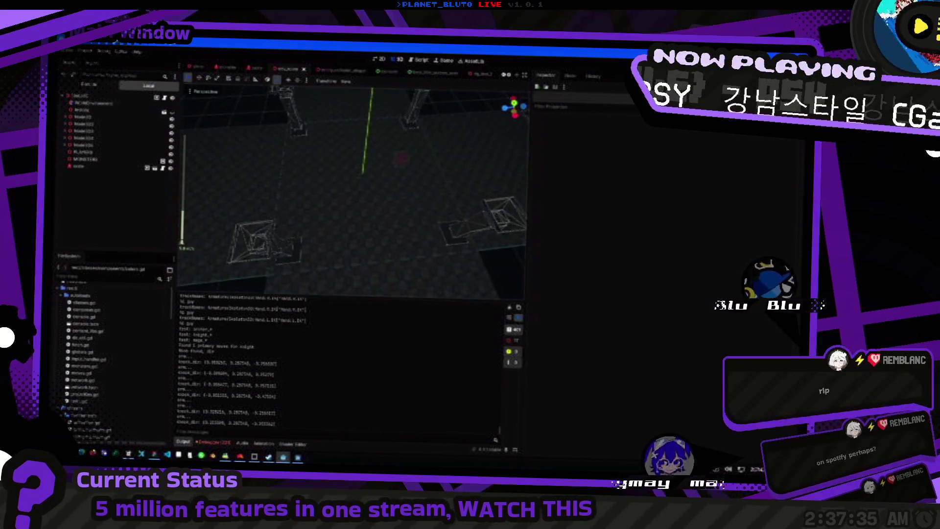
scroll(409, 189, up, 5)
key(alt+Tab)
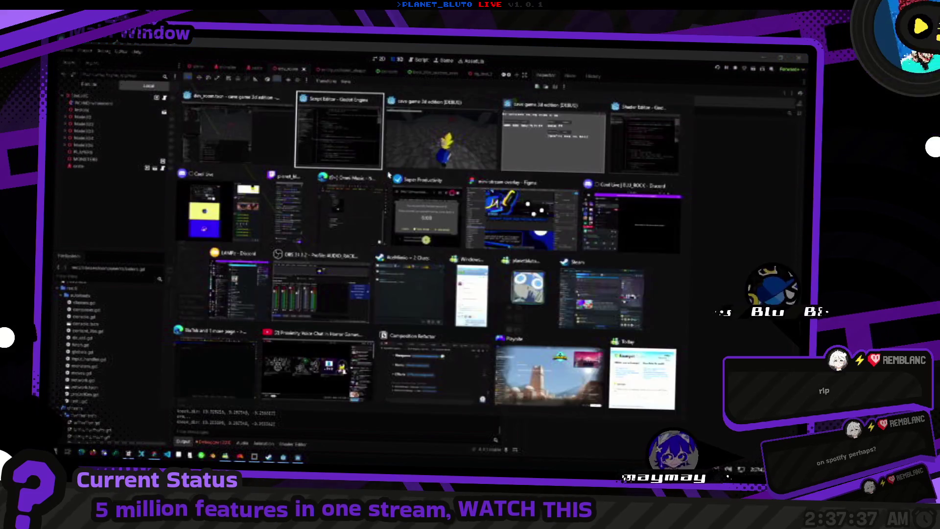
scroll(309, 154, up, 3)
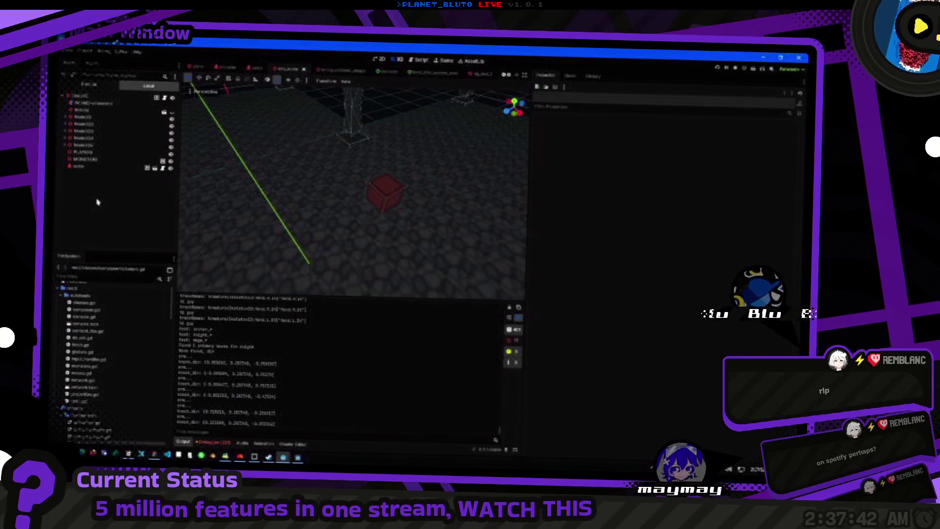
click(99, 204)
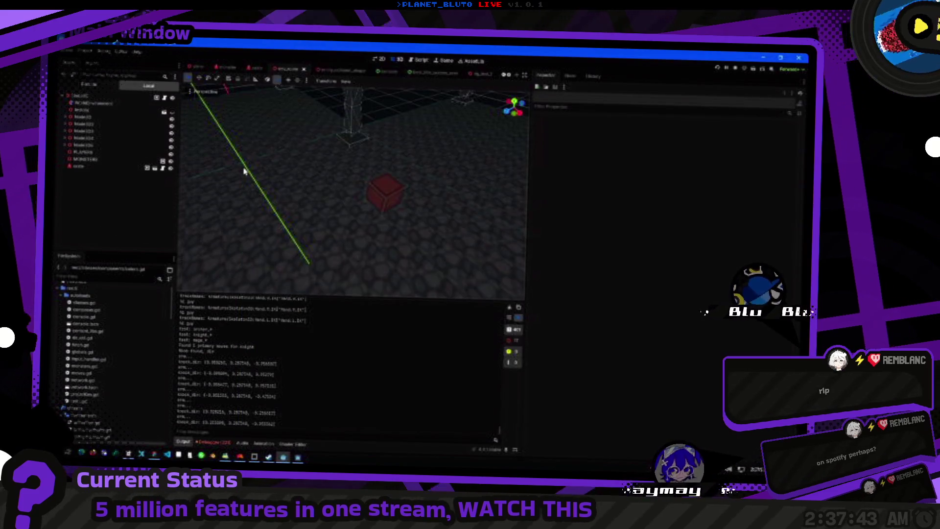
Select the crate node in the Scene dock, then save with Ctrl+S and run the game.
click(103, 168)
drag(479, 183, 370, 182)
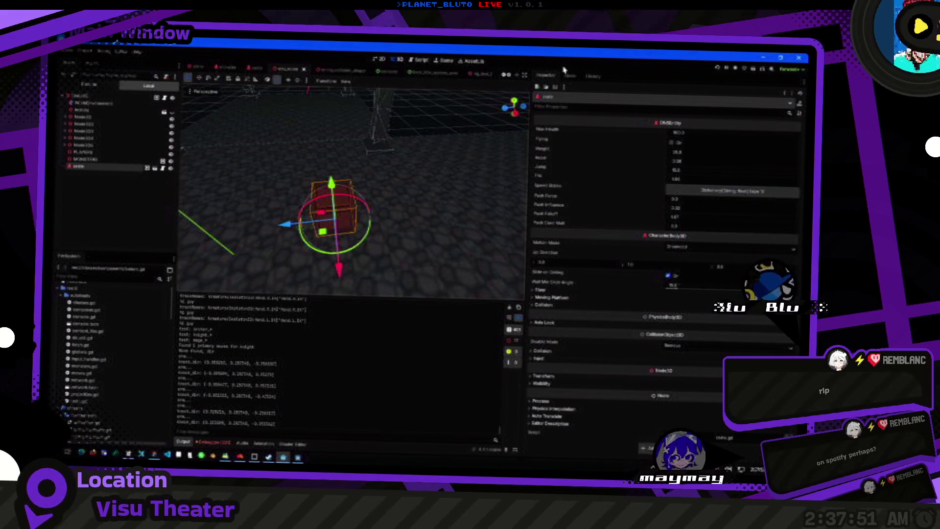
key(ctrl+F3)
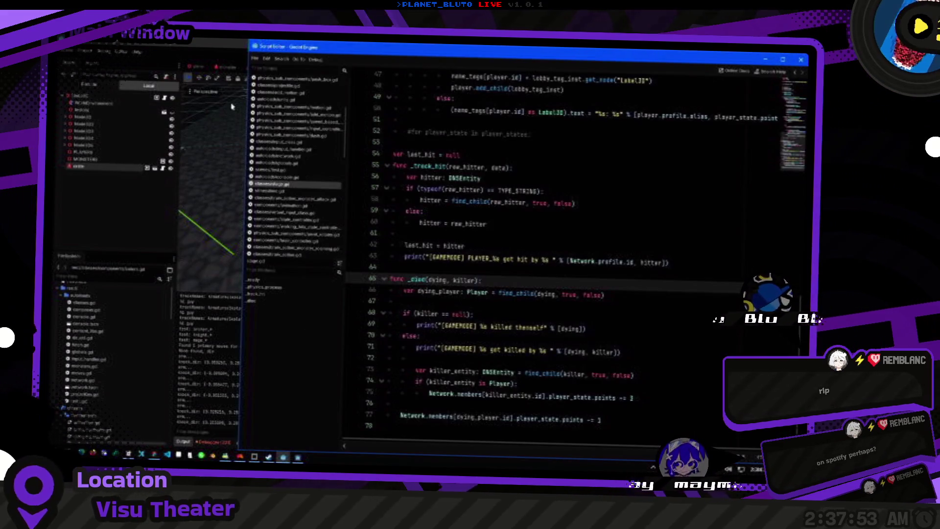
click(232, 106)
click(349, 131)
click(117, 168)
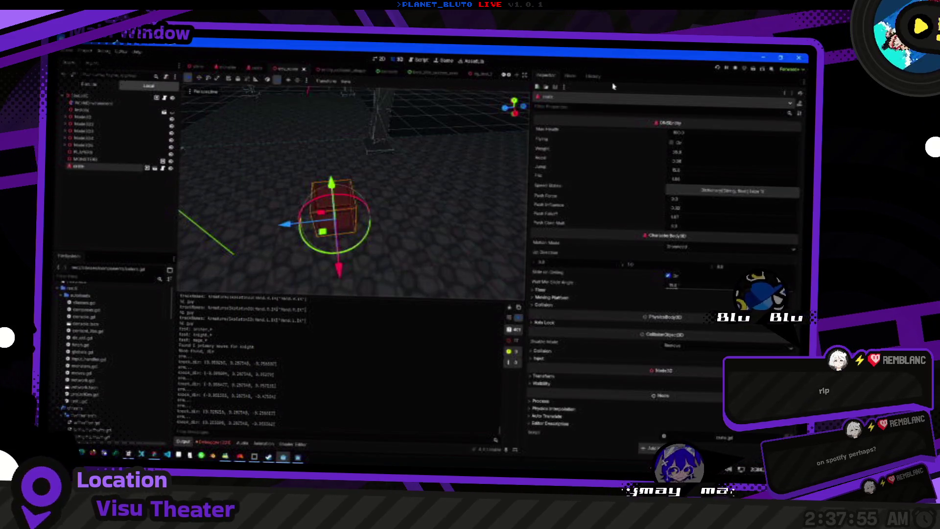
key(super+Tab)
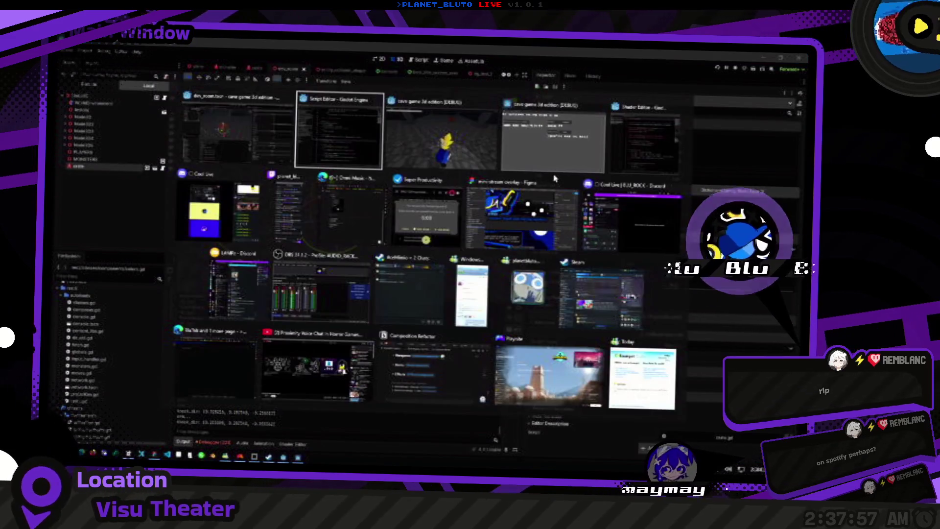
key(Escape)
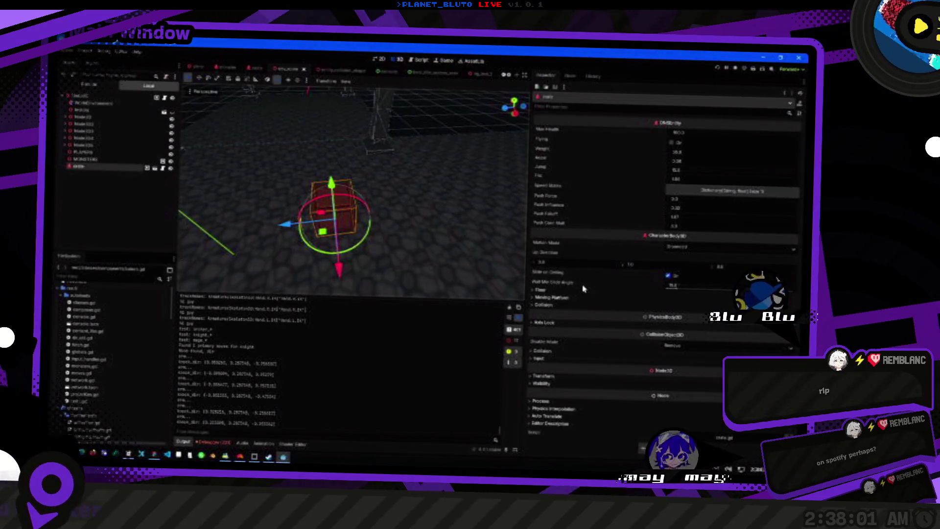
key(ctrl+s)
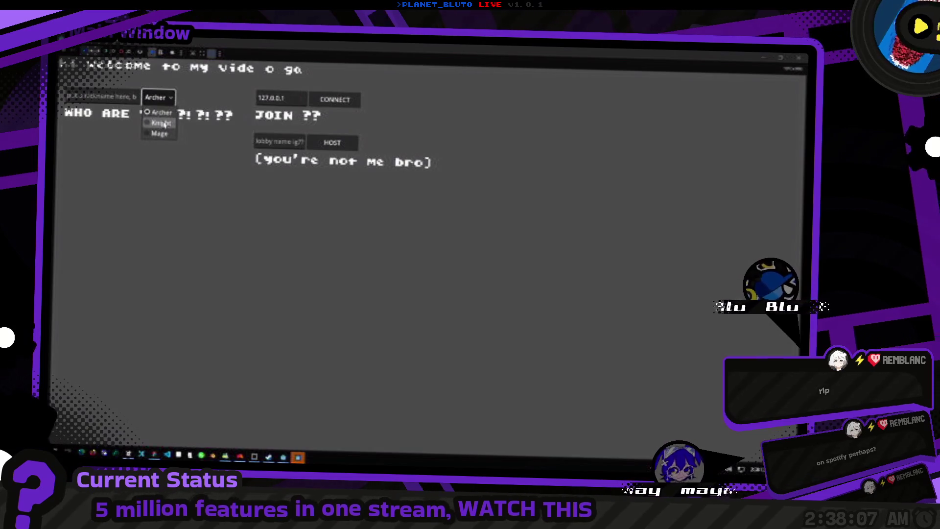
Host a game as the Knight, jump onto the red crate and back off it.
click(163, 123)
click(332, 143)
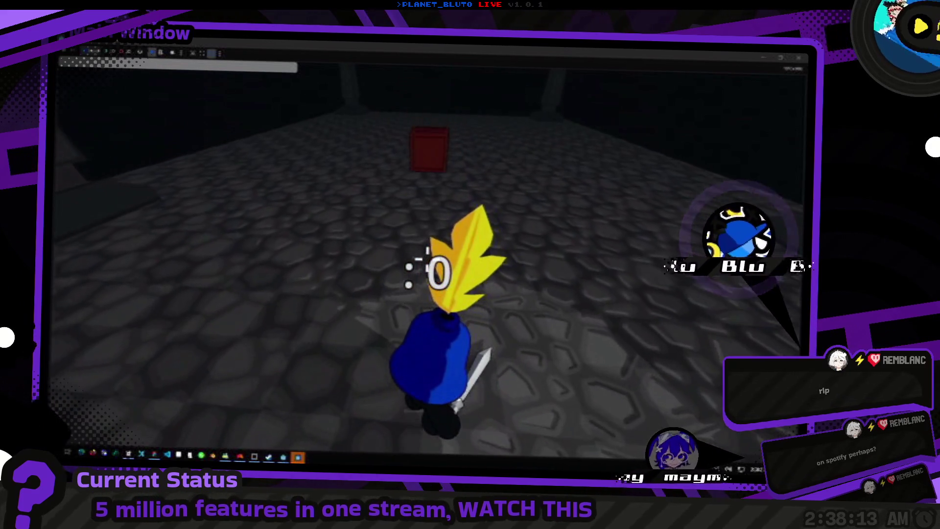
key(w)
key(space)
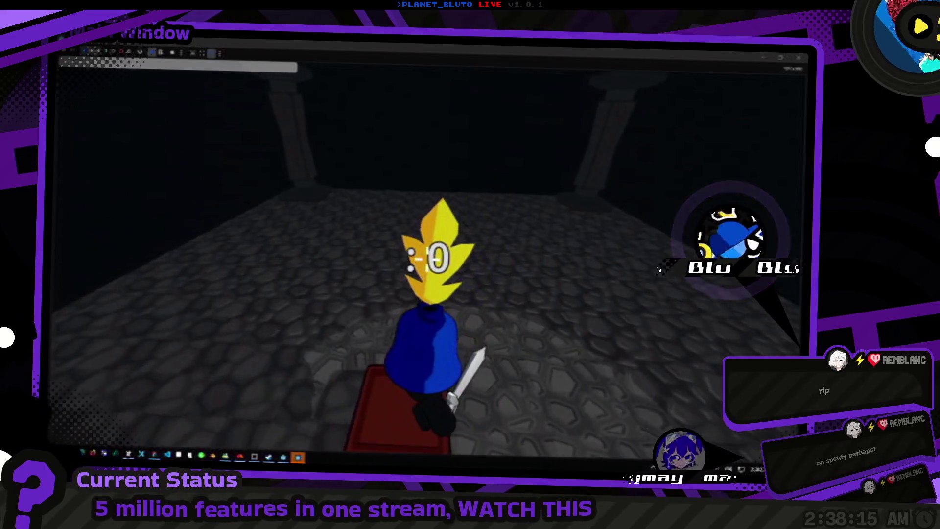
key(s)
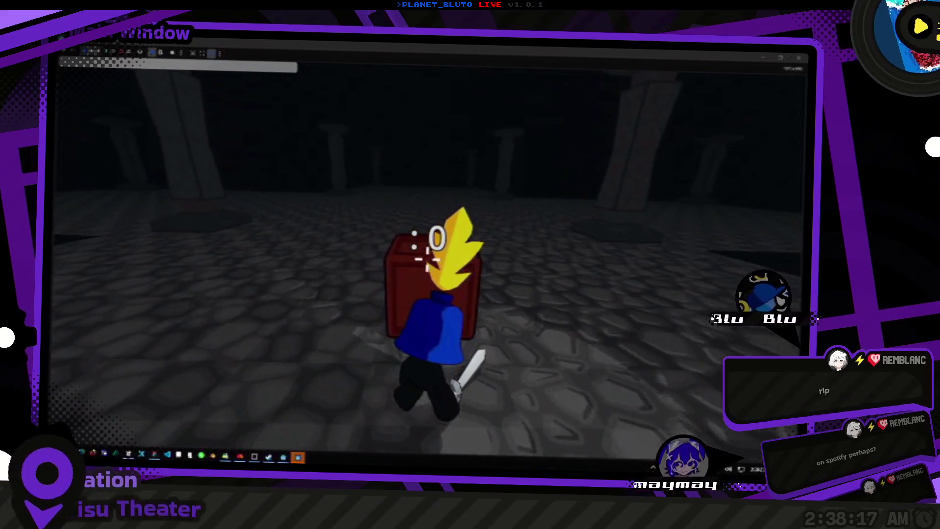
key(s)
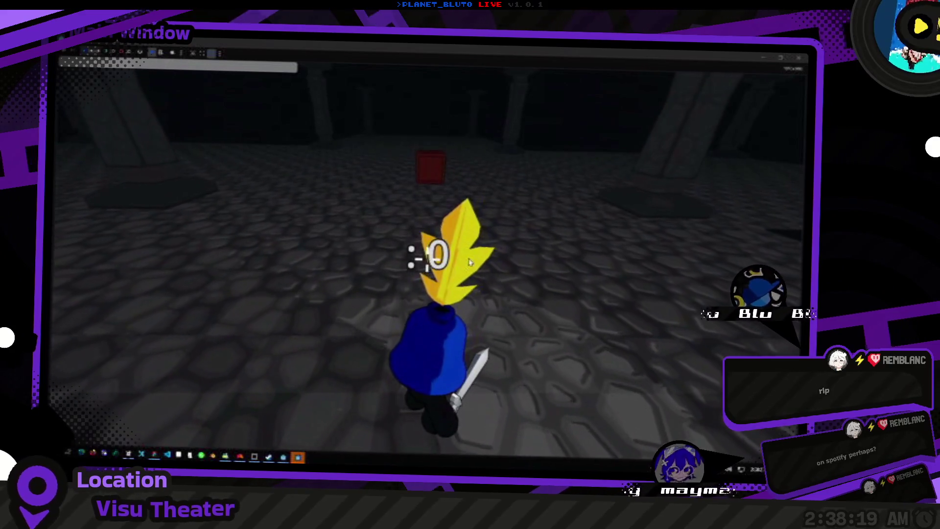
key(alt+Tab)
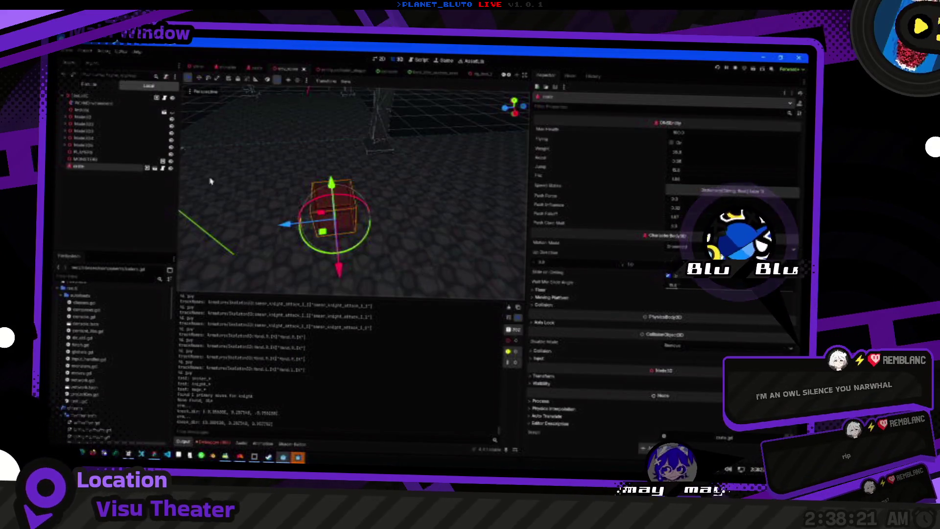
Open the monster's script and scroll to its _process function.
click(421, 61)
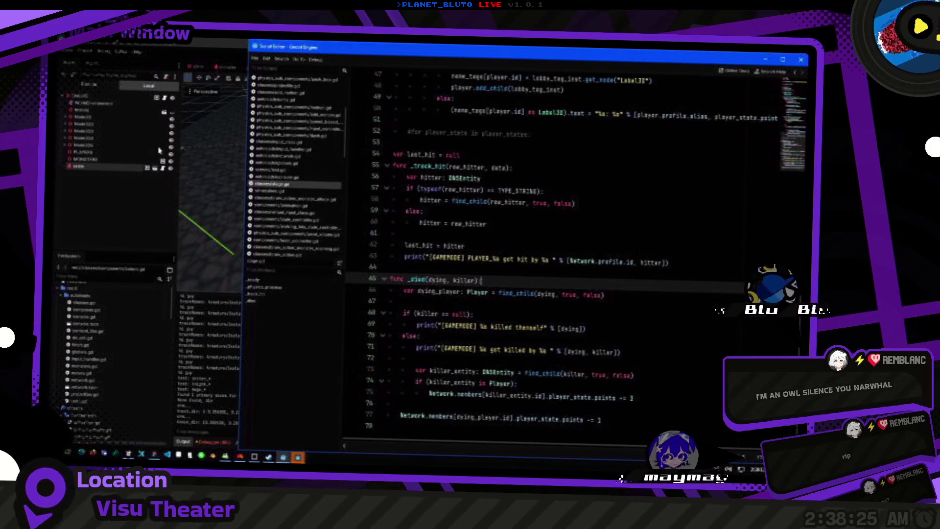
click(397, 59)
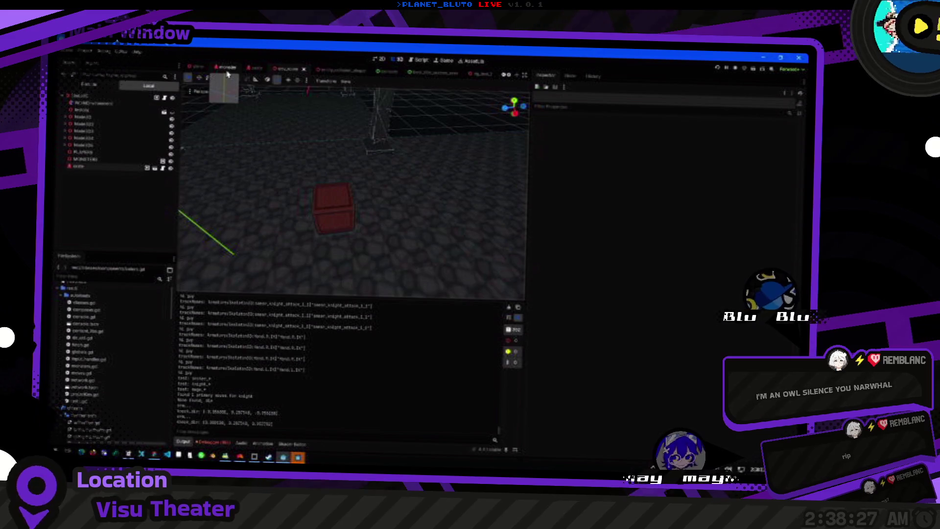
click(226, 69)
click(170, 124)
click(421, 59)
scroll(490, 245, down, 10)
click(282, 113)
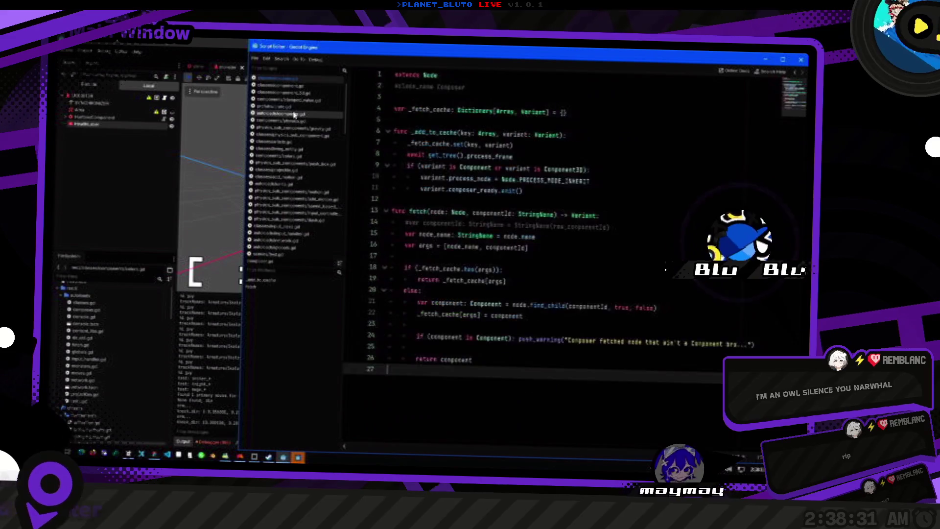
click(280, 106)
click(277, 78)
scroll(486, 293, down, 5)
scroll(485, 293, down, 3)
scroll(519, 239, up, 5)
scroll(519, 239, down, 7)
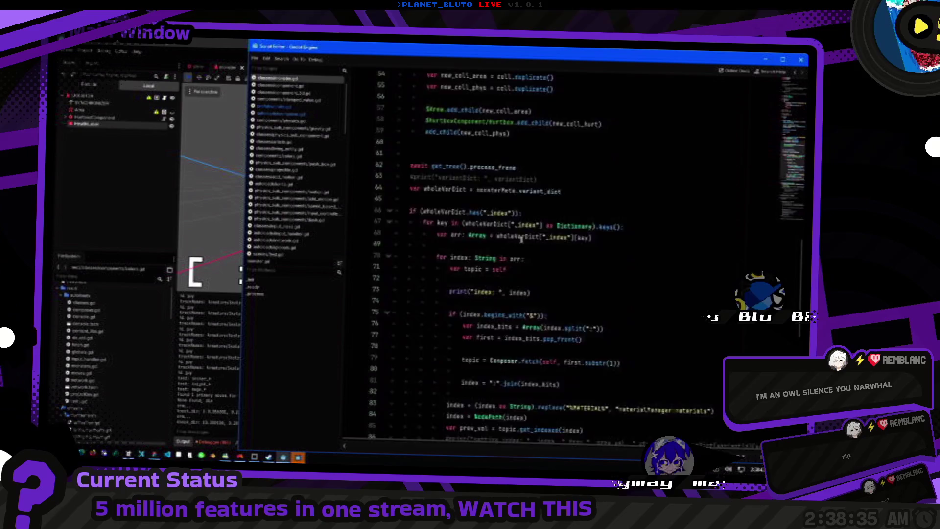
click(283, 296)
Duplicate the health-fetching lines and turn the copy into a MonsterGravity fetch of GravitySubComponent.
click(506, 292)
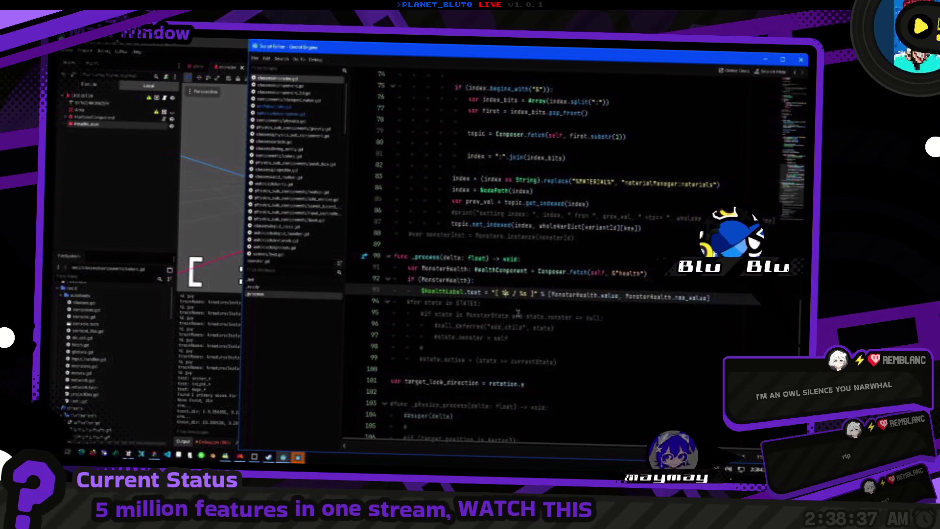
key(End)
key(shift+Up)
key(shift+Up)
key(shift+Home)
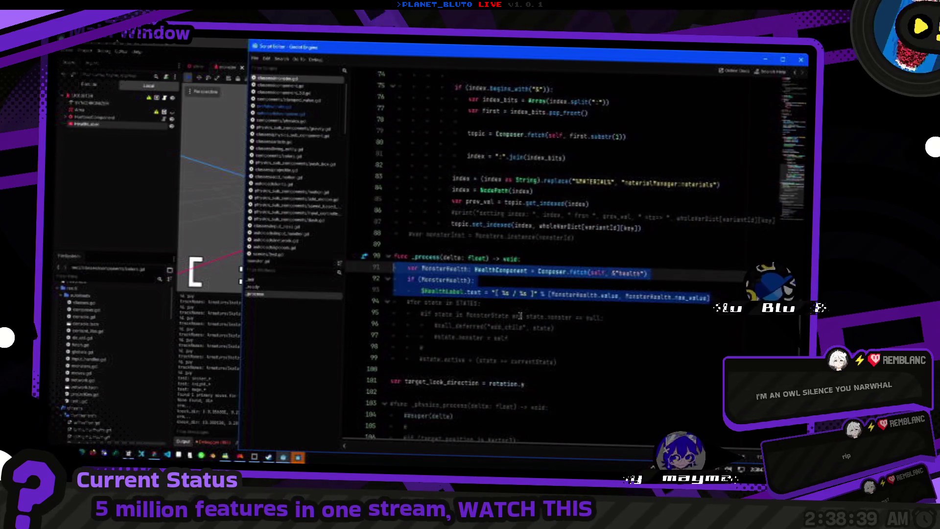
key(ctrl+shift+d)
key(Left)
key(Return)
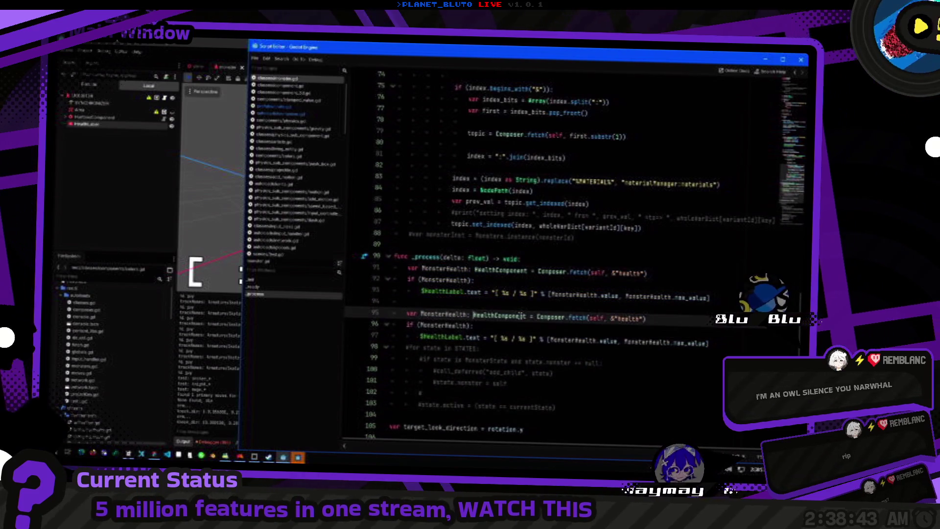
key(ctrl+Delete)
text(gravity)
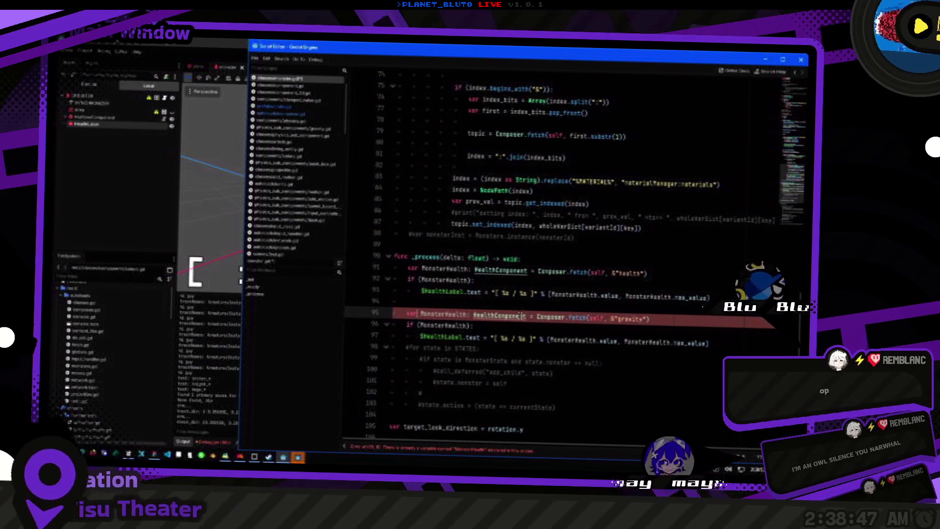
key(ctrl+shift+Right)
text(MonsterGra)
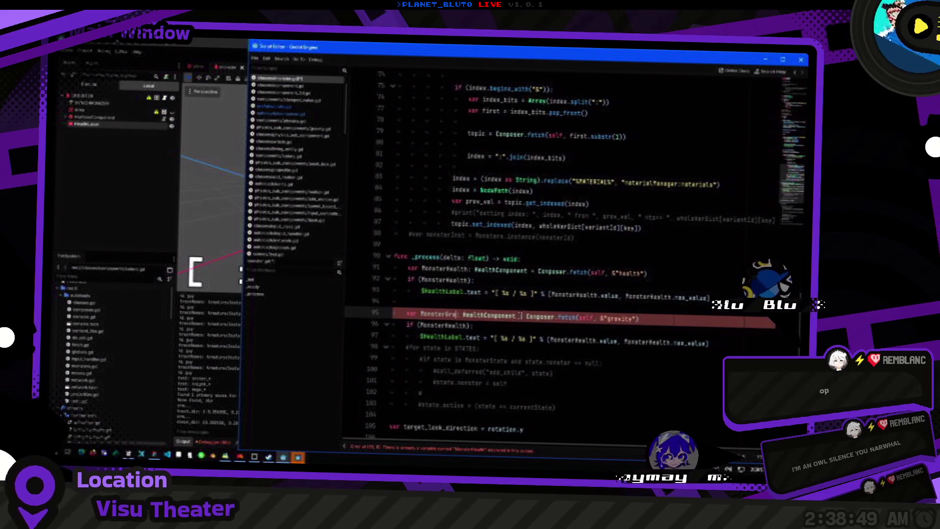
text(vity)
key(Right)
text(GravitySub)
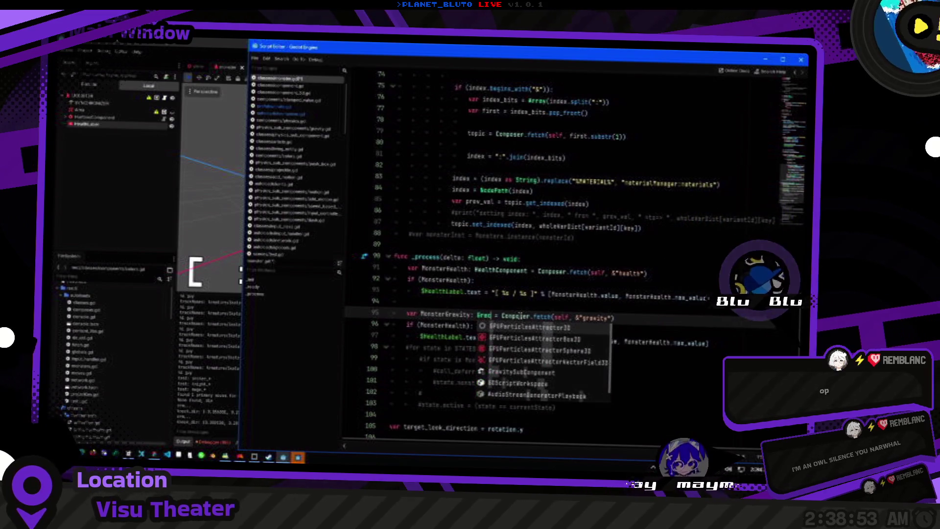
key(Return)
Replace the health values on line 97 with MonsterGravity.grounded and return to the game.
key(Down)
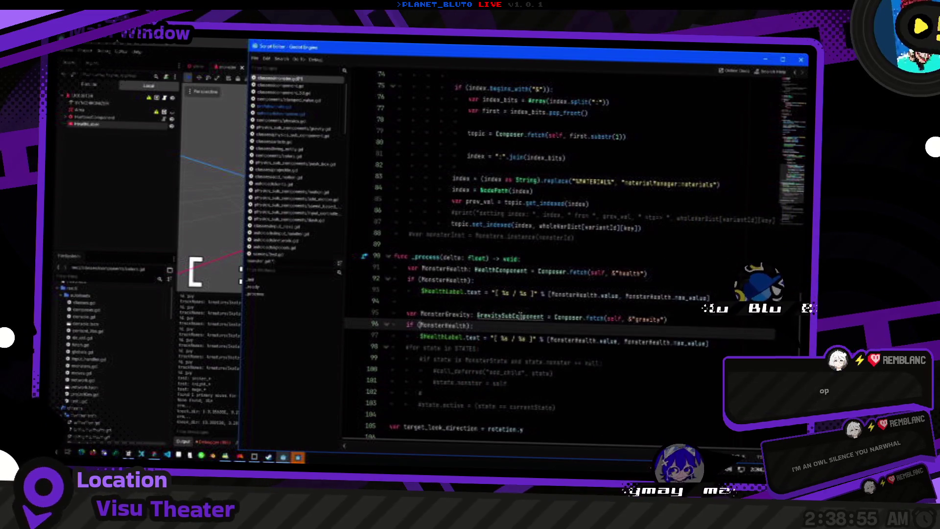
key(Down)
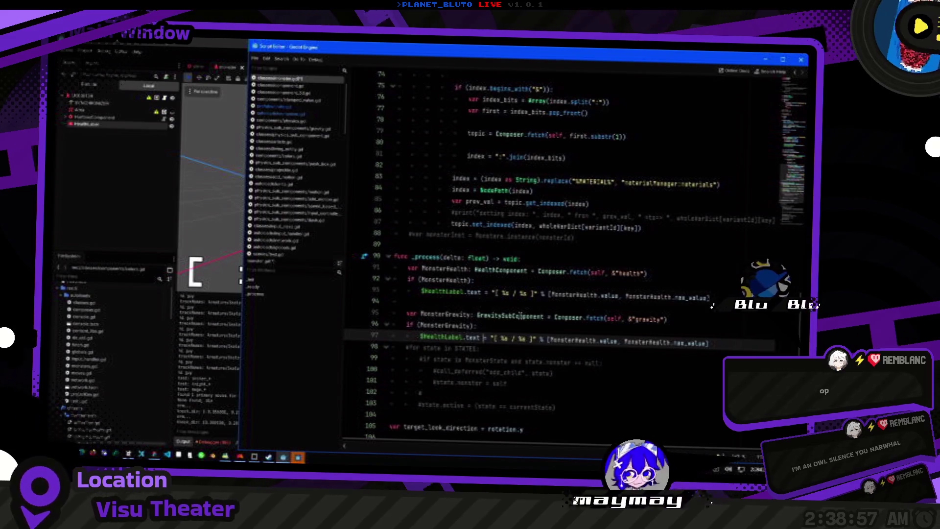
key(BackSpace)
text(+)
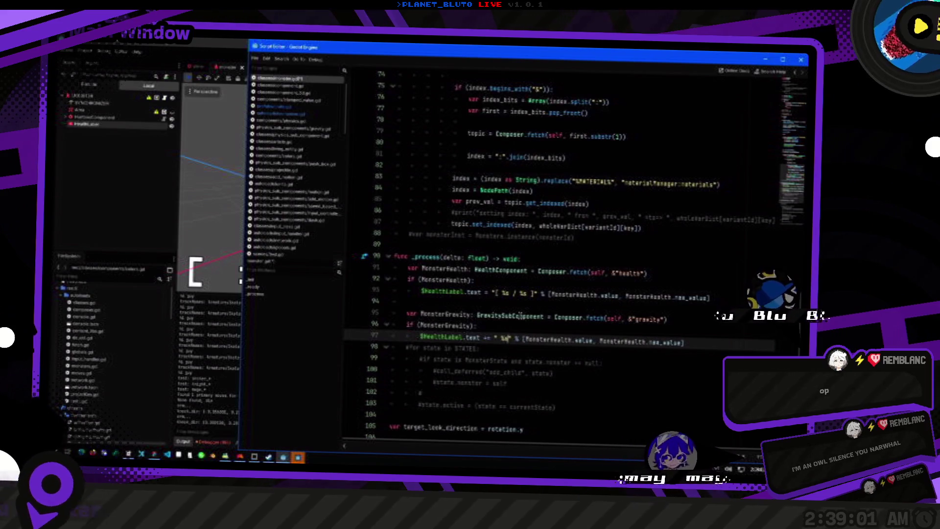
key(ctrl+Left)
key(ctrl+Left)
key(ctrl+Left)
key(shift+End)
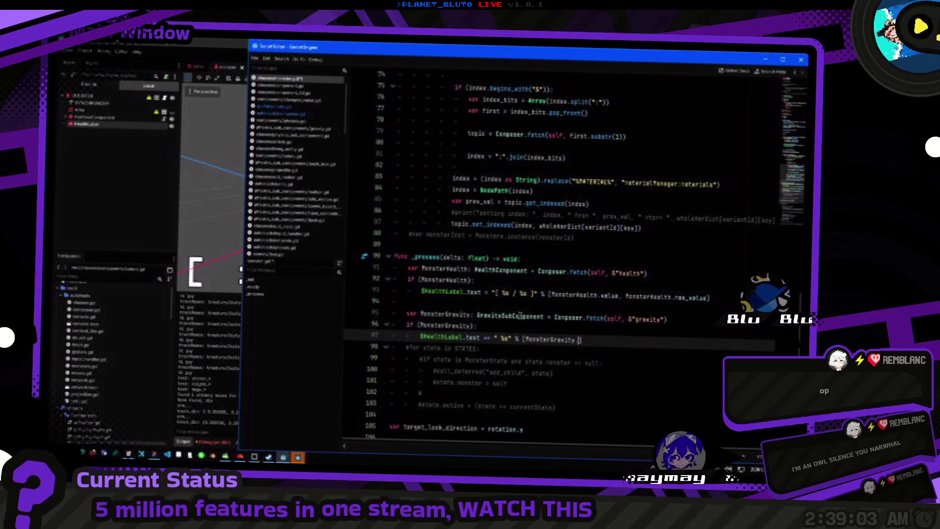
text(grounded)
key(Return)
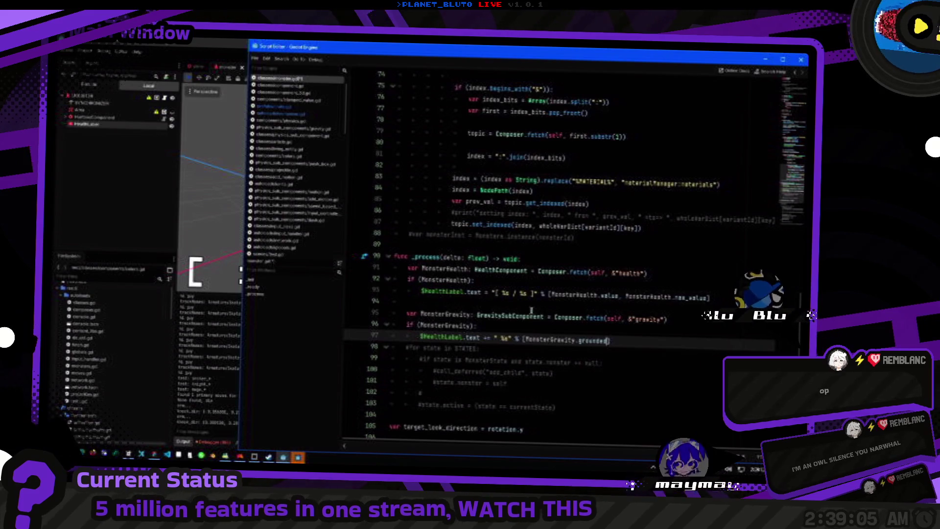
key(alt+Tab)
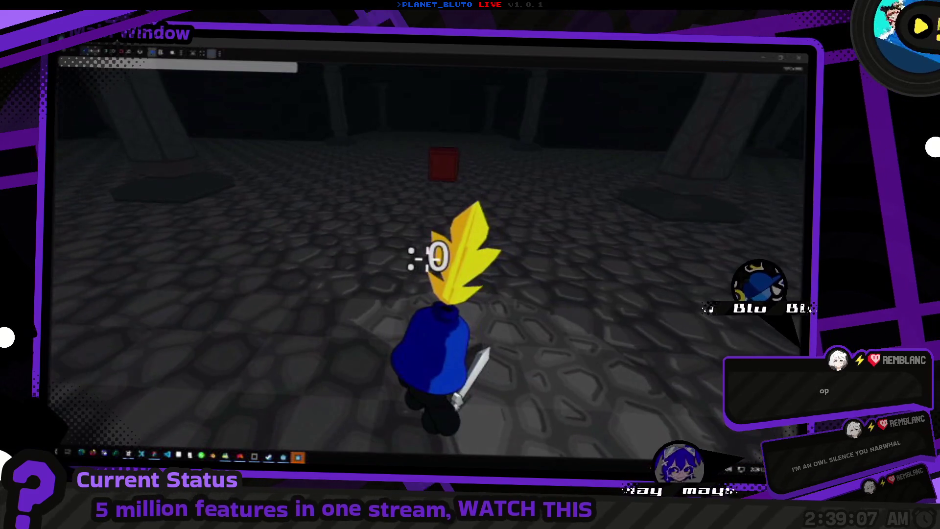
Spawn two slimes from the in-game console and walk toward them.
key(grave)
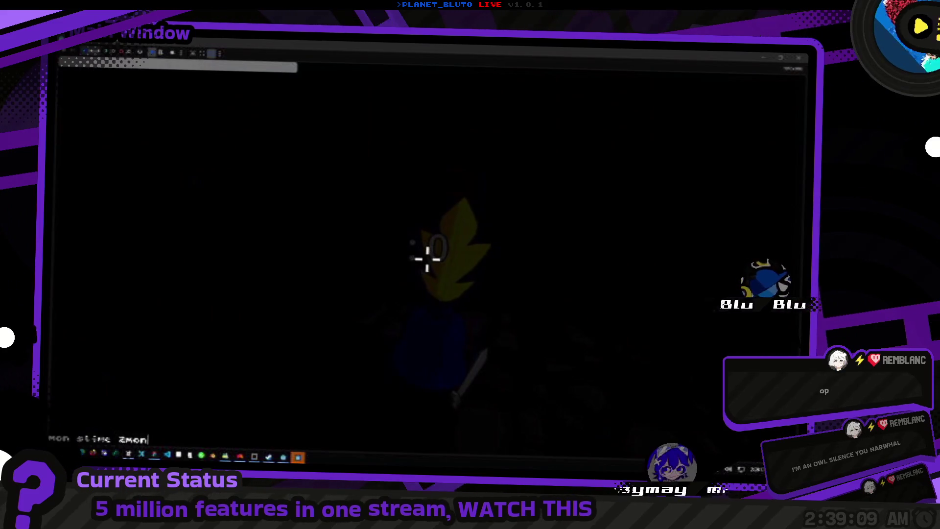
key(grave)
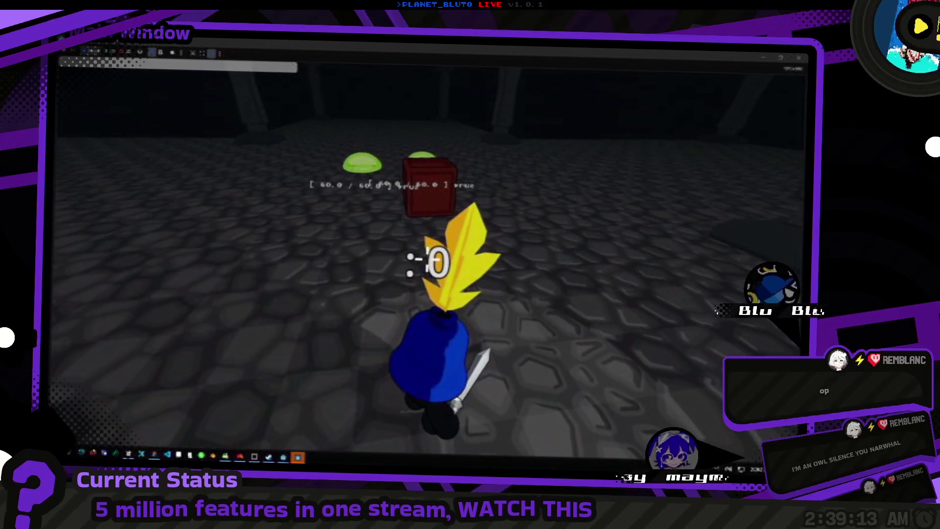
key(w)
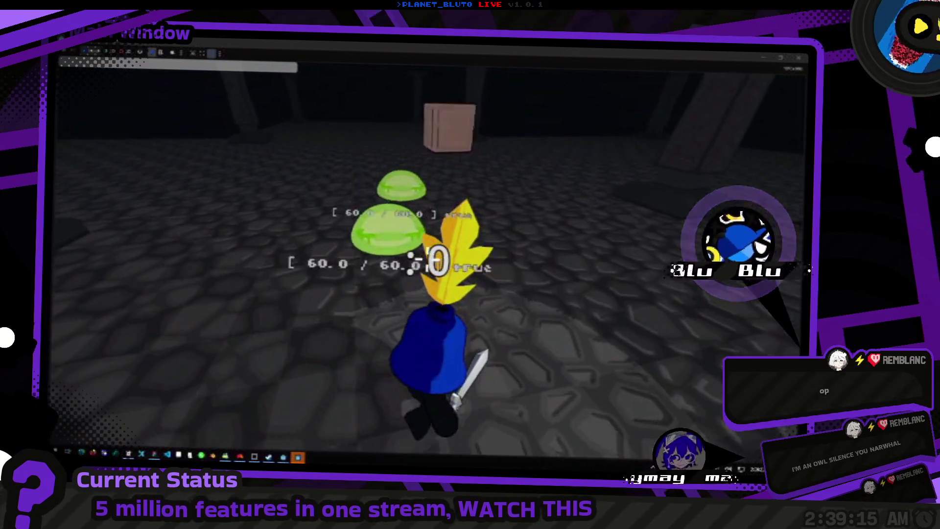
Attack the slimes down to 20 health, then switch back to the Godot editor.
click(422, 255)
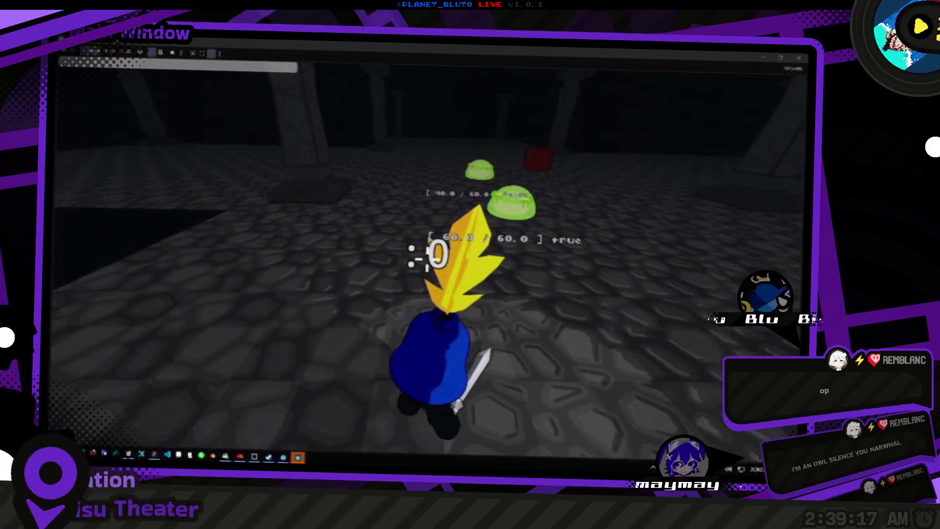
click(422, 255)
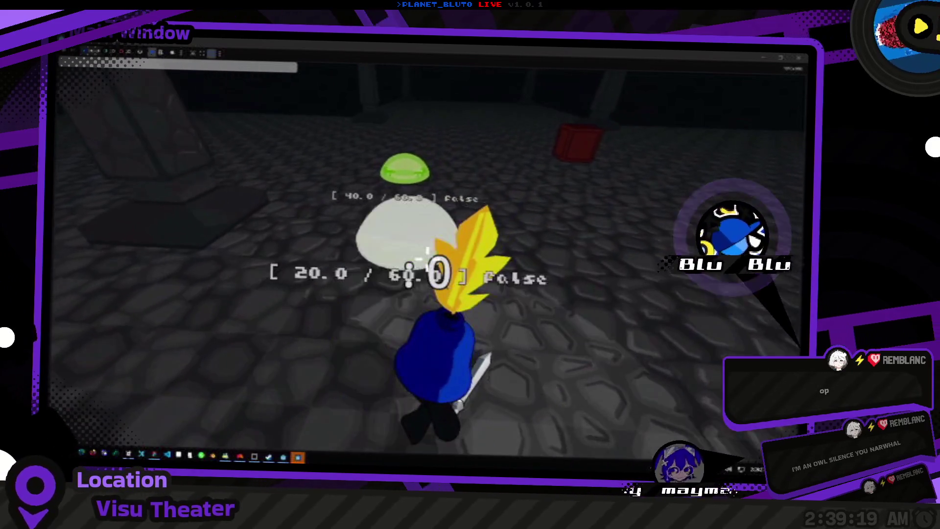
click(427, 255)
click(427, 255)
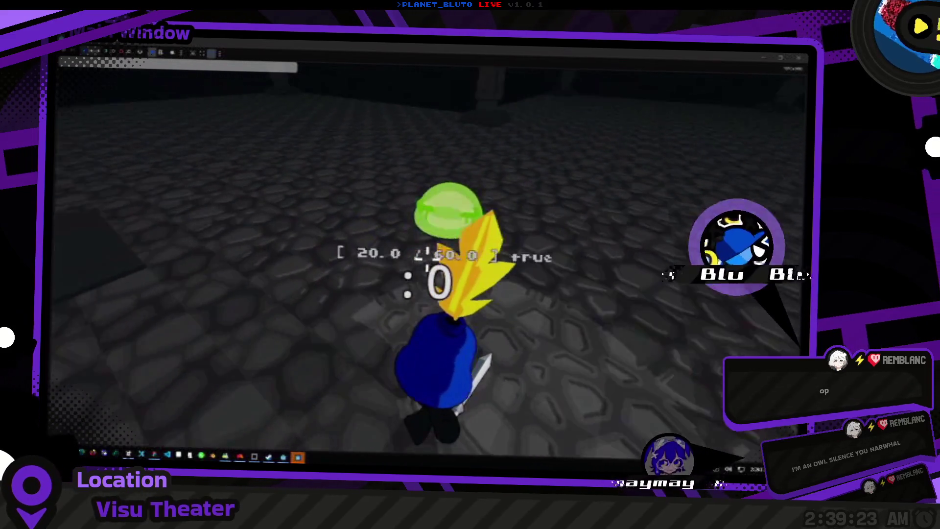
key(alt+Tab)
key(Tab)
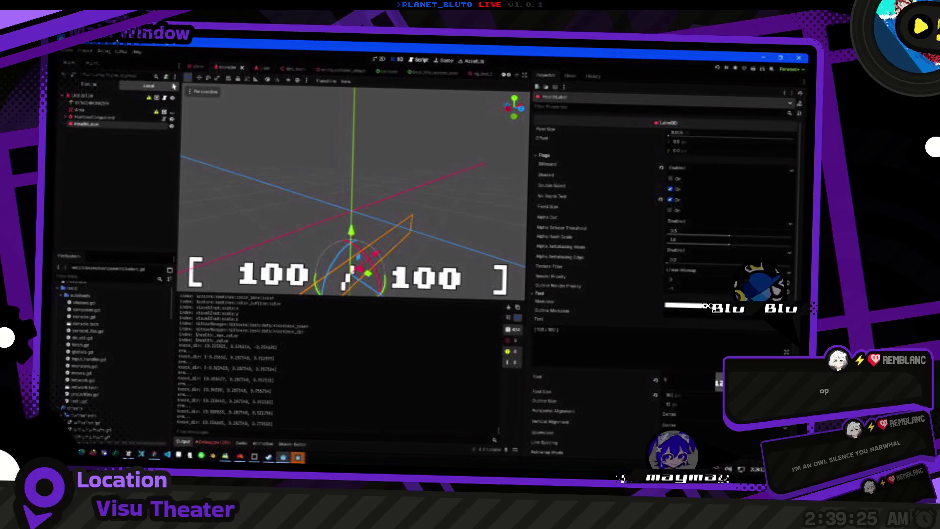
click(85, 51)
click(100, 61)
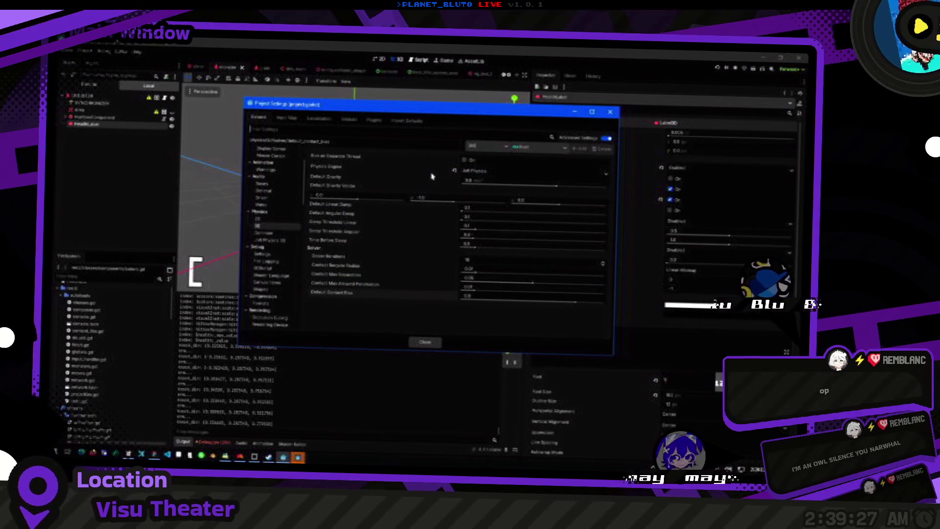
mouse_move(377, 180)
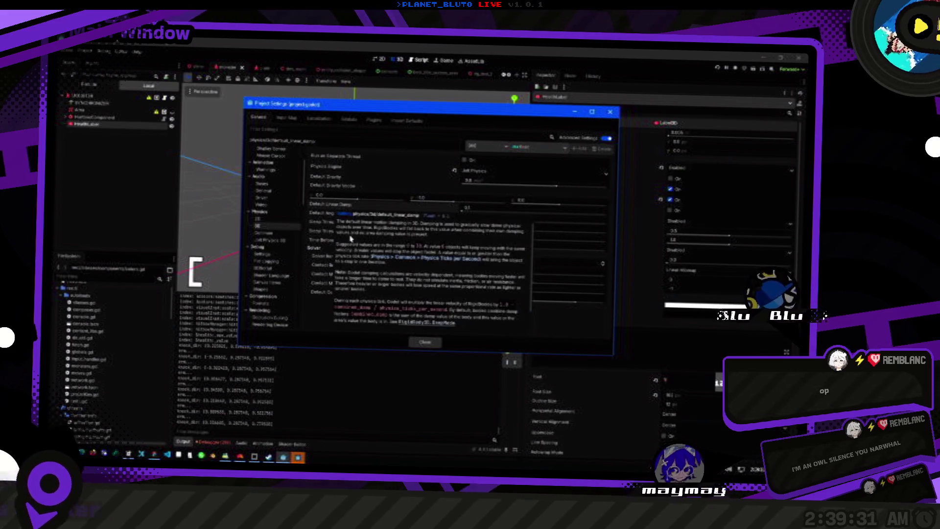
click(288, 241)
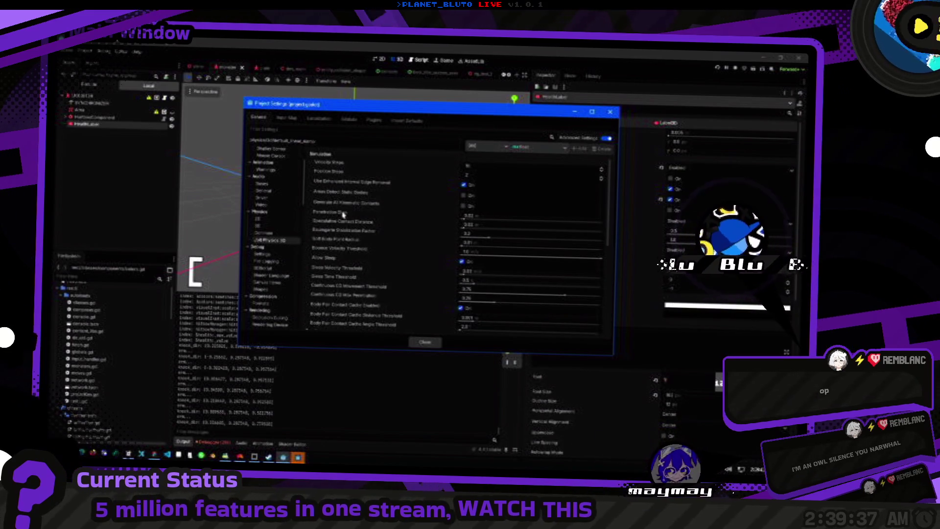
mouse_move(356, 209)
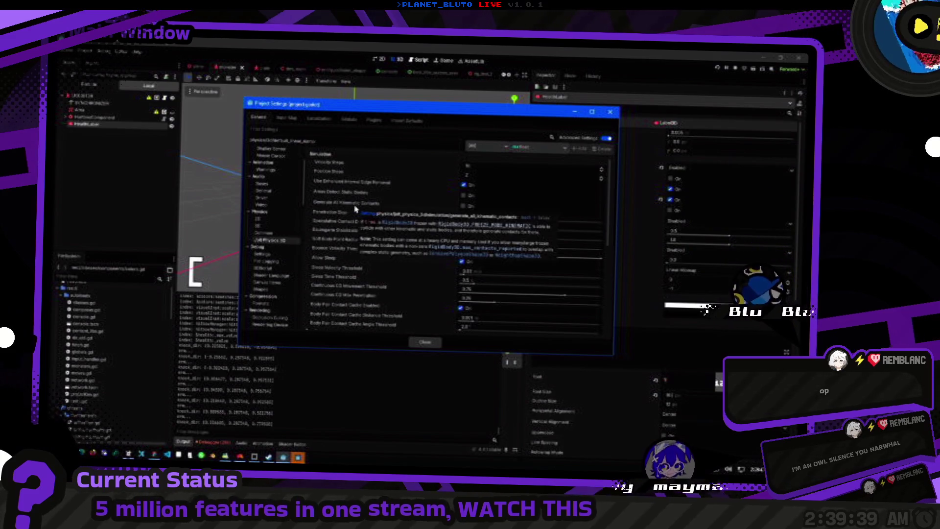
key(alt+Tab)
key(alt+Tab)
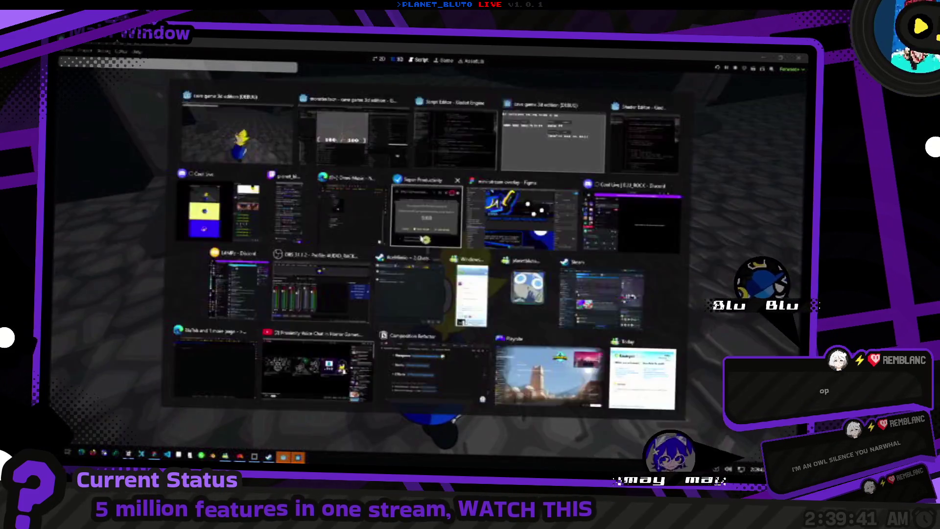
click(265, 83)
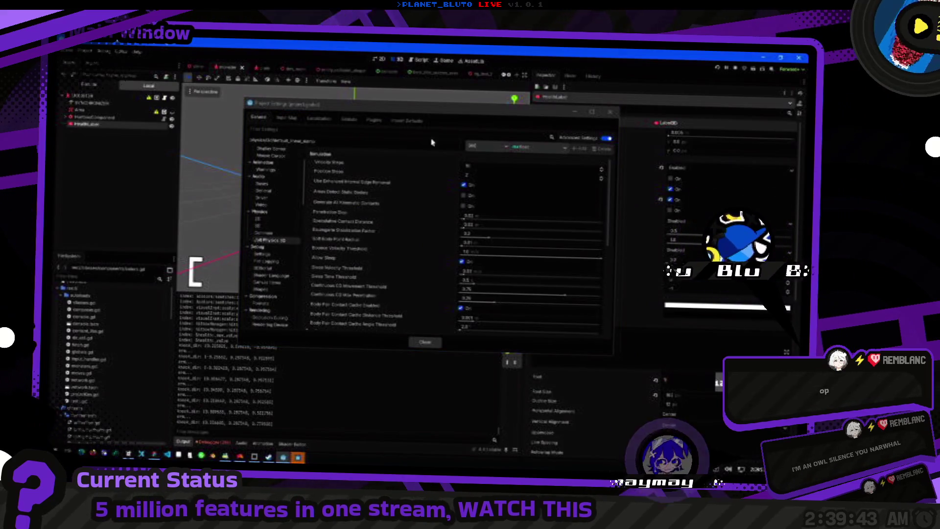
click(406, 327)
click(425, 342)
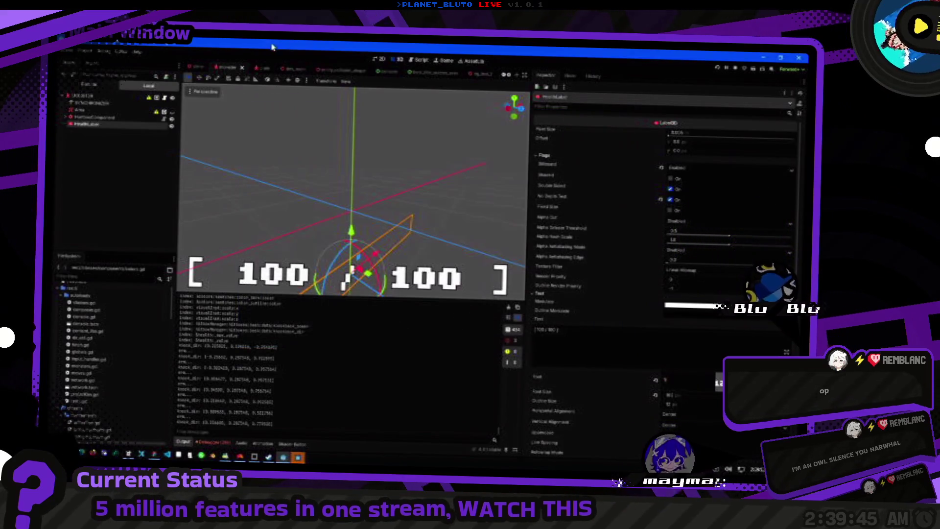
click(289, 68)
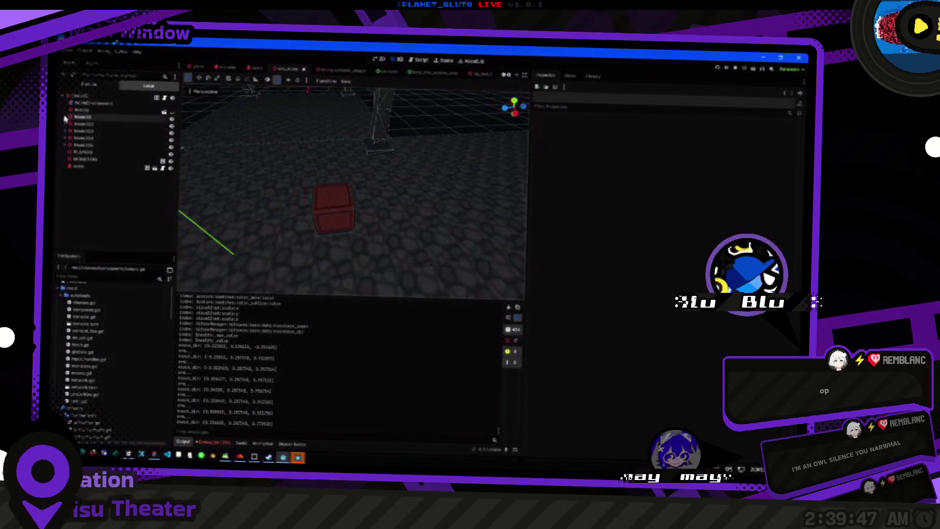
Inspect the StaticBody3D's collision layers under Node3D, then bring the script editor back.
click(65, 117)
click(93, 131)
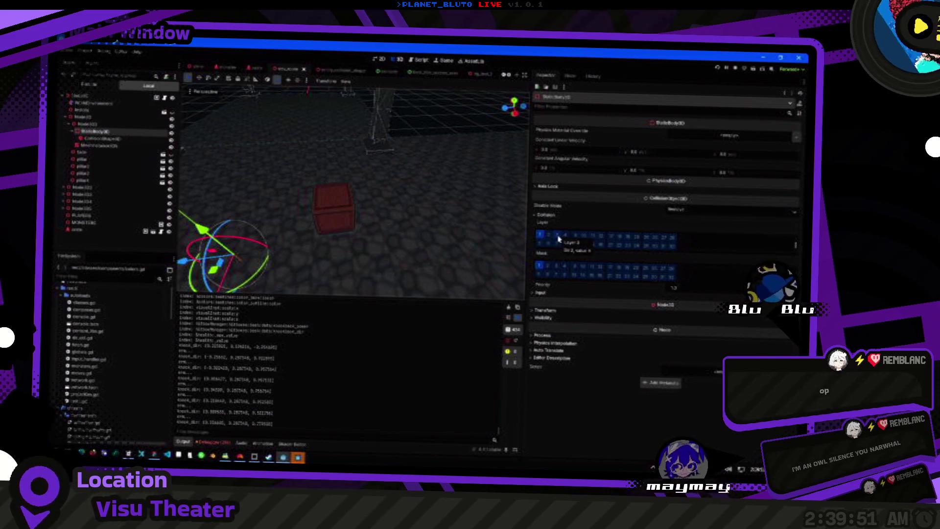
click(420, 60)
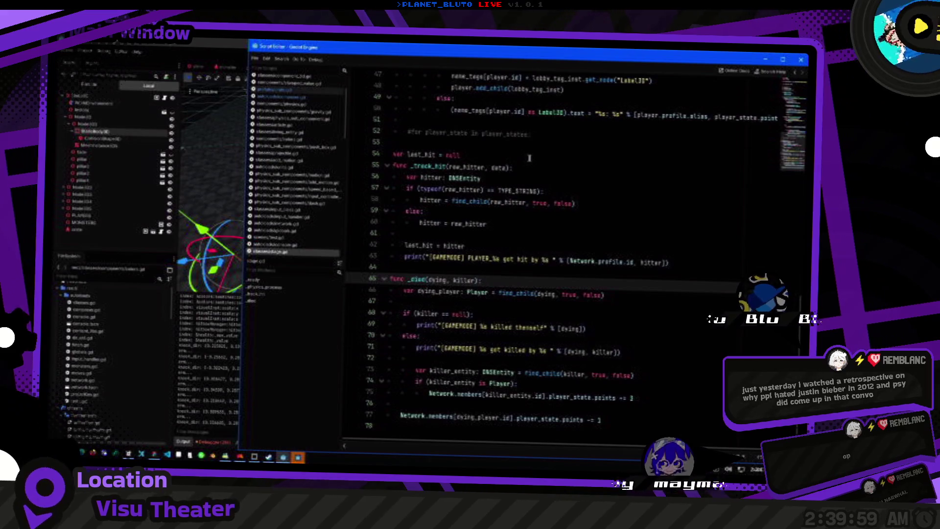
Quick-open the entity script by searching 'entity'.
key(ctrl+alt+o)
text(entity)
key(Return)
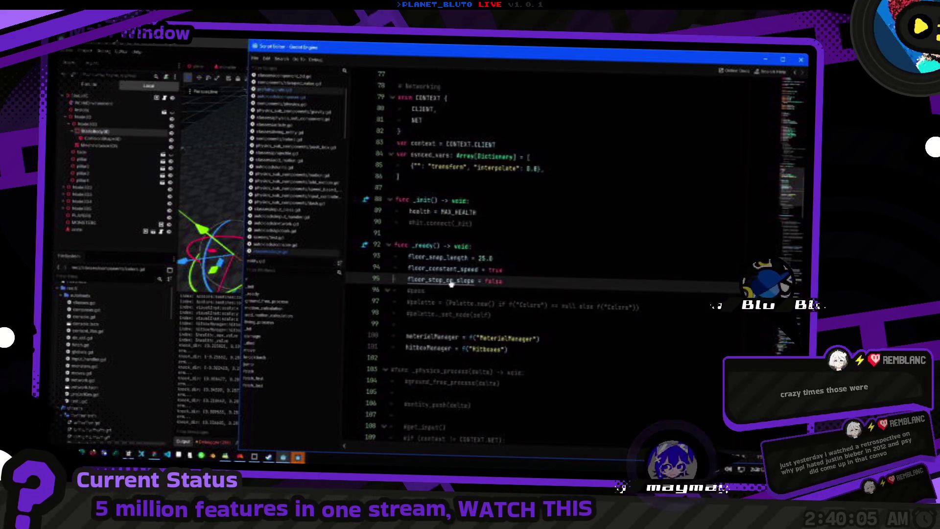
Read the CharacterBody3D help on floor_stop_on_slope and floor properties, then return to the script.
key(alt+F1)
scroll(607, 292, up, 20)
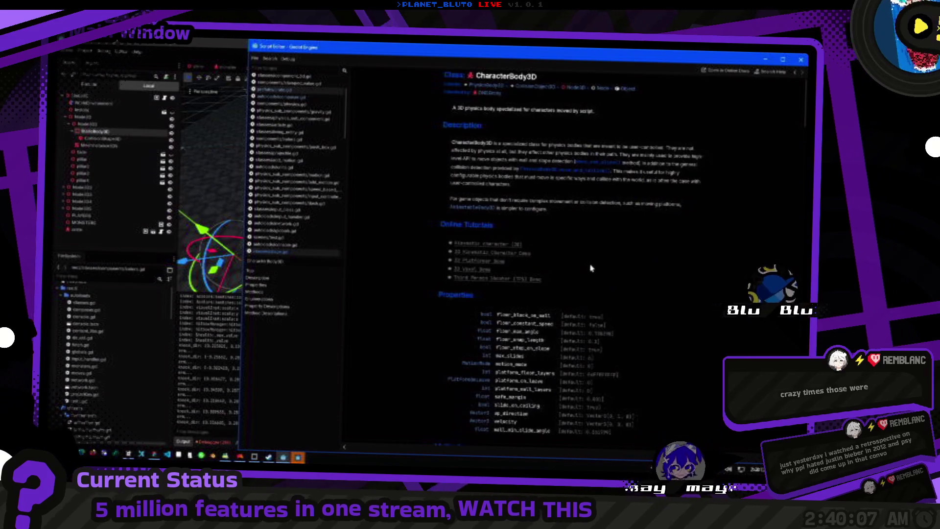
scroll(578, 290, down, 5)
scroll(603, 288, down, 5)
scroll(612, 280, up, 4)
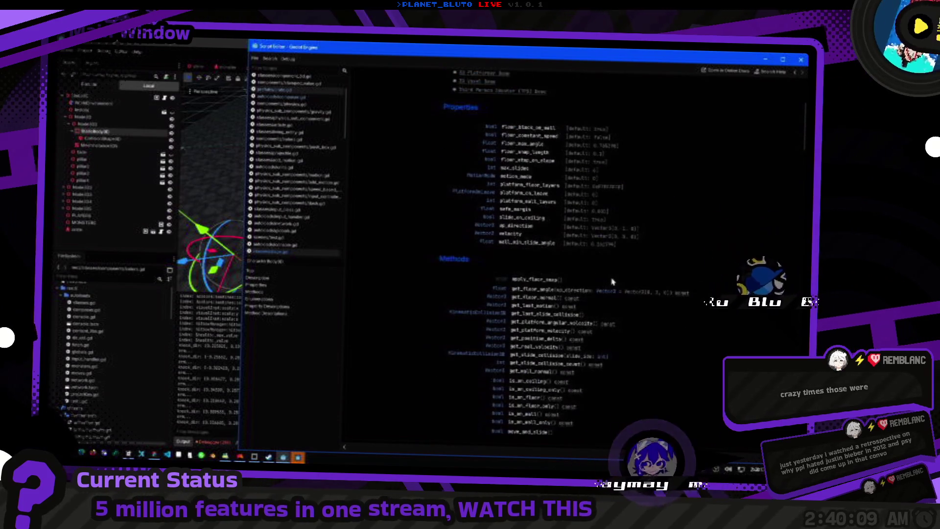
scroll(630, 284, down, 1)
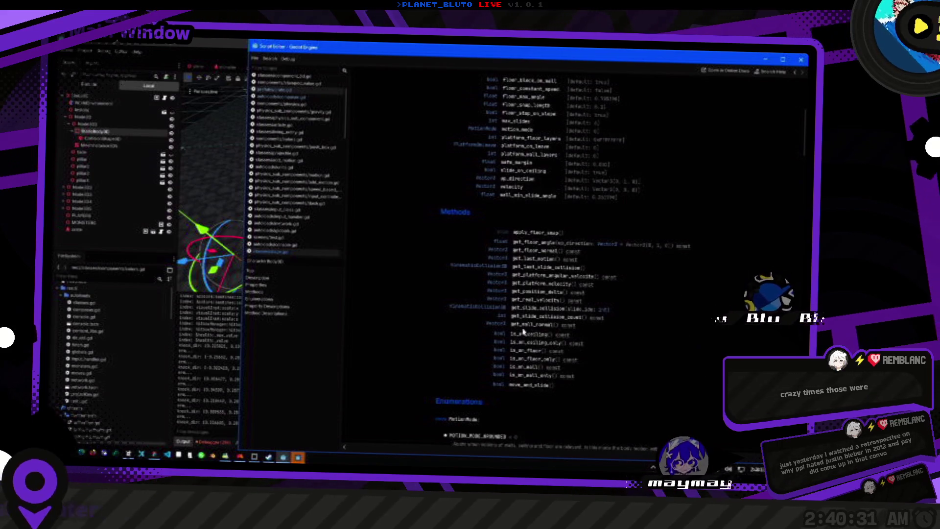
scroll(652, 360, down, 5)
scroll(678, 365, up, 8)
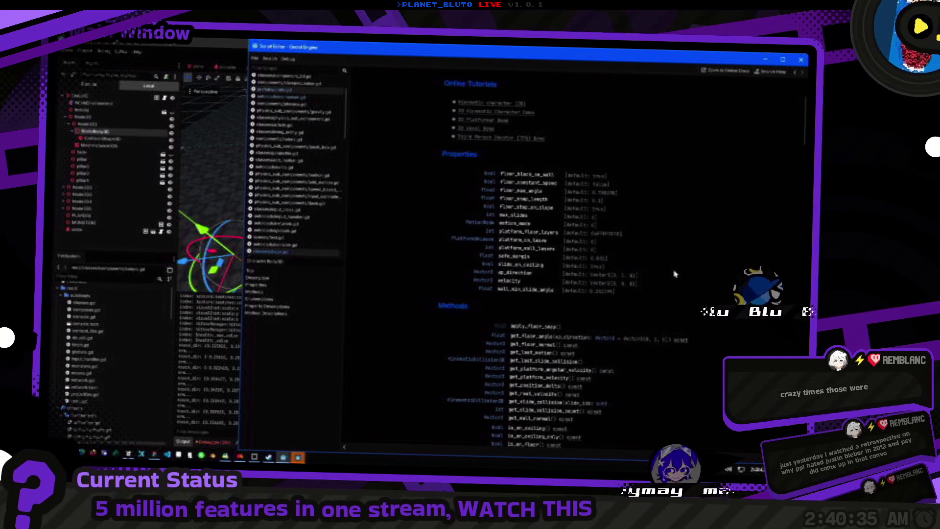
scroll(482, 241, up, 2)
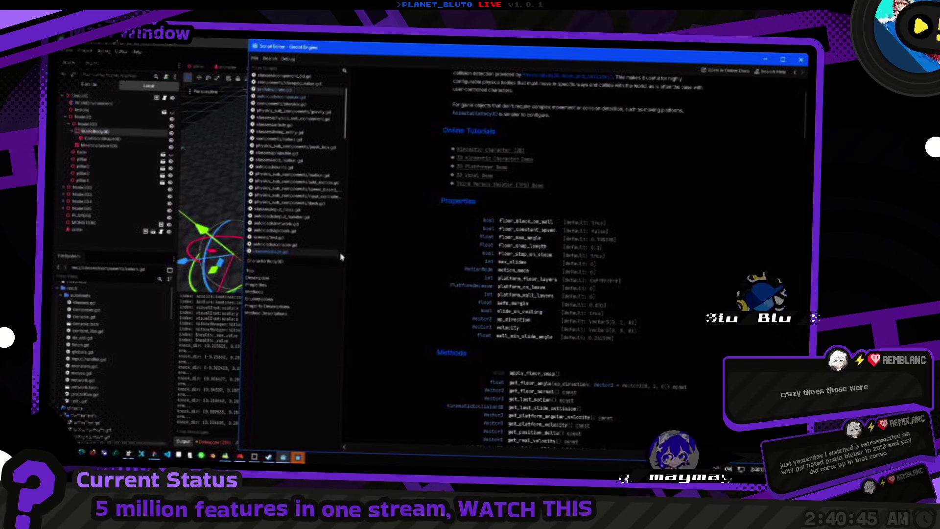
click(300, 119)
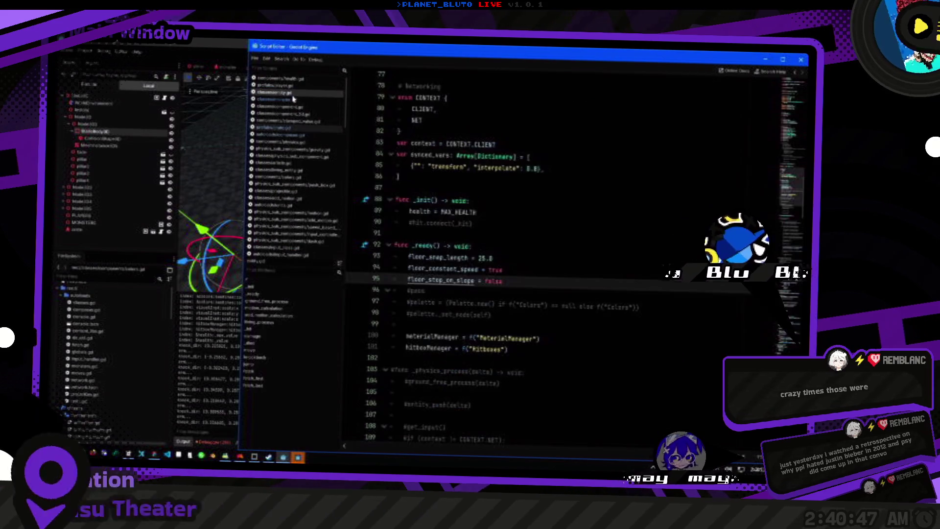
Change floor_snap_length on line 93 from 25 to 10, then save and run the game.
click(533, 263)
key(Left)
key(Left)
key(BackSpace)
key(BackSpace)
text(10)
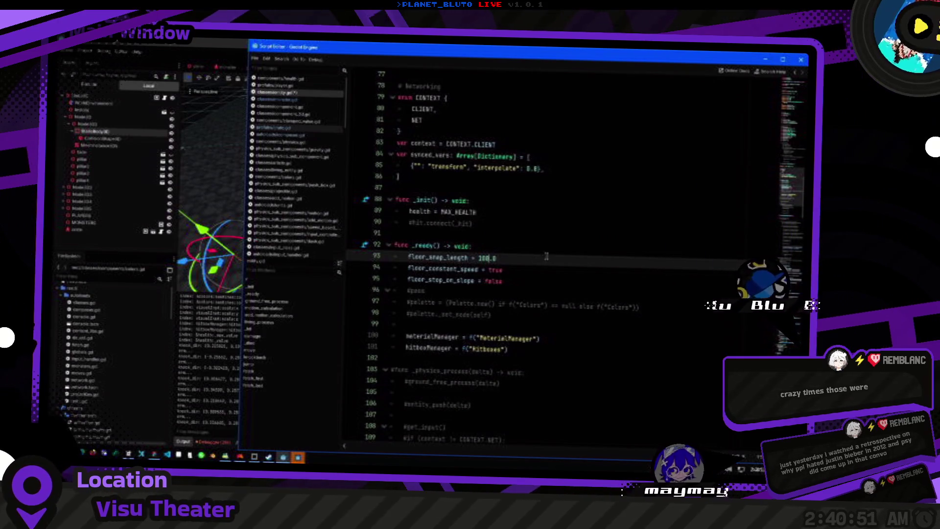
key(F5)
key(ctrl+s)
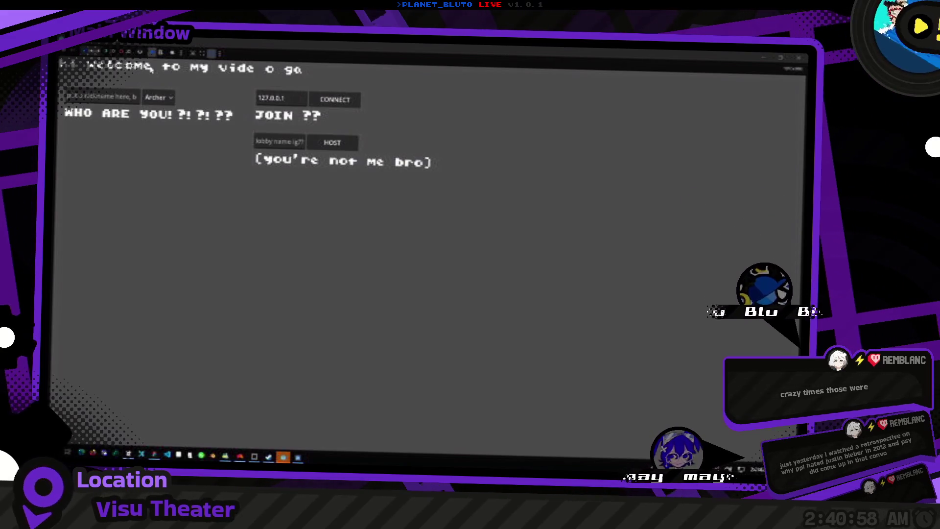
Host a game as the Knight class and walk the character through the cave.
click(157, 97)
click(161, 123)
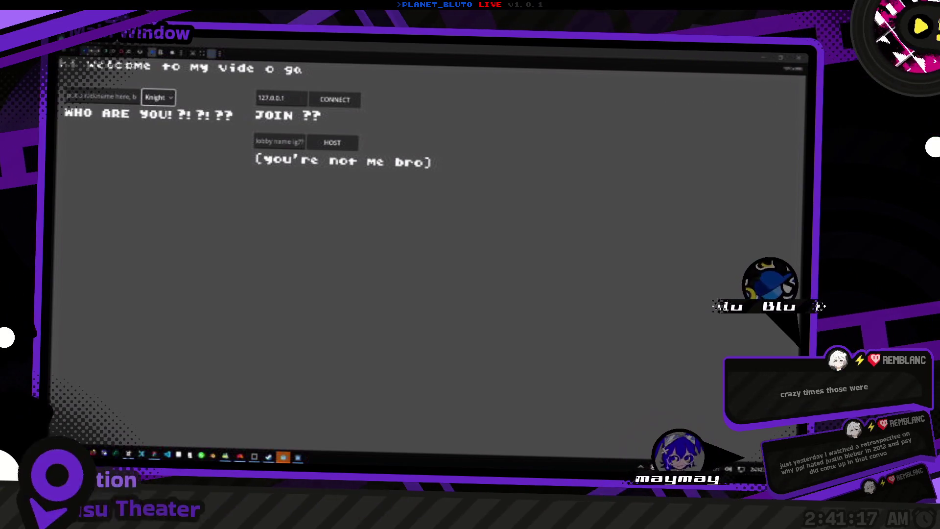
click(158, 97)
click(167, 130)
click(341, 146)
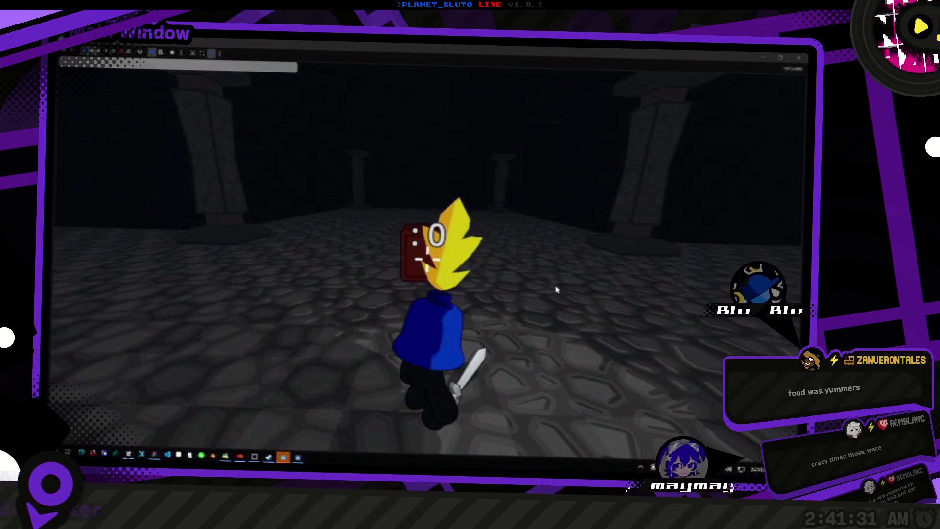
key(w)
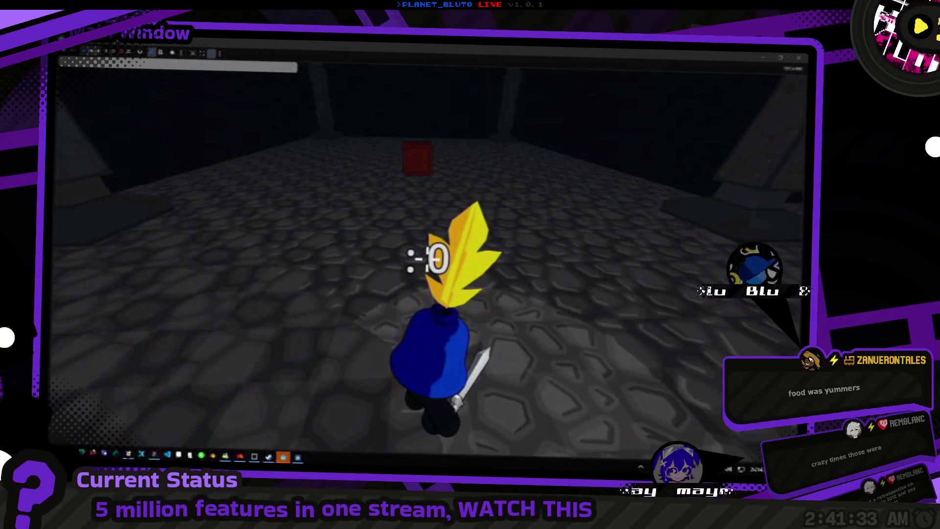
key(alt+Tab)
key(alt+Tab)
key(alt+Tab)
key(alt+Tab)
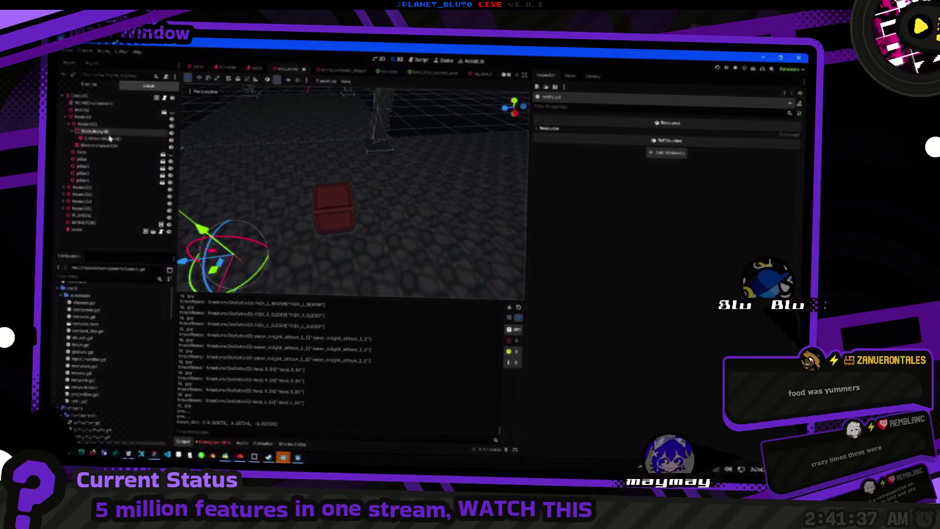
Quick-open the gravity component script by searching for 'gravity'.
click(414, 66)
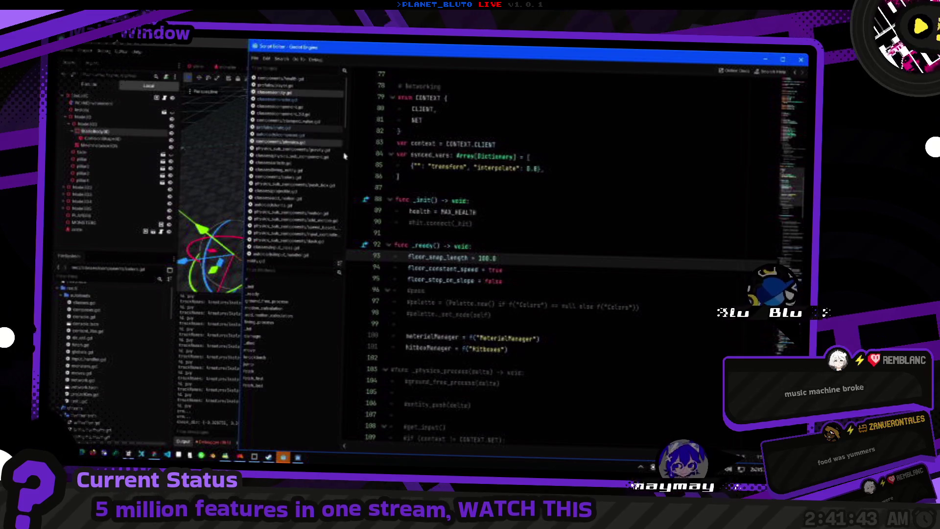
click(462, 226)
key(ctrl+alt+o)
text(gravity)
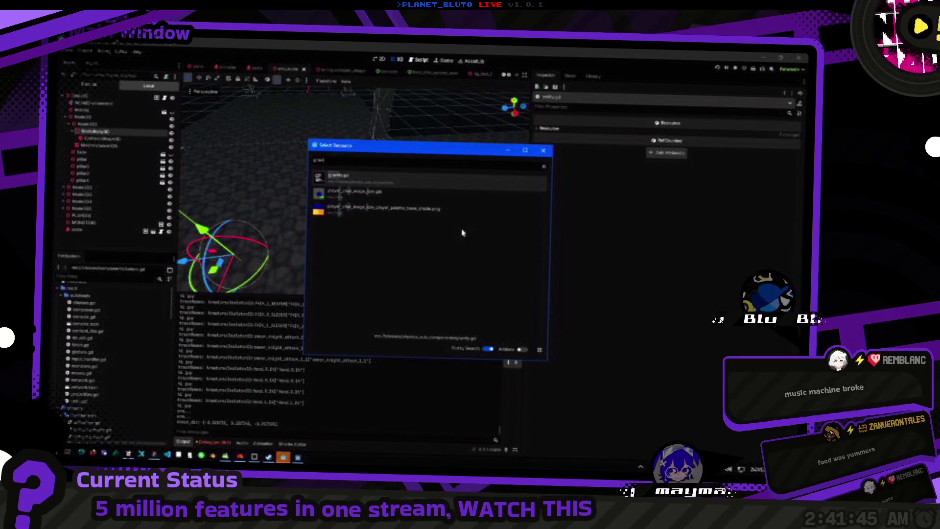
key(Return)
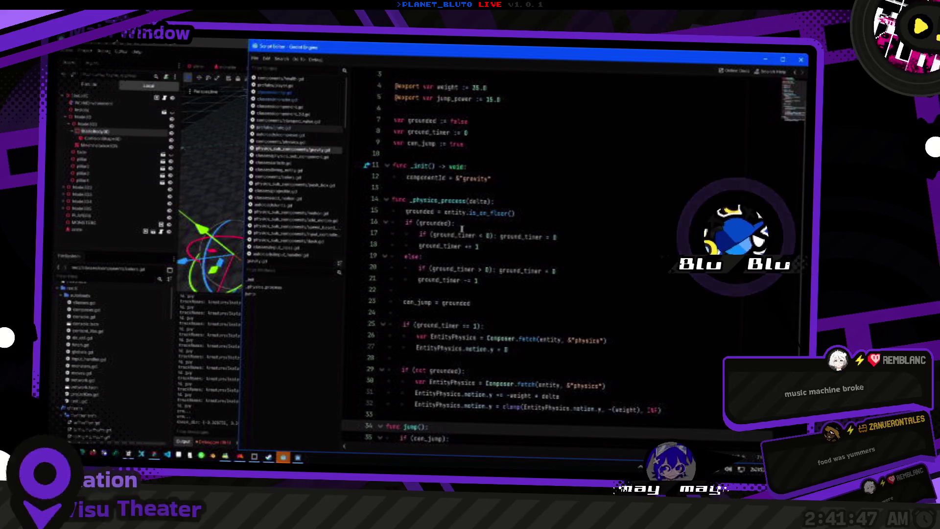
Review the gravity script's grounded checks and frame the selected object in the 3D view.
key(alt+Tab)
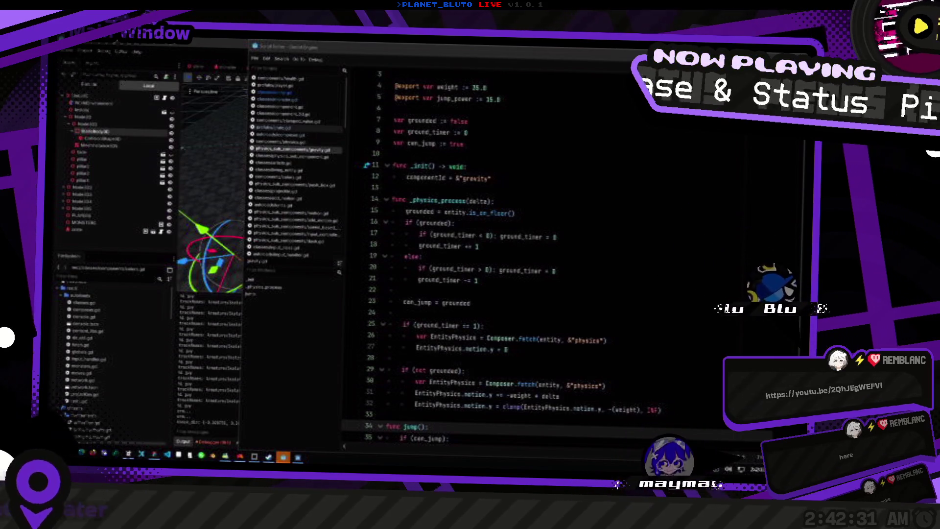
click(405, 122)
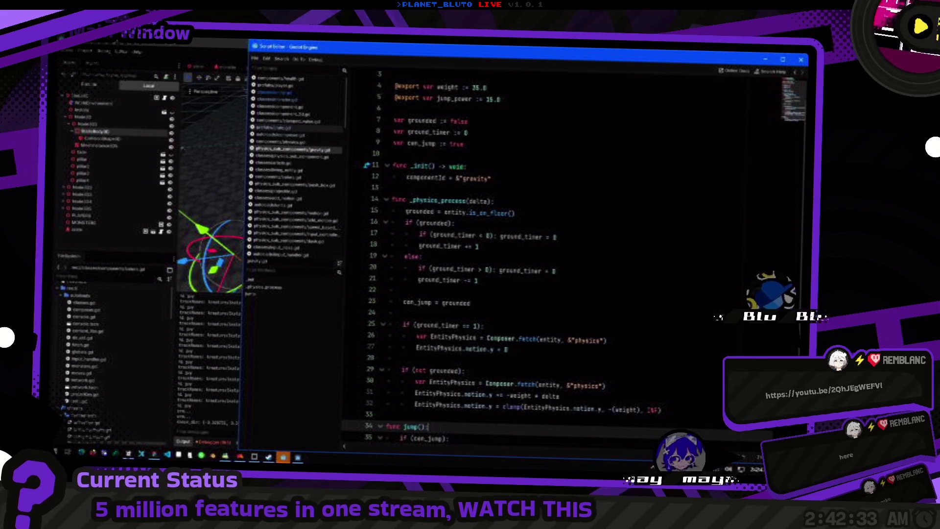
key(Up)
key(Up)
key(Up)
scroll(658, 297, down, 2)
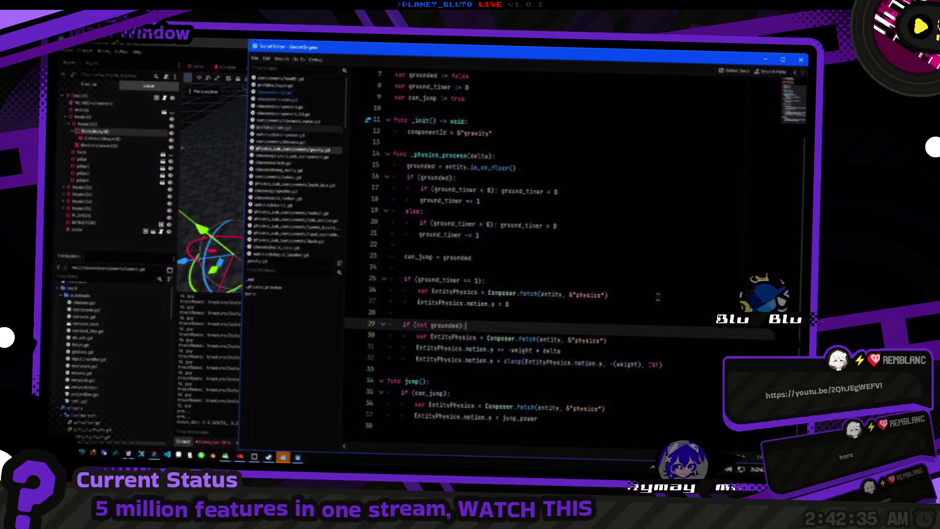
click(656, 284)
key(Up)
key(Up)
key(Up)
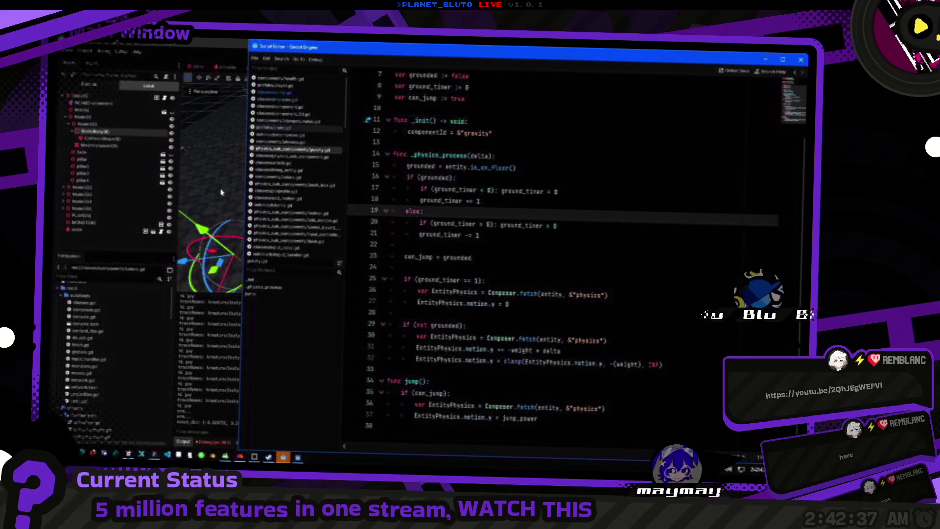
click(197, 211)
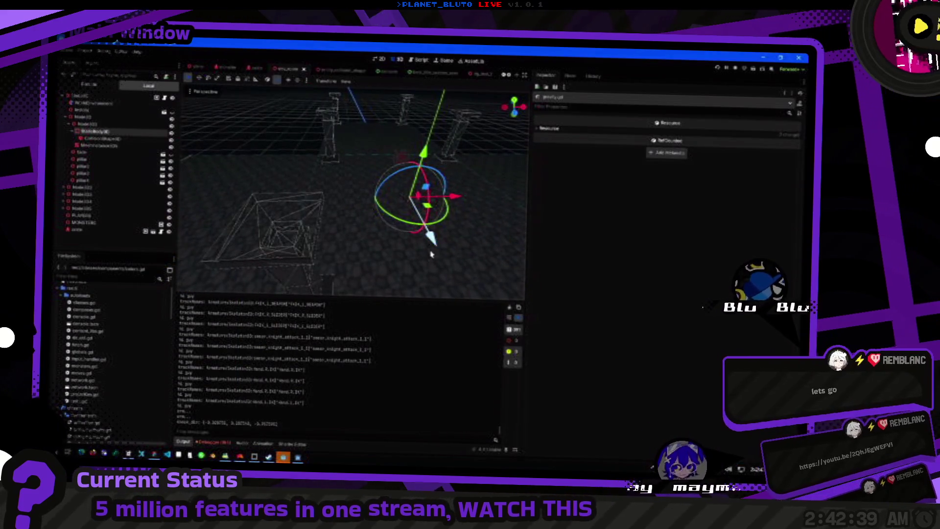
key(f)
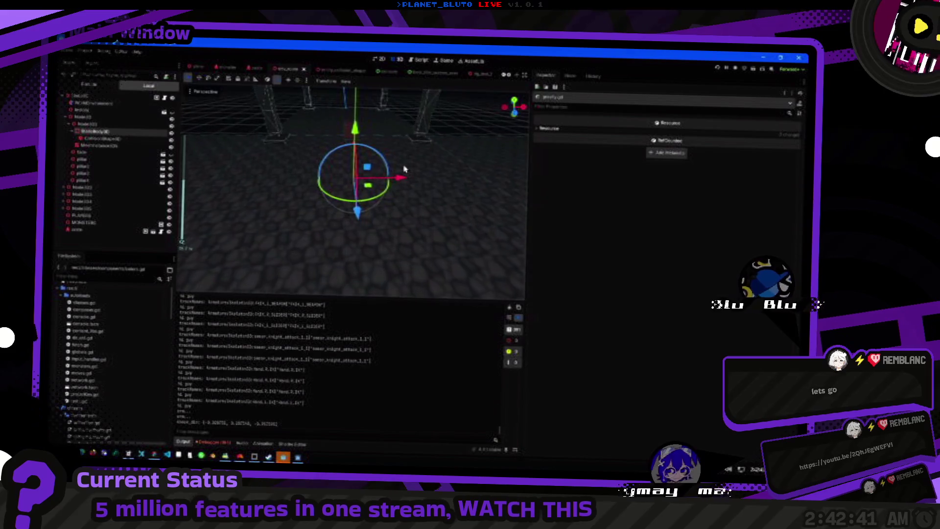
key(alt+Tab)
key(alt+Tab)
key(Tab)
key(Tab)
key(shift+Tab)
key(shift+Tab)
key(shift+Tab)
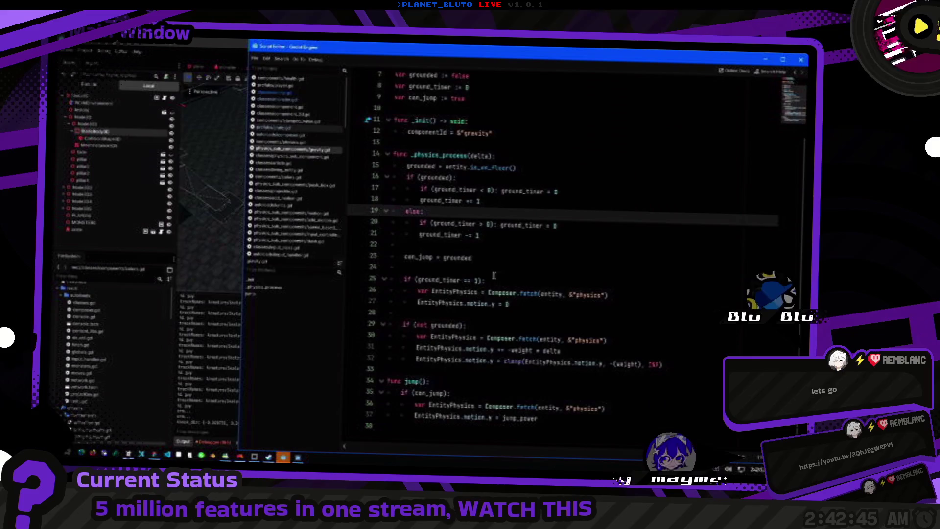
Step through the can_jump and ground_timer lines, then look up _component in physics_sub_component.gd.
click(494, 260)
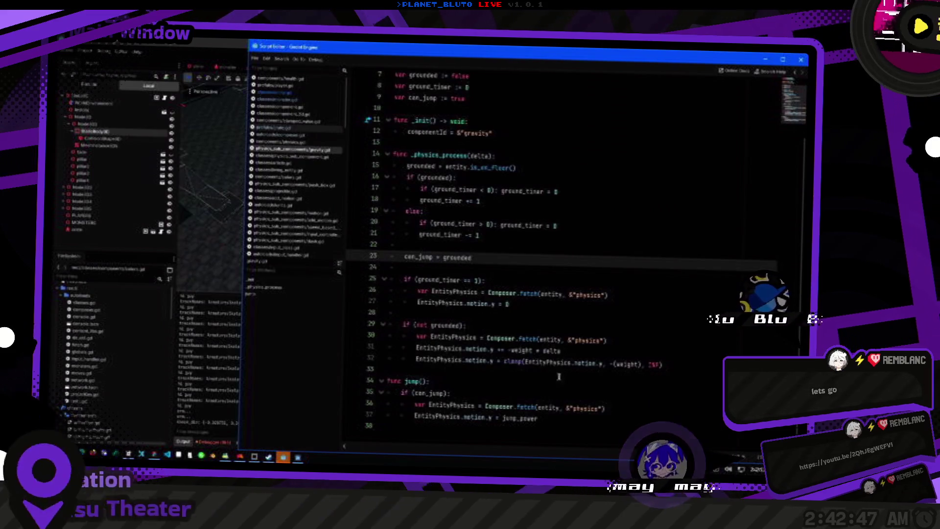
click(447, 323)
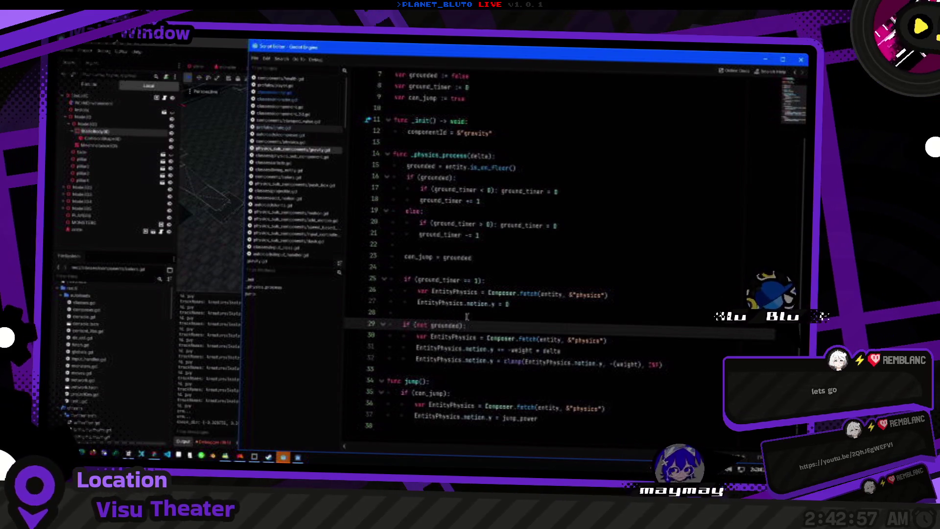
click(523, 307)
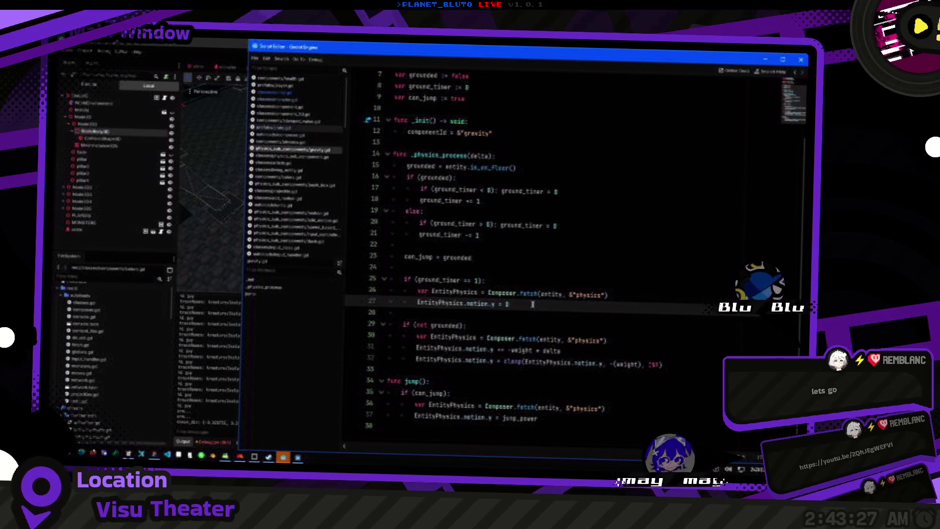
click(478, 280)
text(_component)
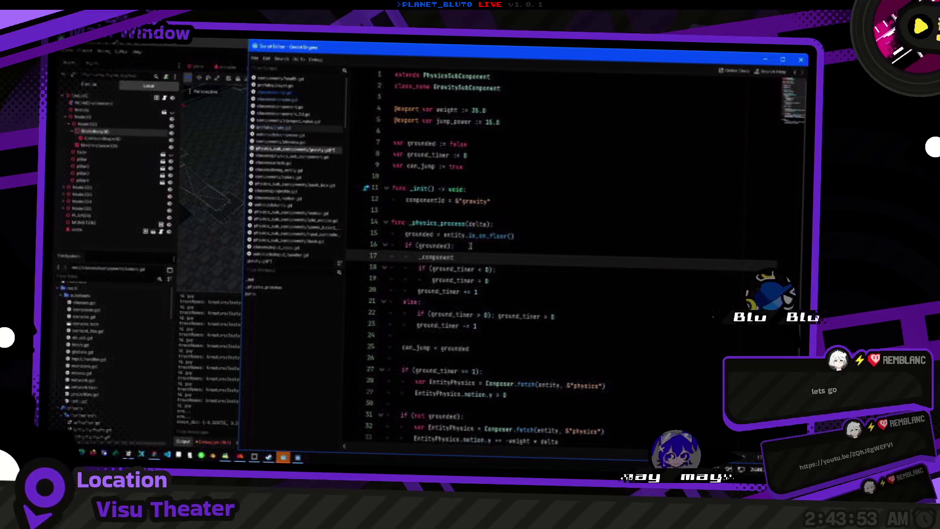
ctrl+click(446, 259)
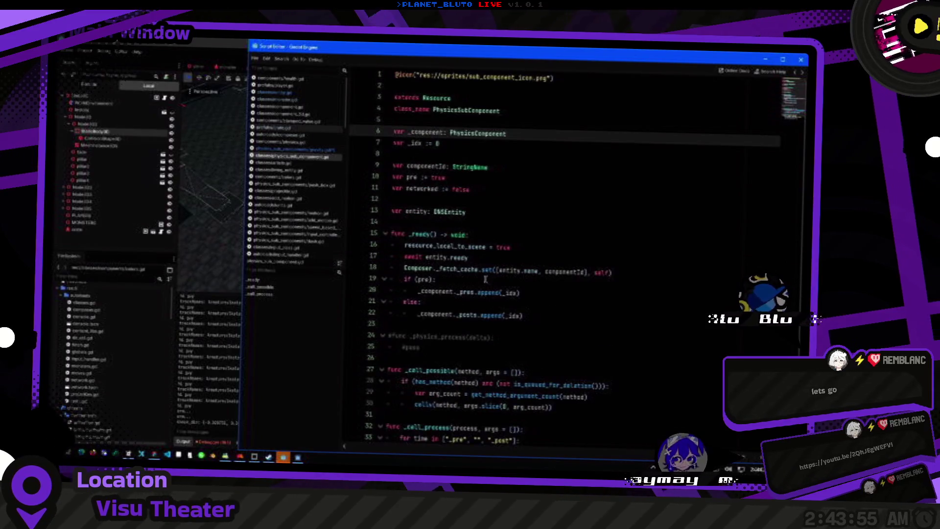
Back in the gravity script, complete the new _component.motion line after the grounded check.
key(alt+Left)
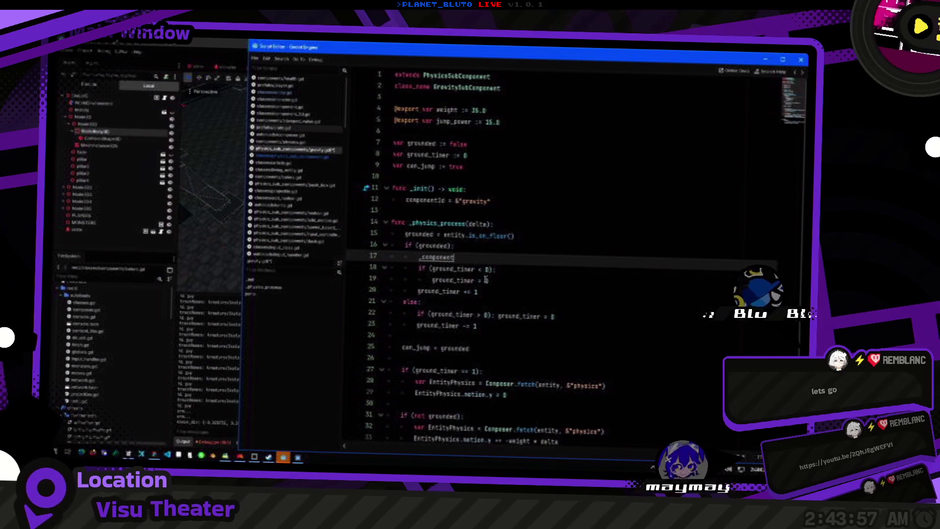
key(BackSpace)
key(BackSpace)
key(BackSpace)
key(Down)
key(Down)
key(Home)
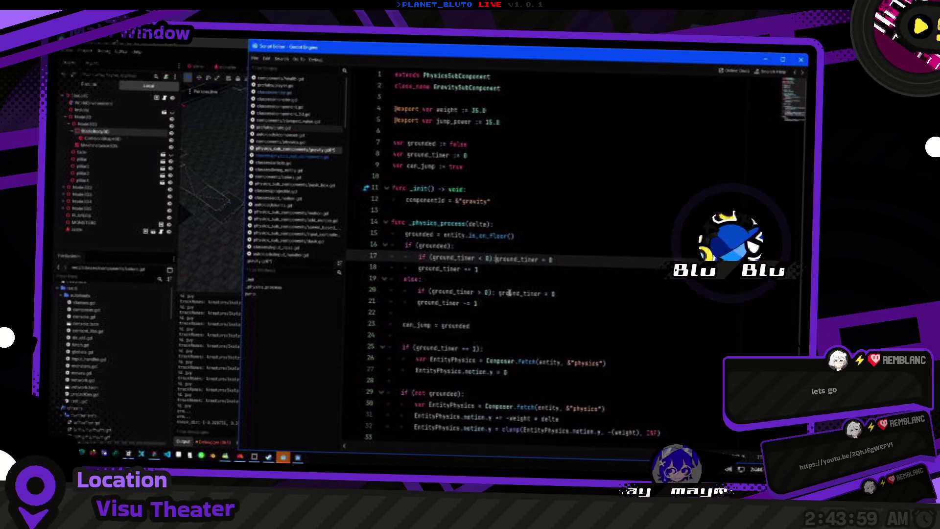
key(ctrl+z)
key(ctrl+z)
key(ctrl+z)
text(_component.motion)
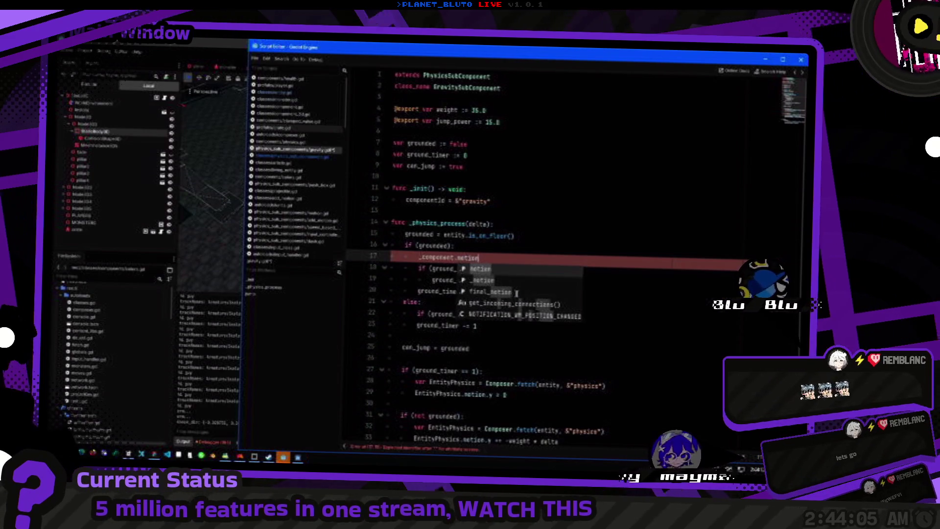
click(516, 293)
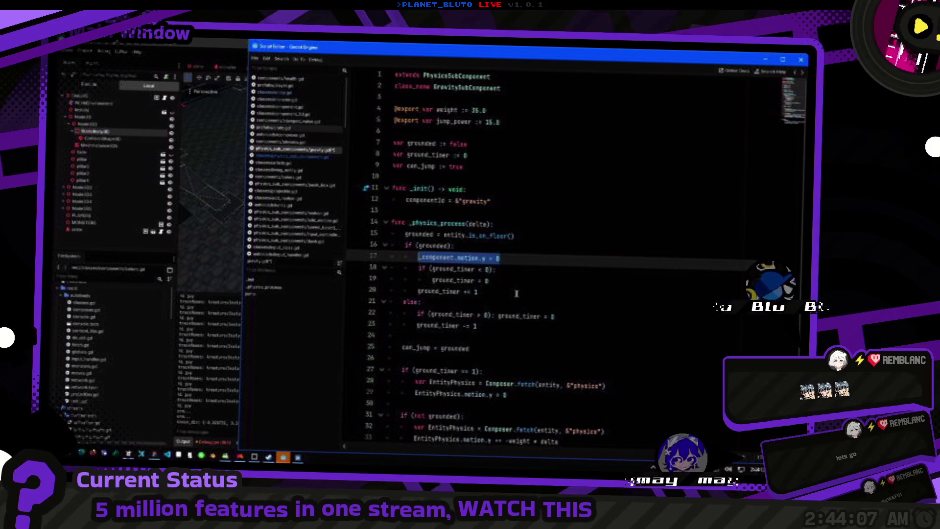
Comment out the old EntityPhysics motion-reset lines.
click(539, 395)
key(Up)
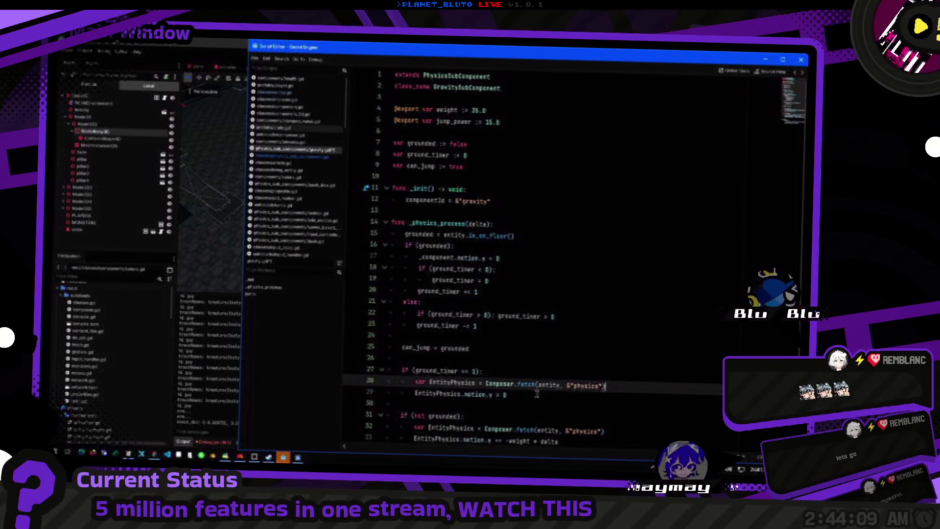
key(End)
key(shift+Home)
key(shift+Down)
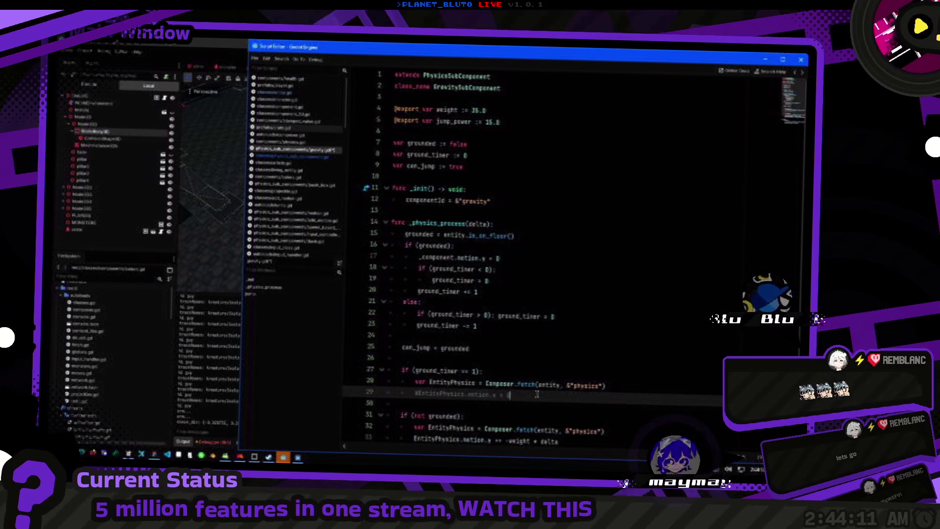
key(ctrl+k)
key(Left)
Comment out the not-grounded EntityPhysics fetch and make the gravity and clamp lines use _component.motion.y.
scroll(506, 342, down, 2)
key(Down)
key(Down)
key(Down)
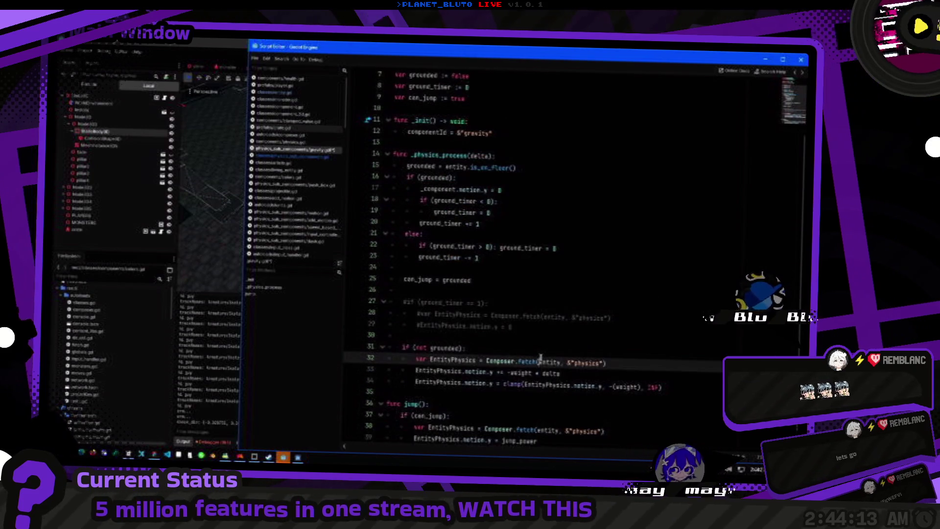
key(Up)
key(ctrl+k)
key(Down)
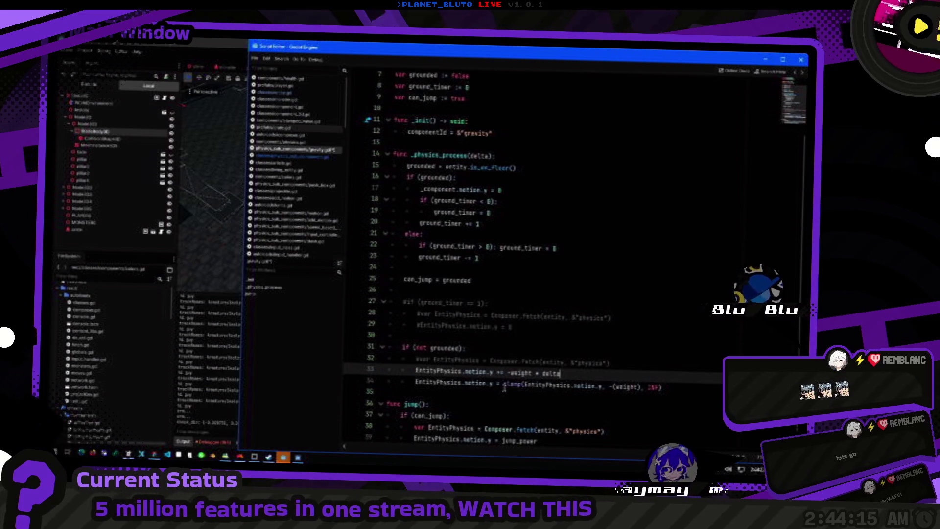
key(ctrl+shift+Right)
text(_component)
key(Down)
key(ctrl+v)
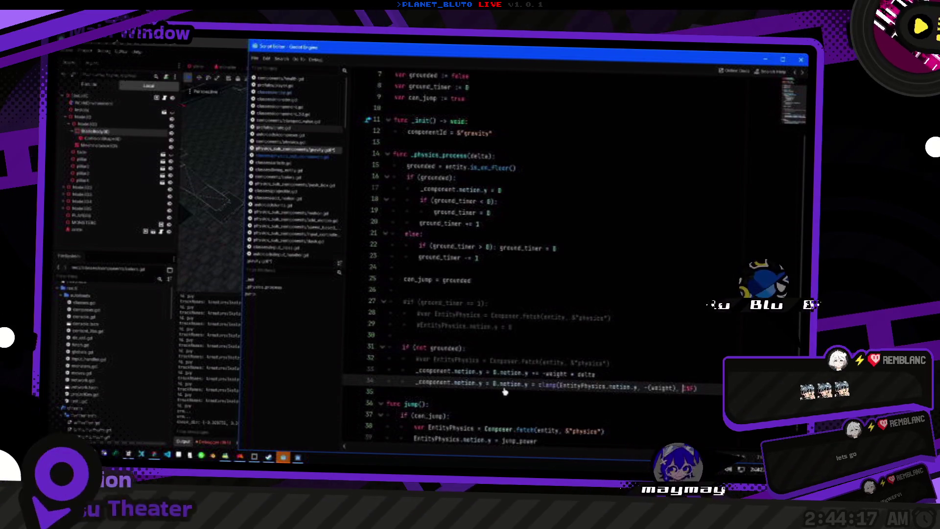
In jump(), comment out the EntityPhysics fetch and make line 39 set _component.motion.y.
scroll(505, 391, down, 1)
key(Down)
key(Down)
key(Down)
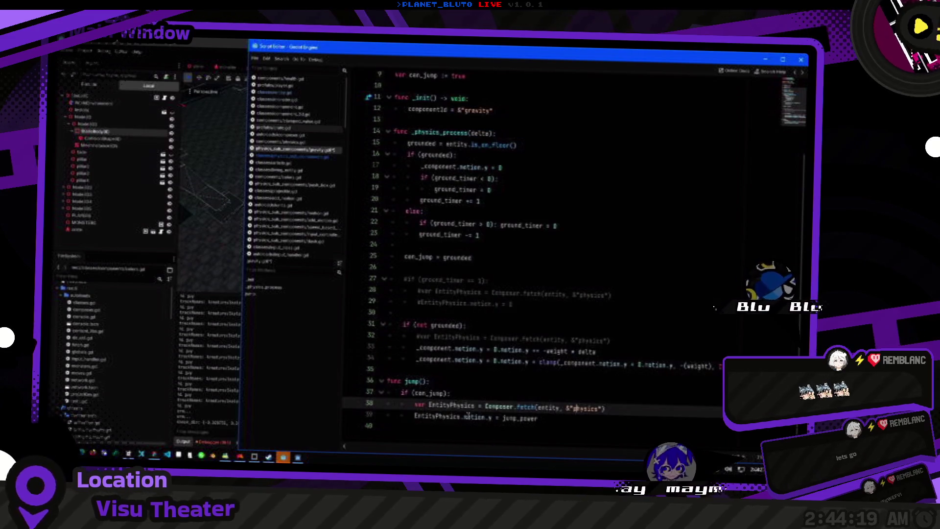
key(ctrl+k)
key(Down)
key(ctrl+shift+Right)
key(ctrl+shift+Right)
key(ctrl+shift+Right)
key(ctrl+v)
click(640, 367)
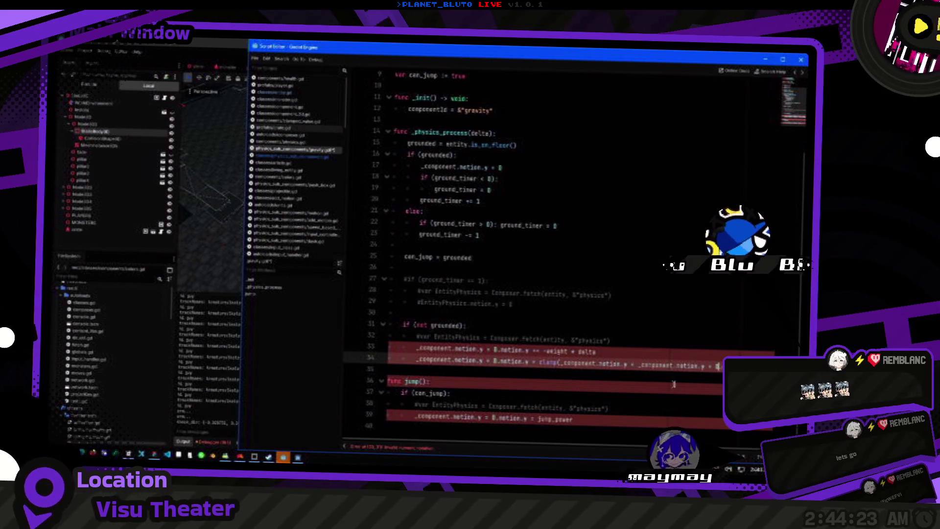
Undo the earlier edits back to EntityPhysics and copy the _component word from line 17.
scroll(674, 384, down, 1)
key(ctrl+z)
key(ctrl+z)
key(ctrl+z)
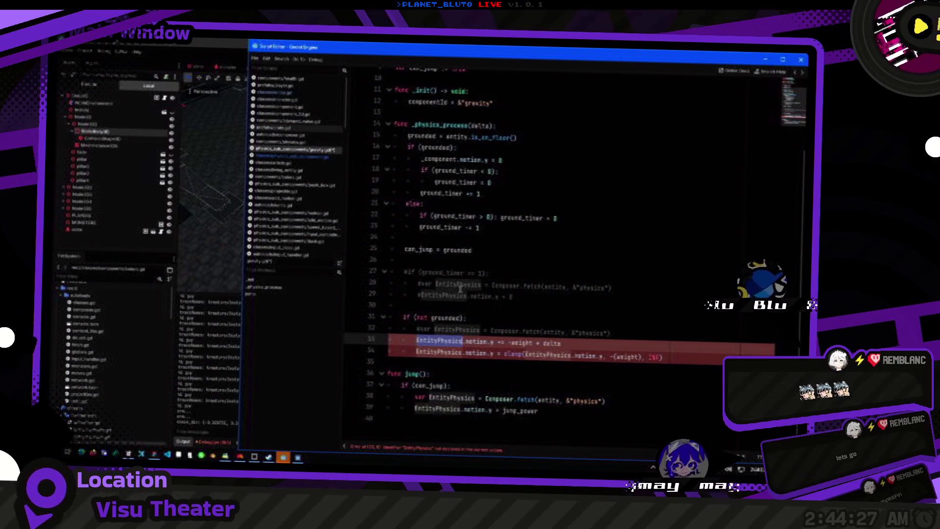
click(452, 215)
double_click(439, 159)
key(ctrl+c)
click(456, 159)
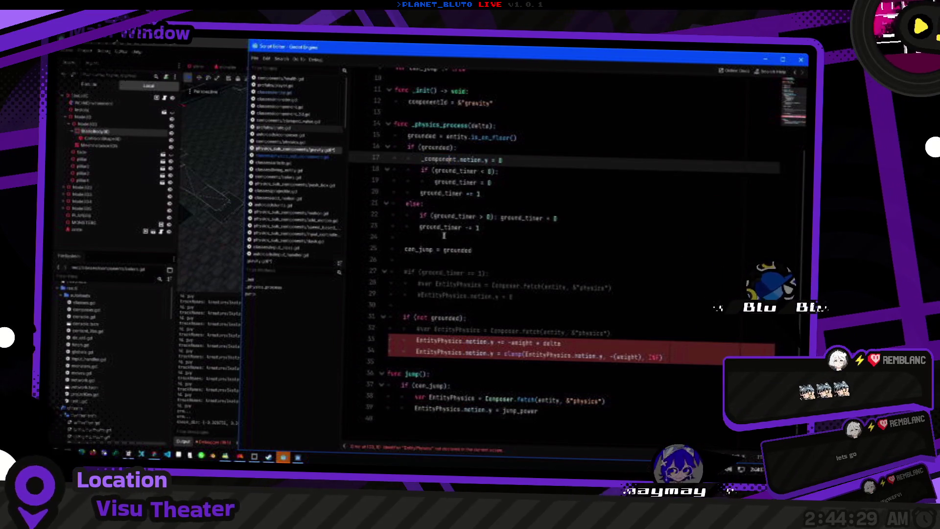
Replace EntityPhysics with _component on lines 33 and 34, including inside the clamp call.
double_click(449, 341)
key(ctrl+v)
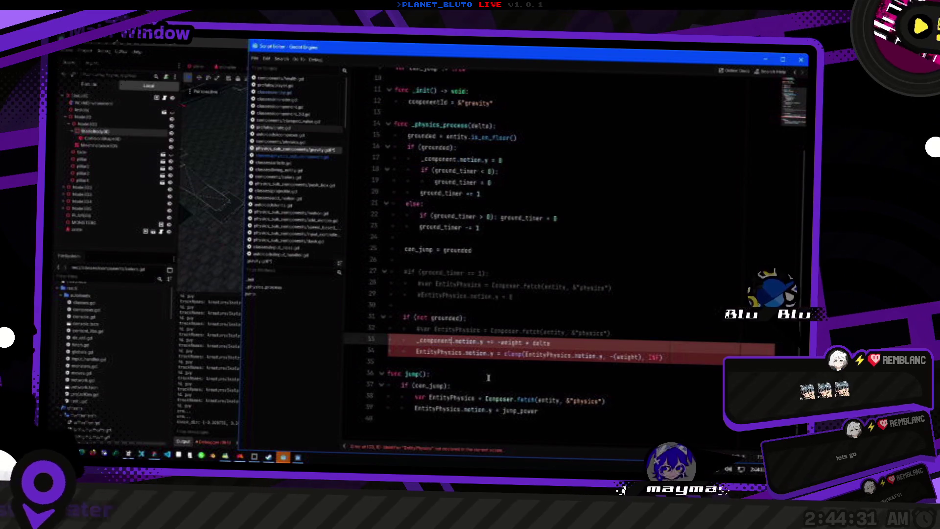
key(Down)
key(ctrl+shift+Right)
key(ctrl+v)
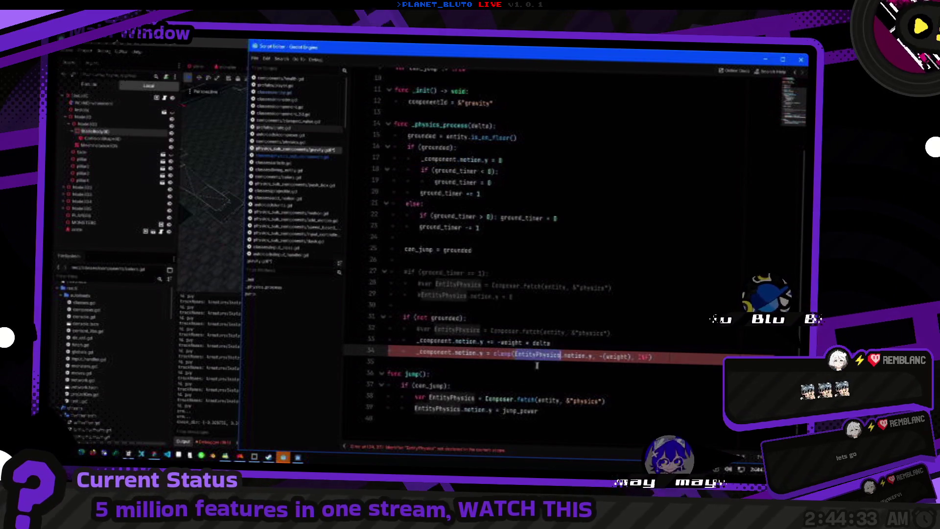
double_click(520, 356)
key(ctrl+v)
Replace EntityPhysics with _component on line 39 and comment out the line 38 fetch in jump().
click(431, 424)
double_click(431, 417)
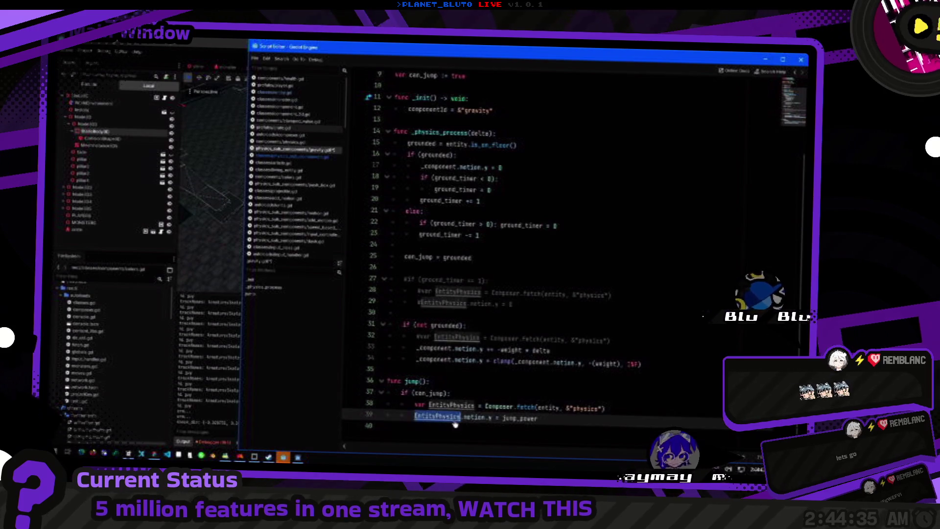
key(ctrl+v)
click(517, 407)
key(ctrl+k)
Review the ground_timer countdown and grounded usages, then open the is_on_floor documentation.
click(563, 349)
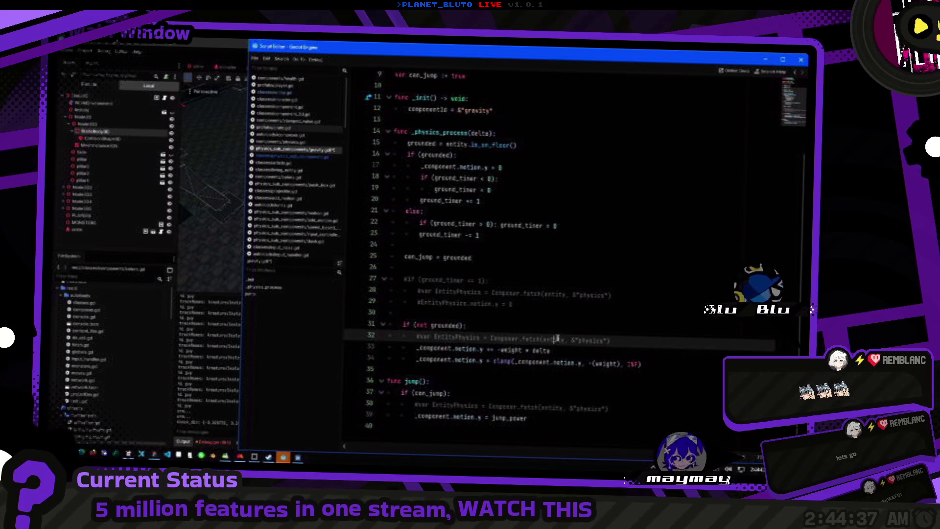
click(585, 236)
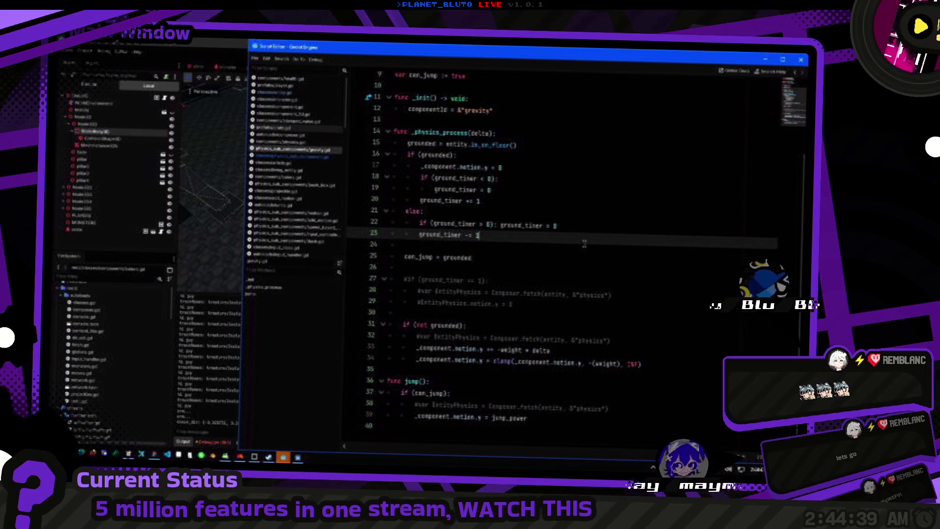
click(493, 260)
scroll(498, 264, up, 1)
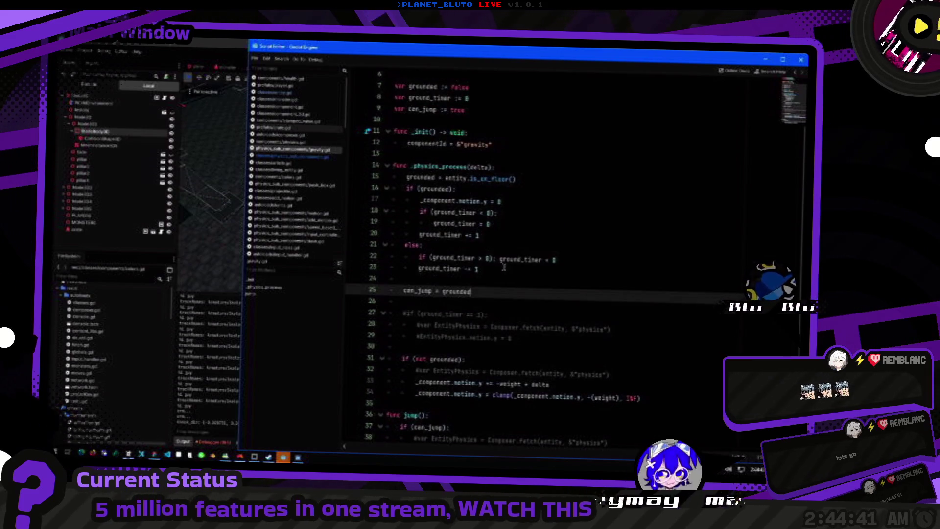
click(439, 190)
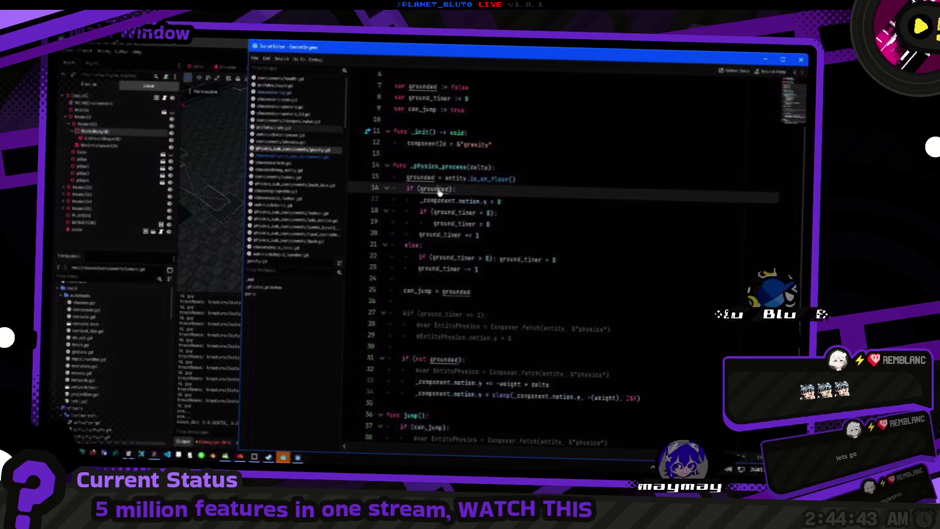
ctrl+click(440, 191)
scroll(523, 266, down, 3)
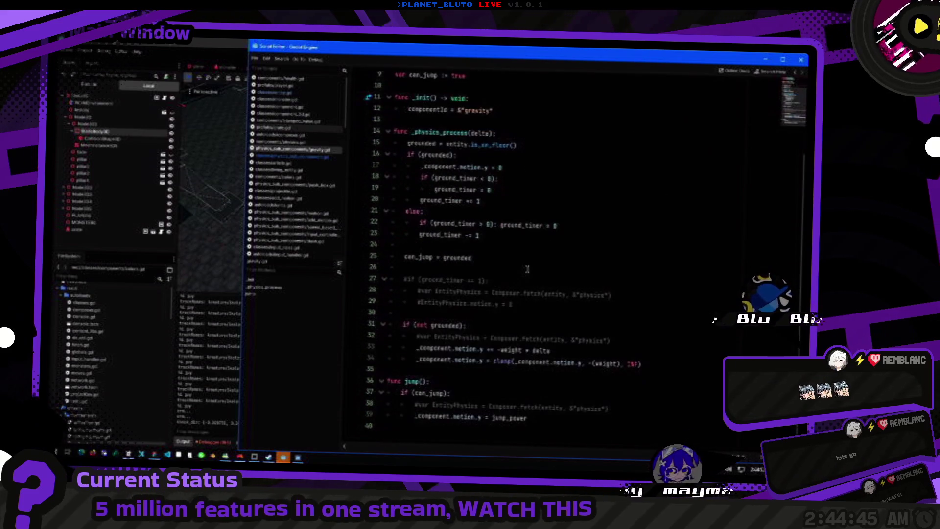
scroll(482, 253, up, 2)
ctrl+click(485, 213)
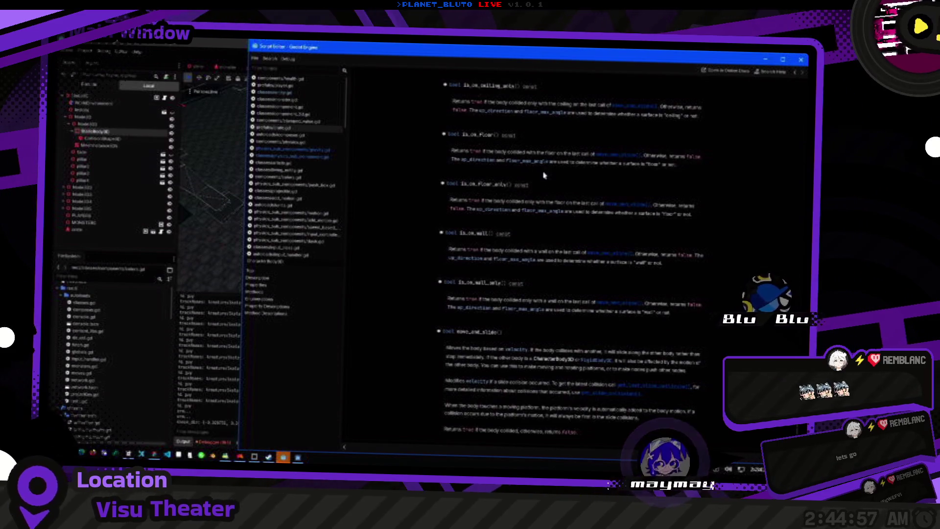
Read the up_direction property description in the CharacterBody3D reference, then return to the editor.
click(483, 163)
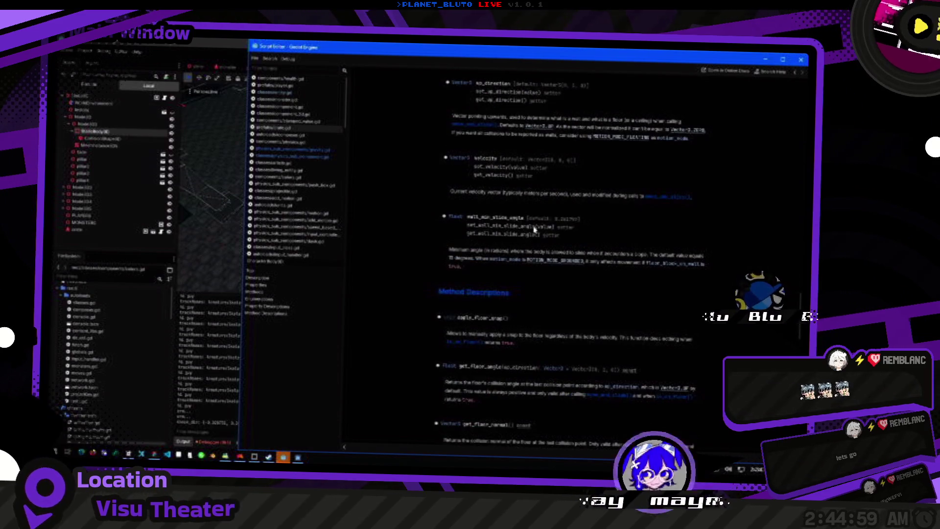
key(alt+Tab)
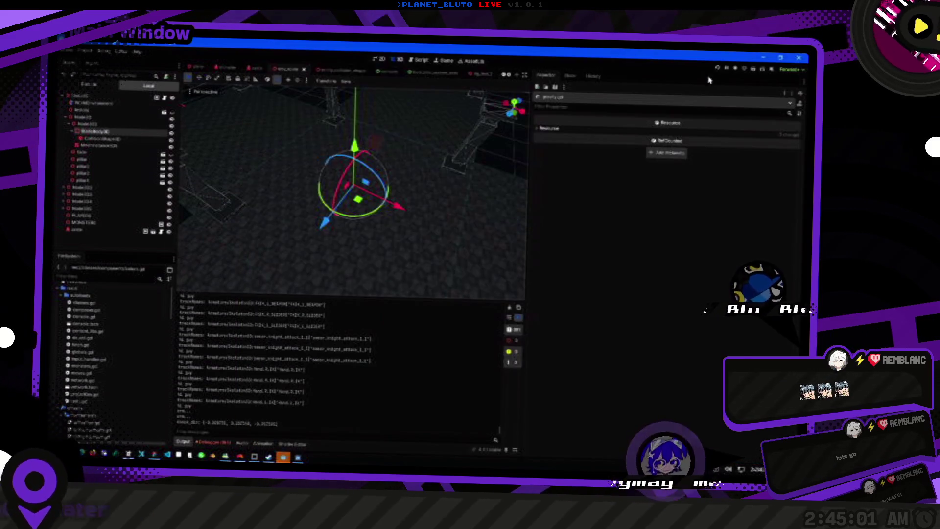
Save, run the cave game and host a session from the lobby, leaving the character choice unchanged.
key(ctrl+s)
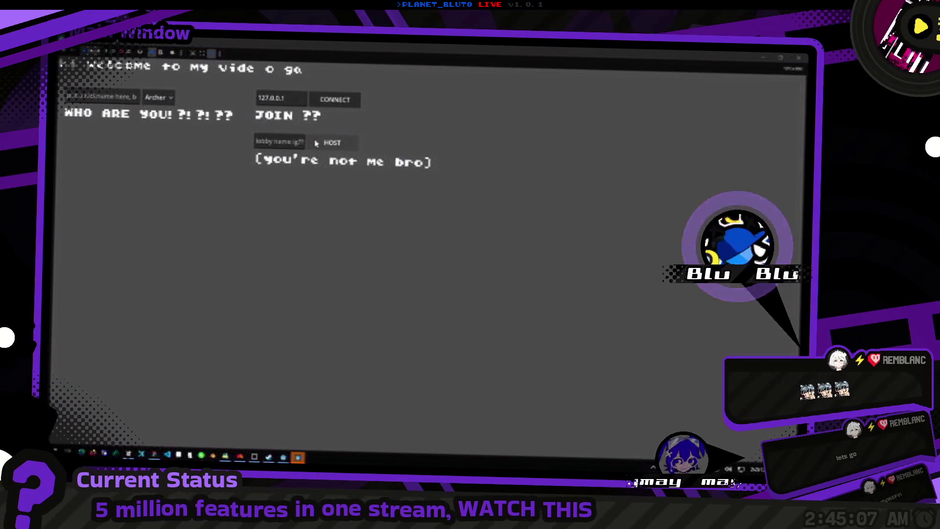
click(158, 97)
click(152, 112)
click(339, 139)
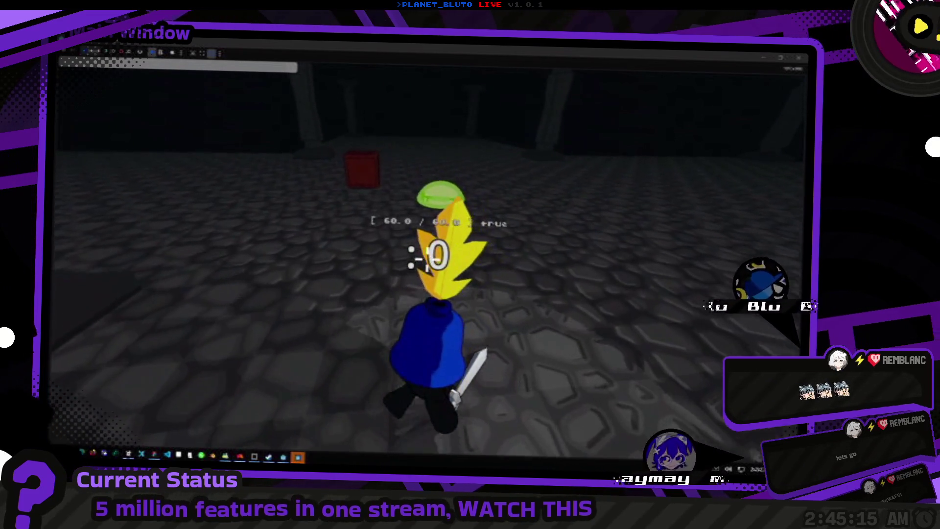
Walk up to the slime and hit it twice, watching its health and grounded label.
click(437, 251)
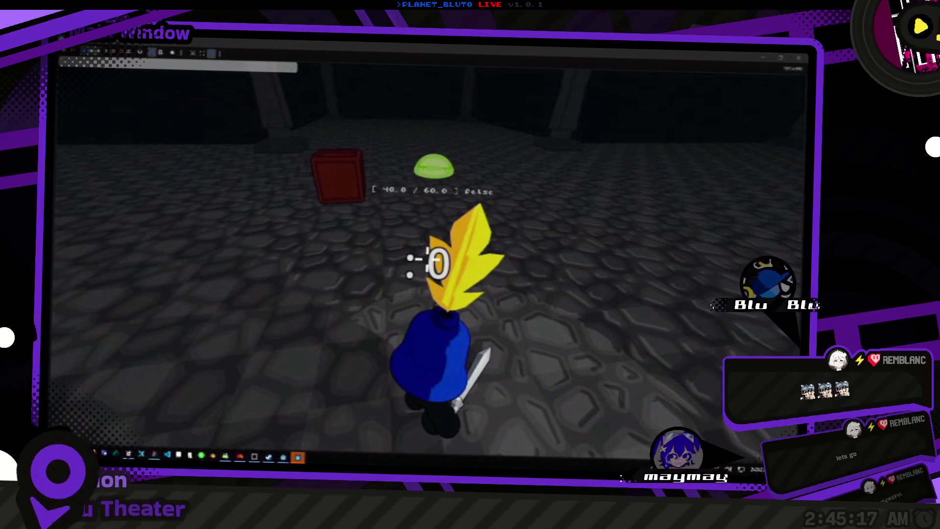
key(w)
click(427, 253)
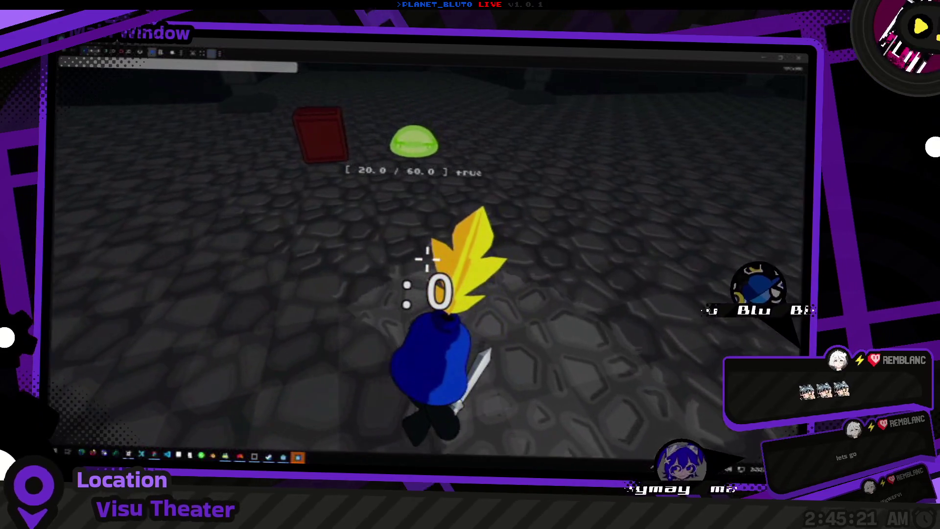
key(alt+Tab)
key(alt+Tab)
key(alt+Tab)
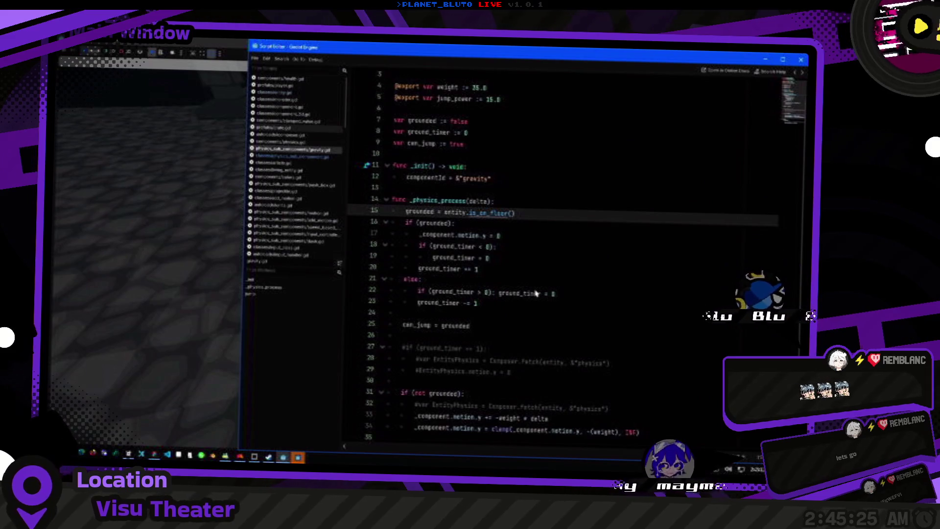
Comment out _component.motion.y = 0 inside the if (grounded) branch with Ctrl+K.
scroll(608, 321, down, 2)
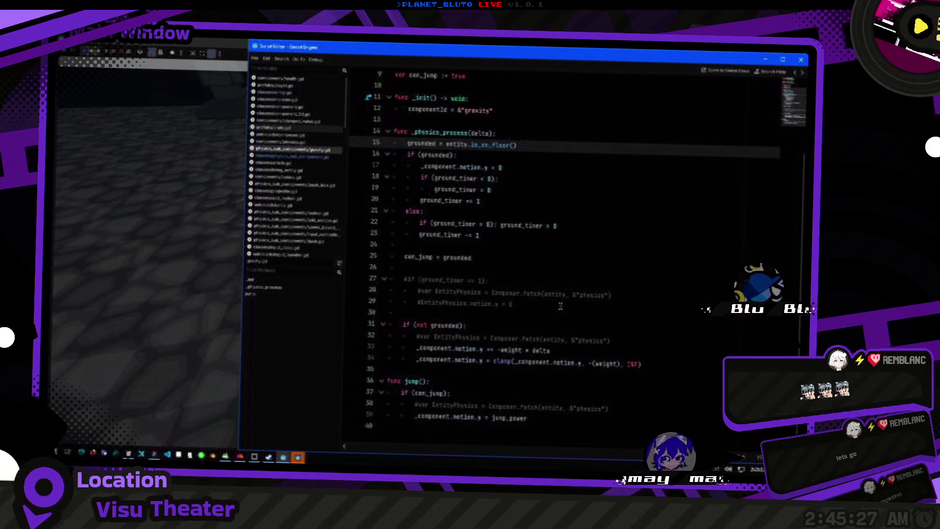
click(531, 259)
click(526, 187)
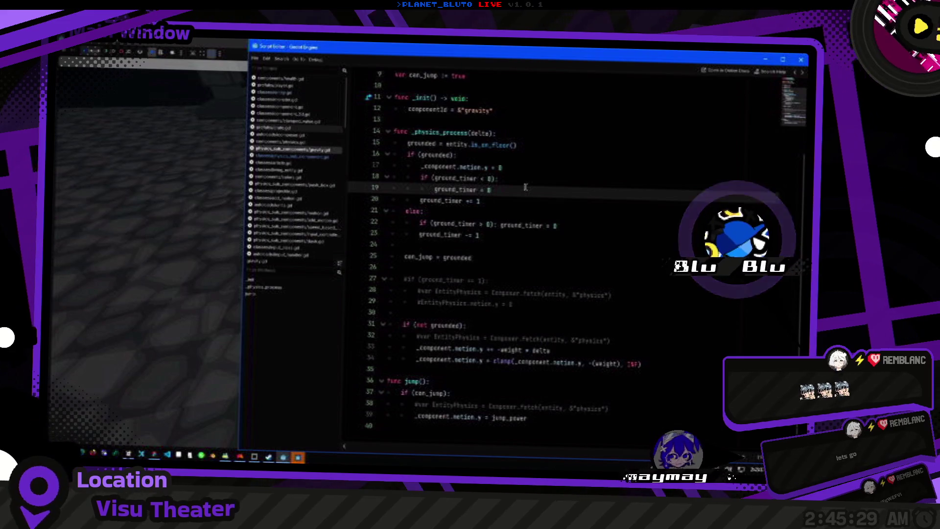
key(Up)
key(Up)
key(ctrl+k)
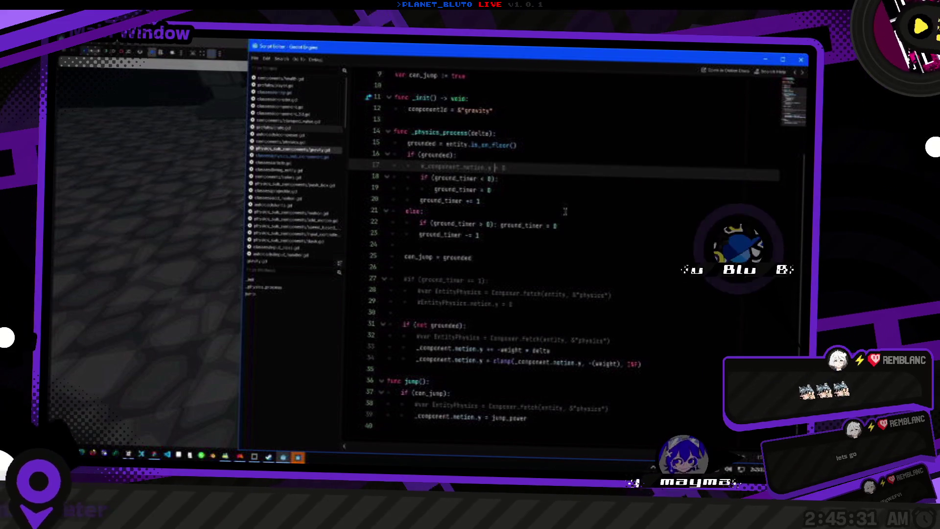
key(ctrl+k)
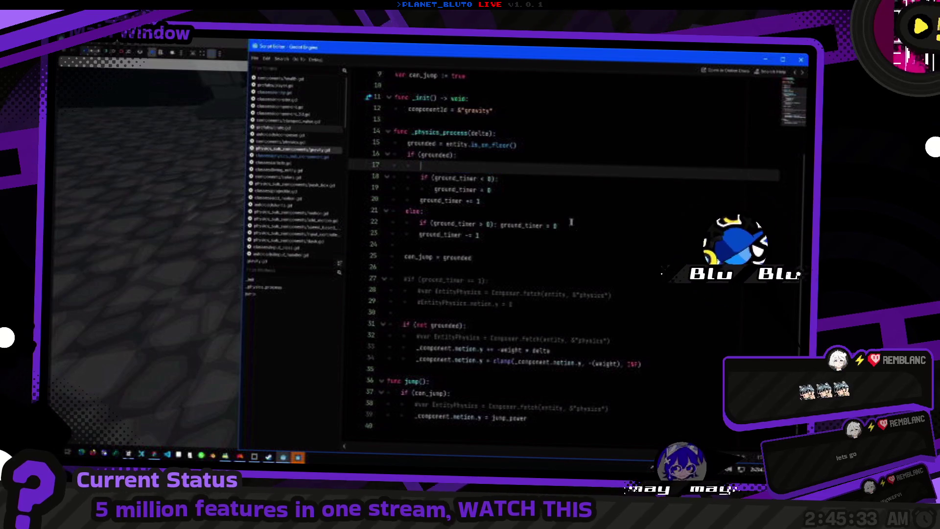
key(ctrl+k)
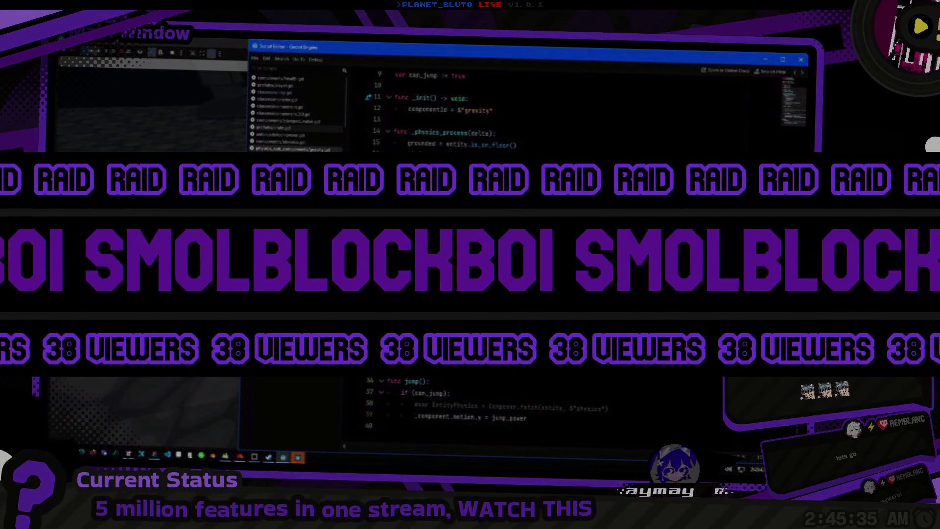
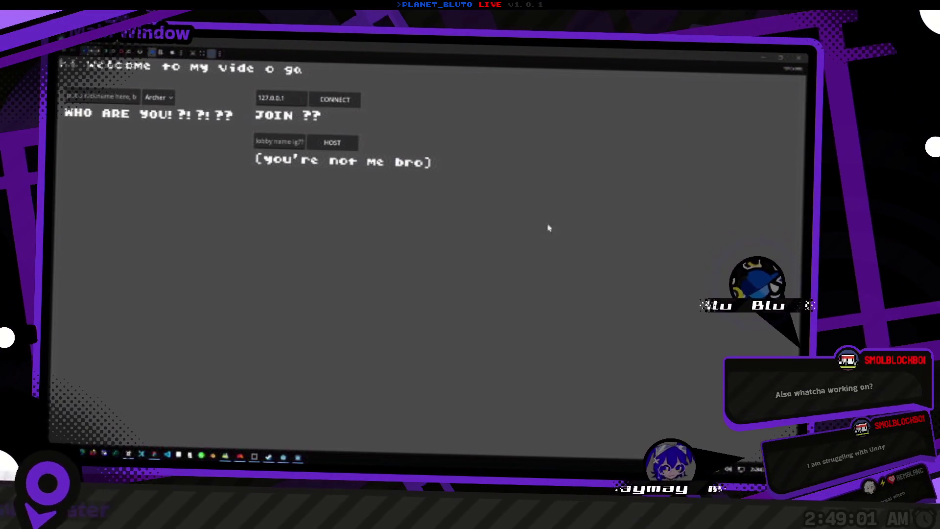
Join as a Knight and strike the slime down to 20 of 60 health.
click(159, 97)
click(157, 120)
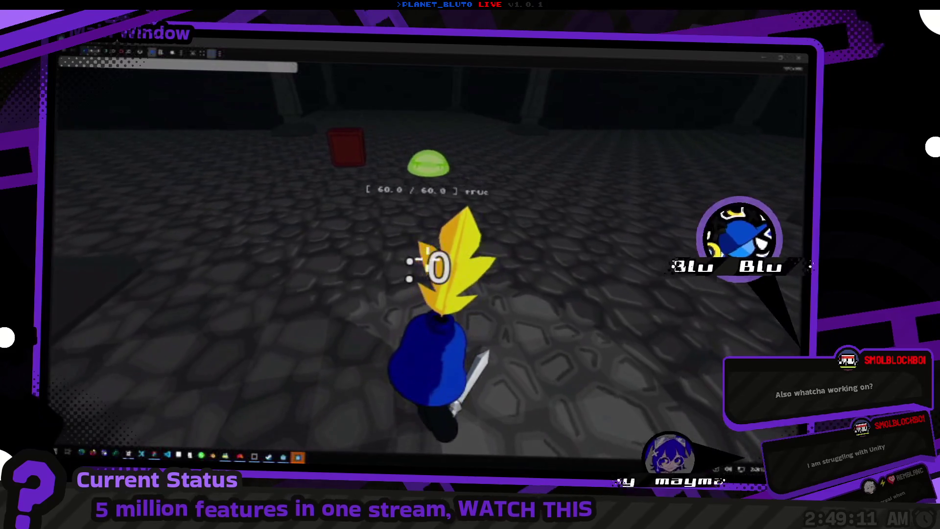
click(427, 258)
key(w)
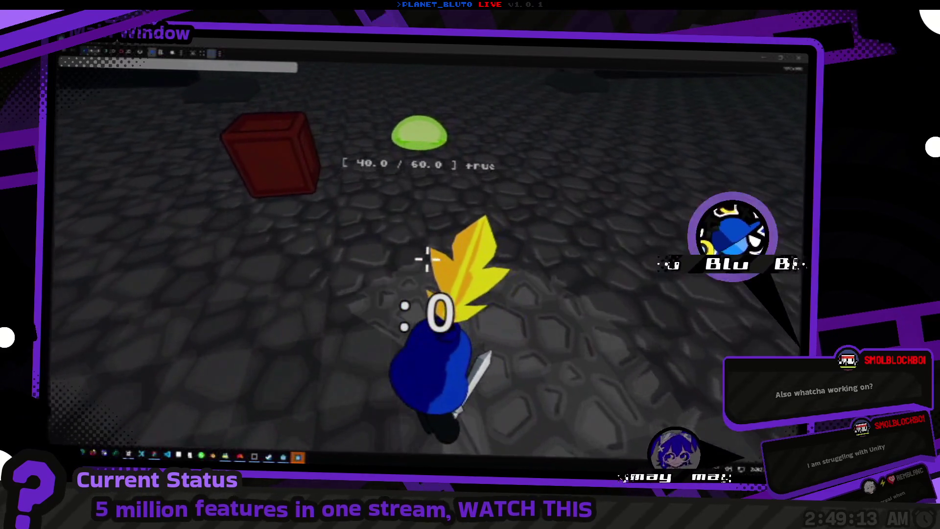
click(427, 255)
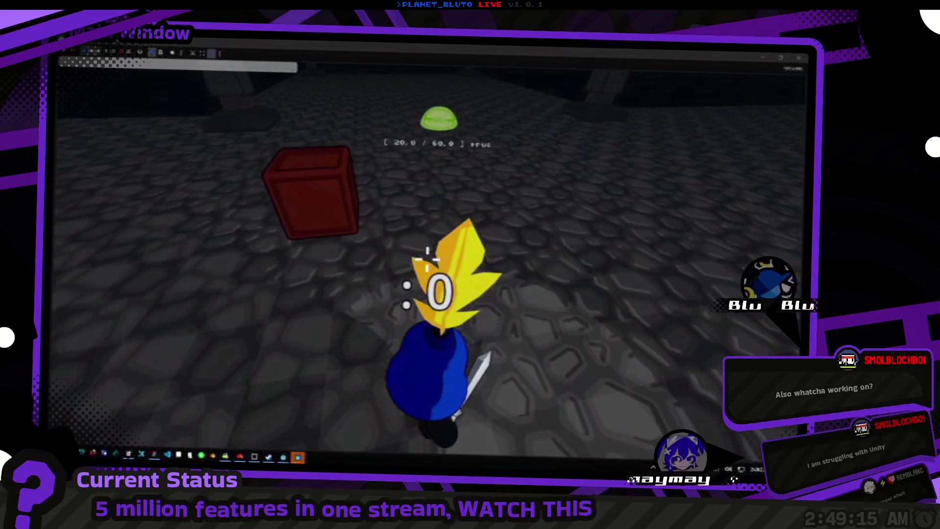
Walk the Knight into the red crate and back, then switch to the script editor.
key(w)
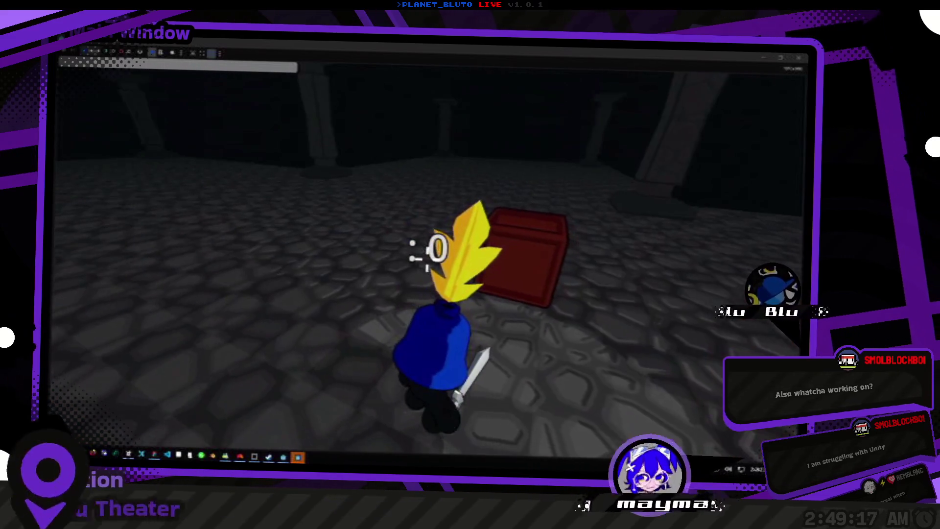
key(s)
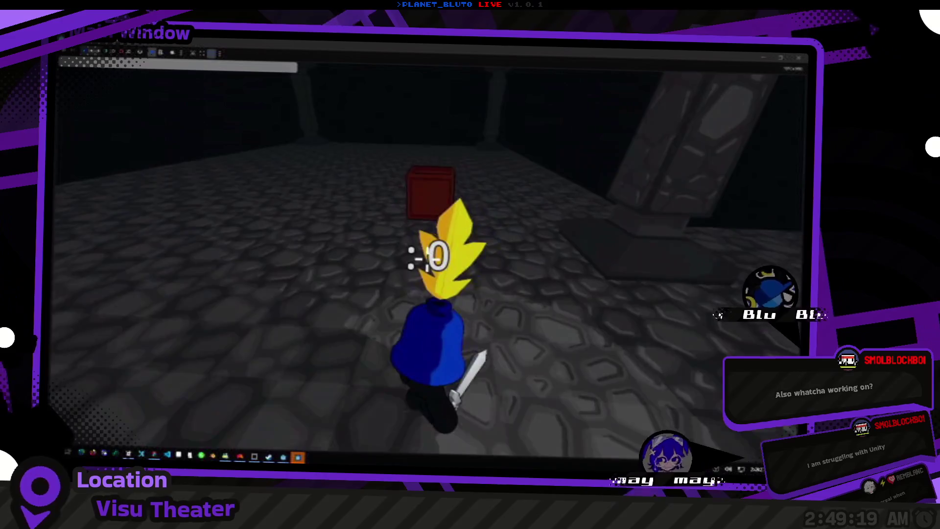
key(w)
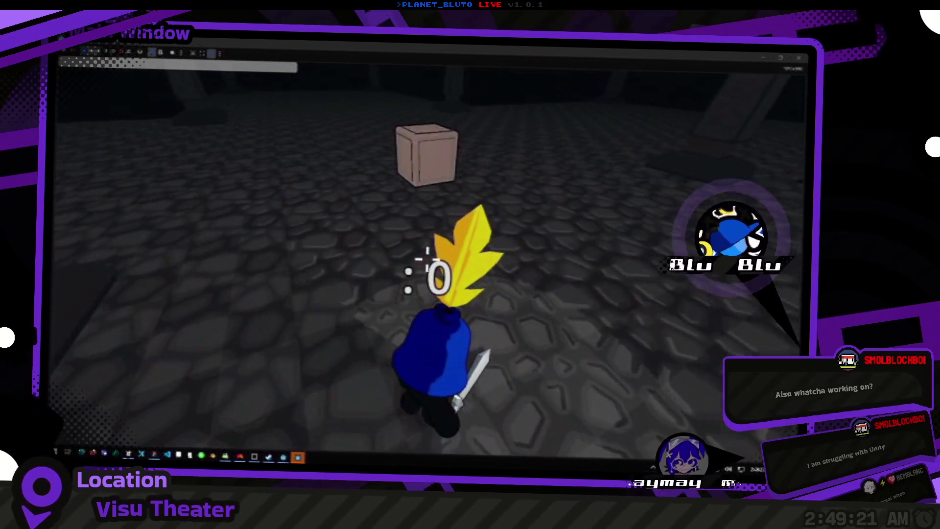
key(s)
key(alt+Tab)
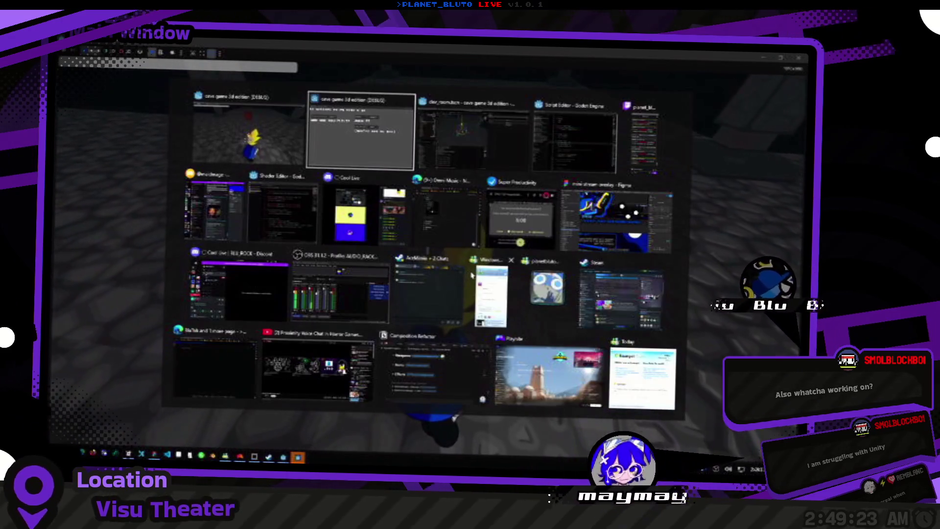
Open gravity.gd and inspect the motion reset on line 29.
scroll(551, 263, down, 10)
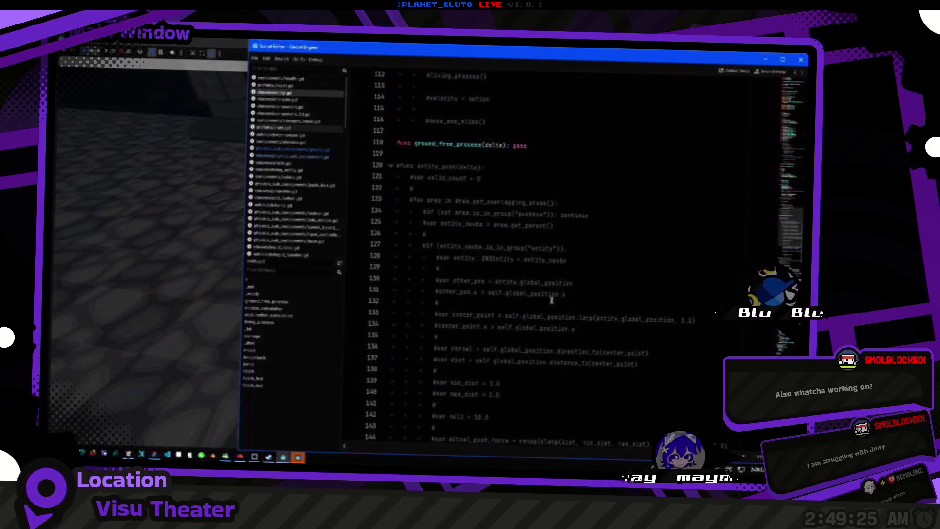
click(304, 152)
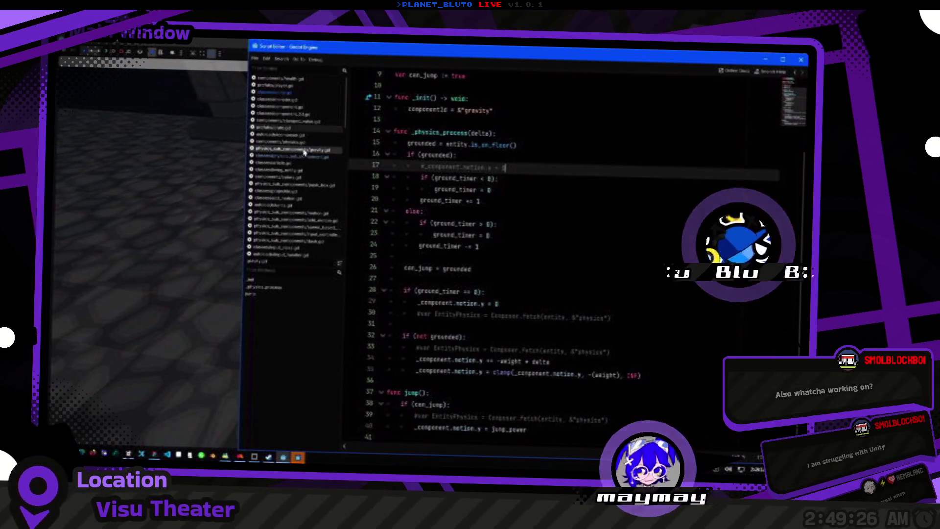
click(525, 245)
click(511, 307)
key(shift+Home)
key(End)
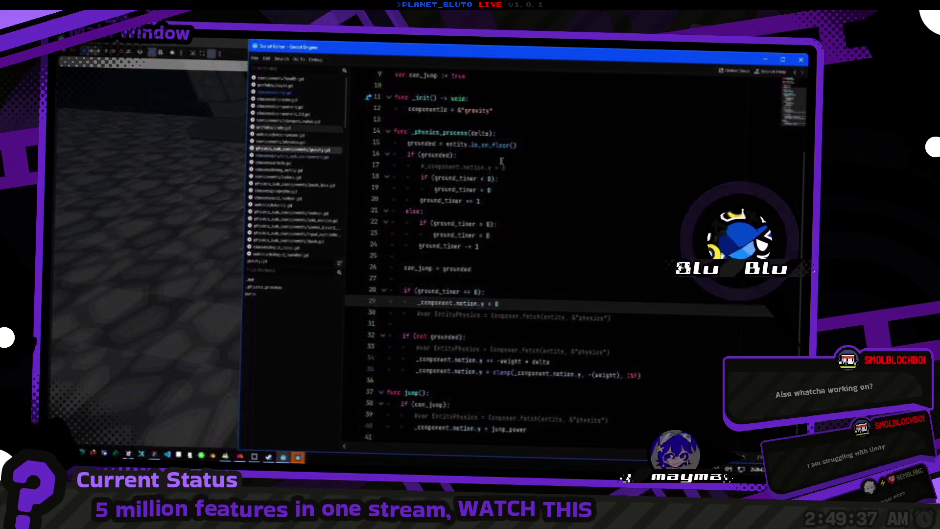
Select and remove the commented motion reset on line 17.
click(512, 176)
click(520, 188)
click(531, 179)
click(543, 187)
click(557, 174)
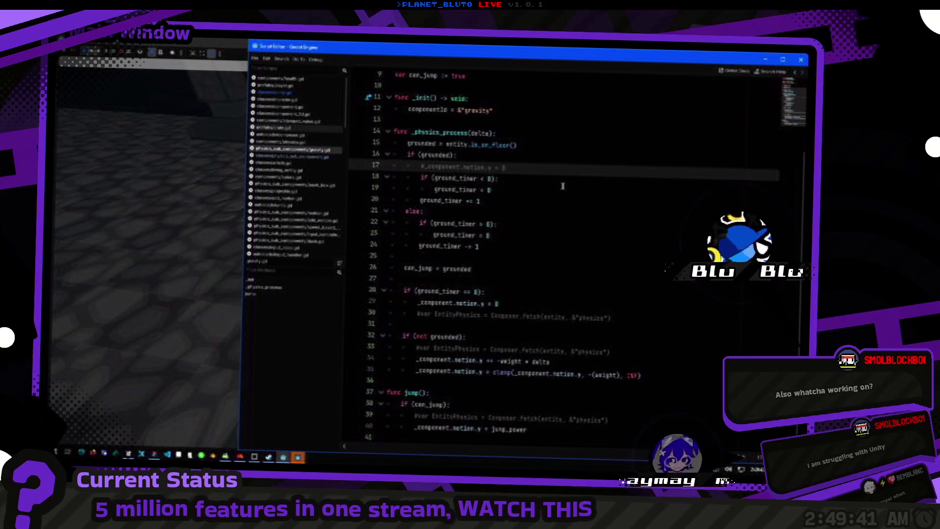
key(shift+Home)
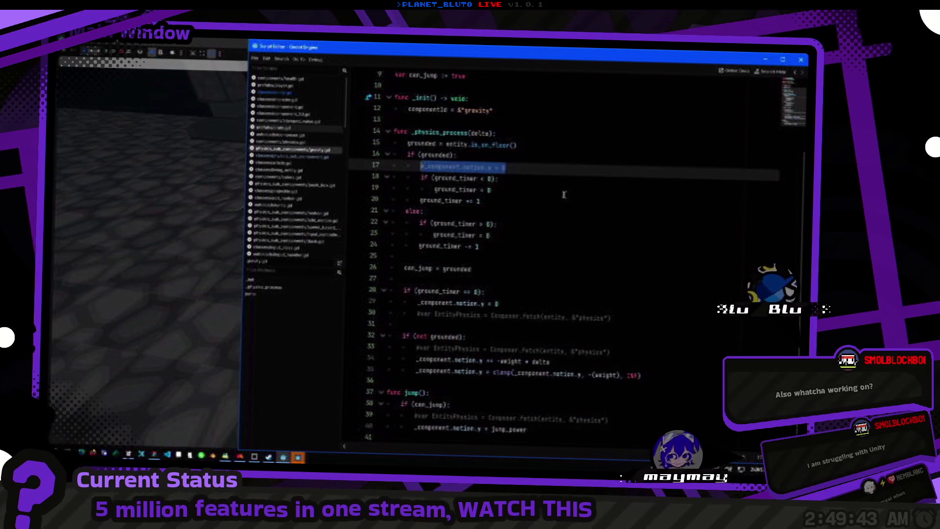
key(ctrl+shift+k)
Put the motion reset under 'if (ground_timer < 0):', uncomment it, and run the game.
key(End)
key(Return)
key(ctrl+k)
key(F5)
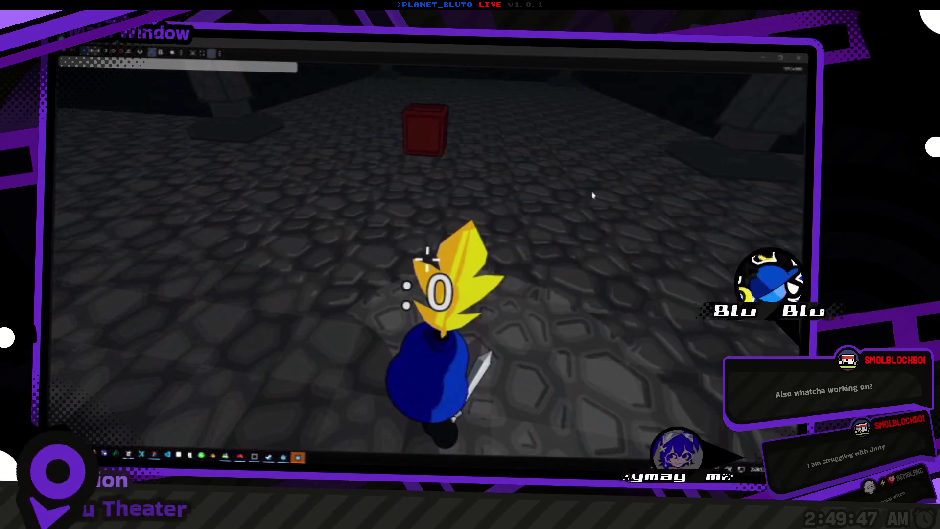
Walk the Knight across the cave floor to the red box and away again.
key(w)
key(w)
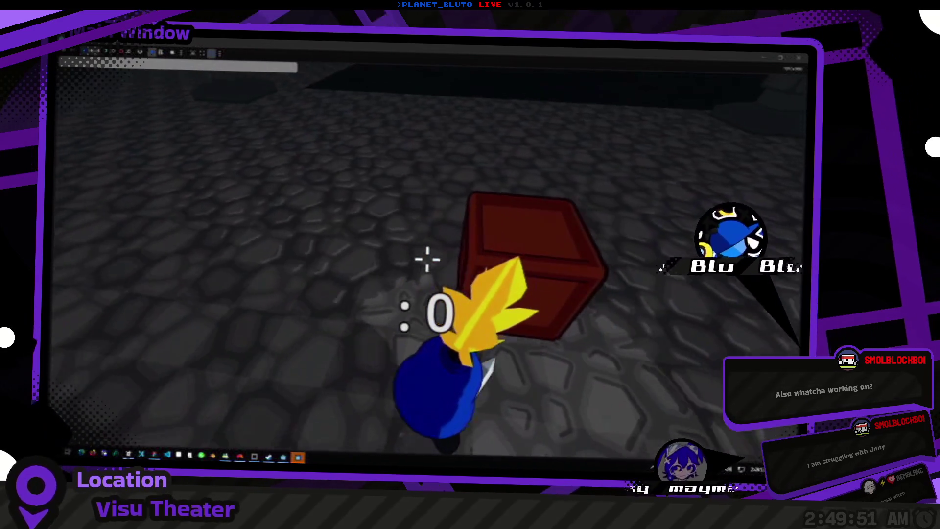
key(w)
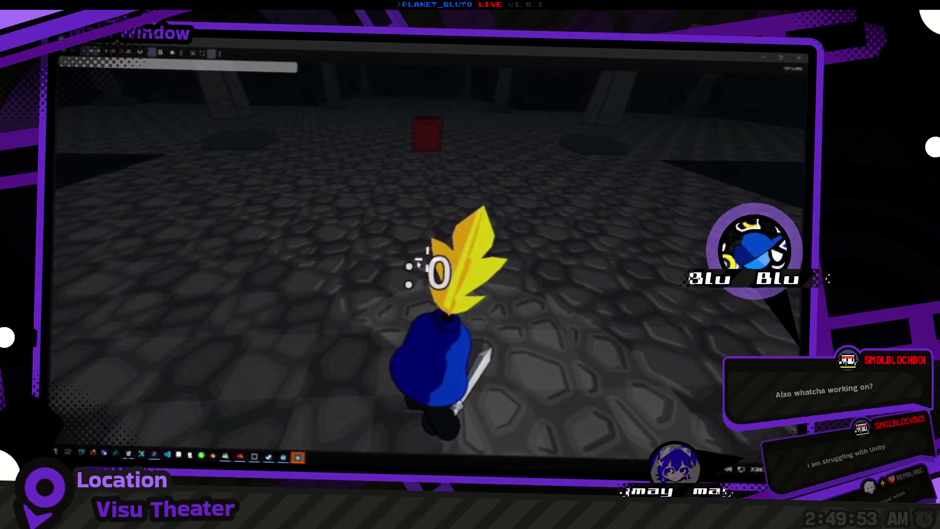
key(alt+Tab)
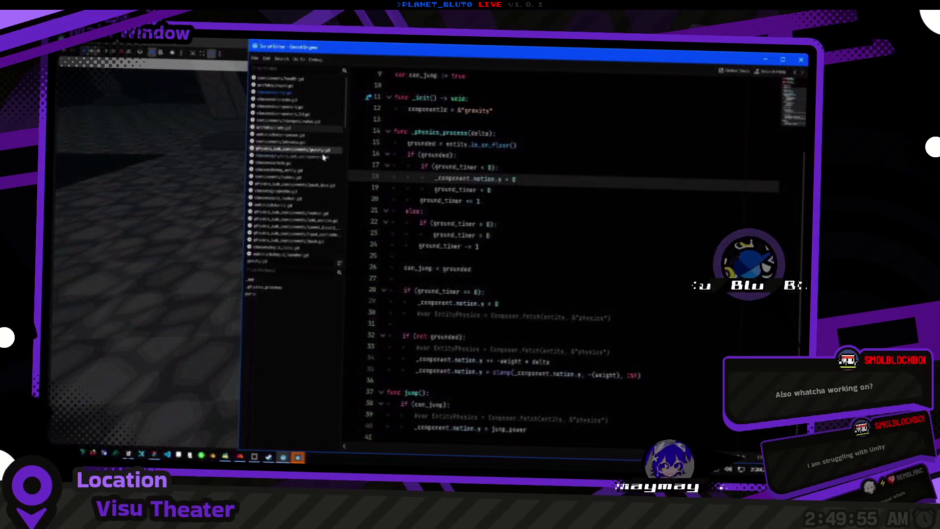
Open the entity script and edit floor_snap_length = 1.0 in its _ready setup.
click(323, 157)
click(298, 102)
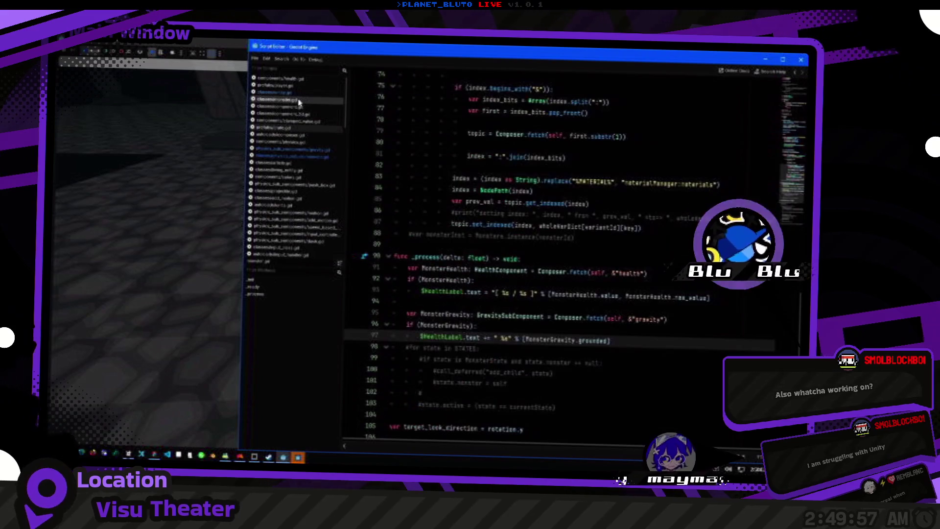
click(294, 92)
scroll(395, 200, up, 10)
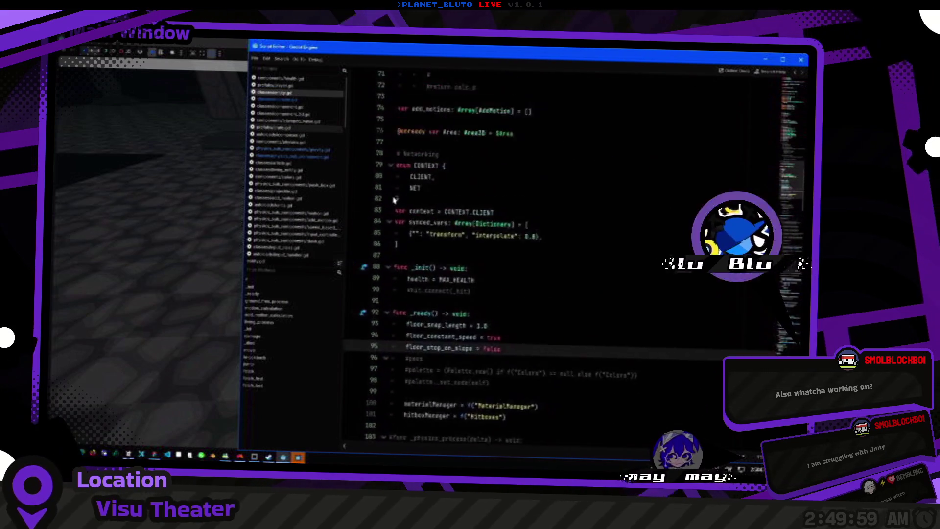
scroll(395, 200, up, 1)
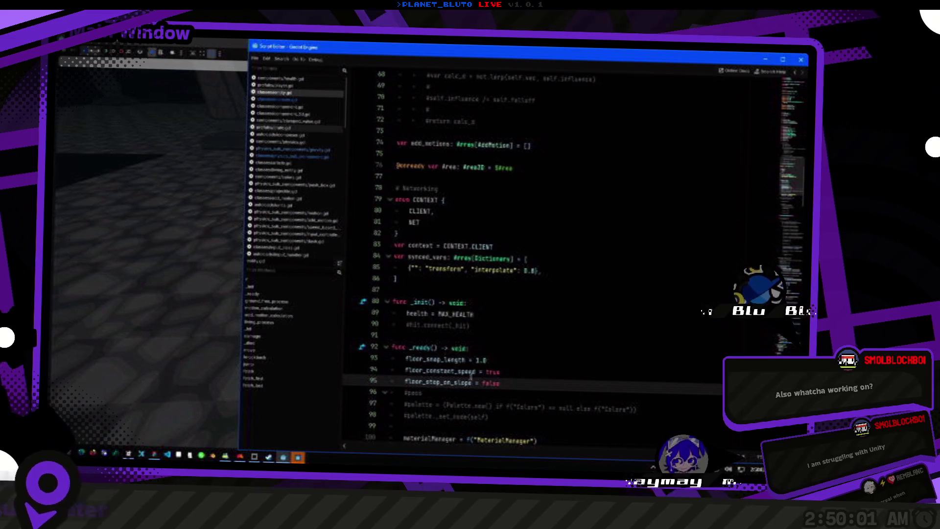
click(483, 361)
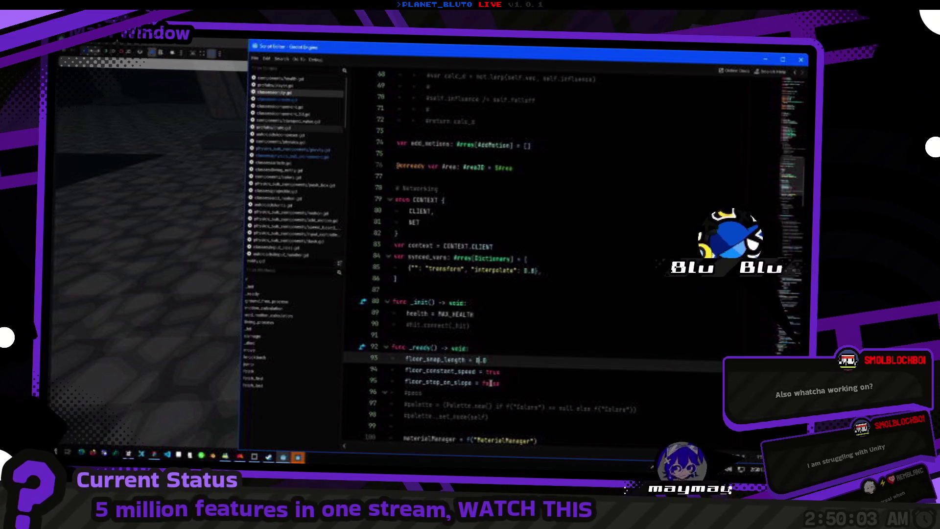
key(alt+Tab)
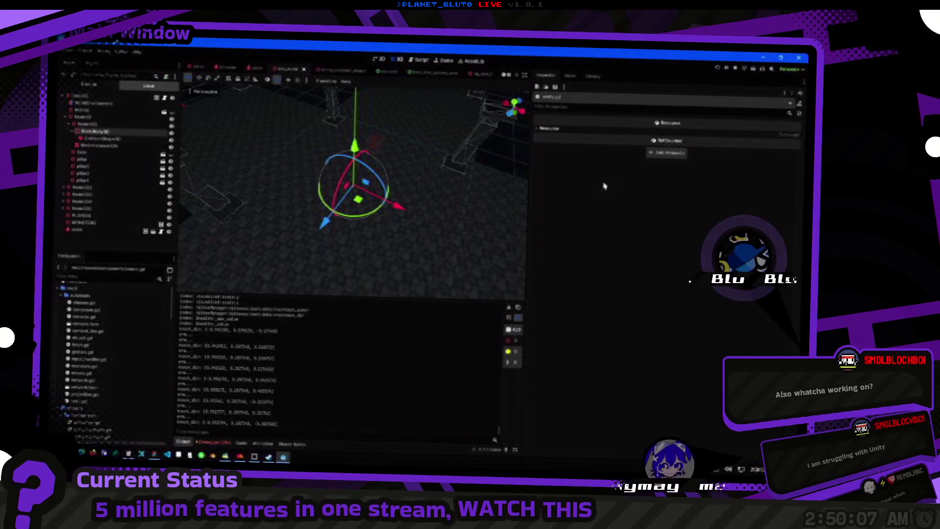
Save the floor_snap_length 0.03 change and host a new game as Knight.
key(ctrl+s)
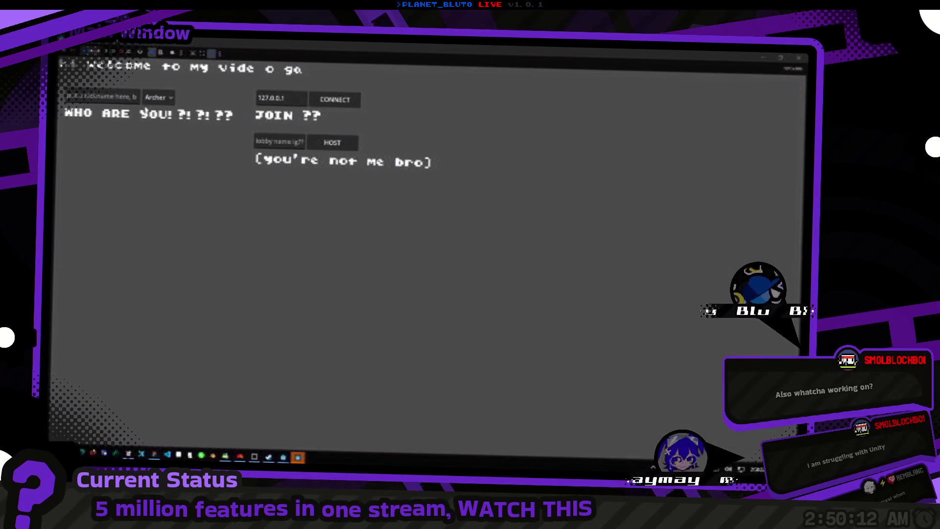
click(158, 97)
click(156, 133)
click(158, 97)
click(155, 122)
click(328, 141)
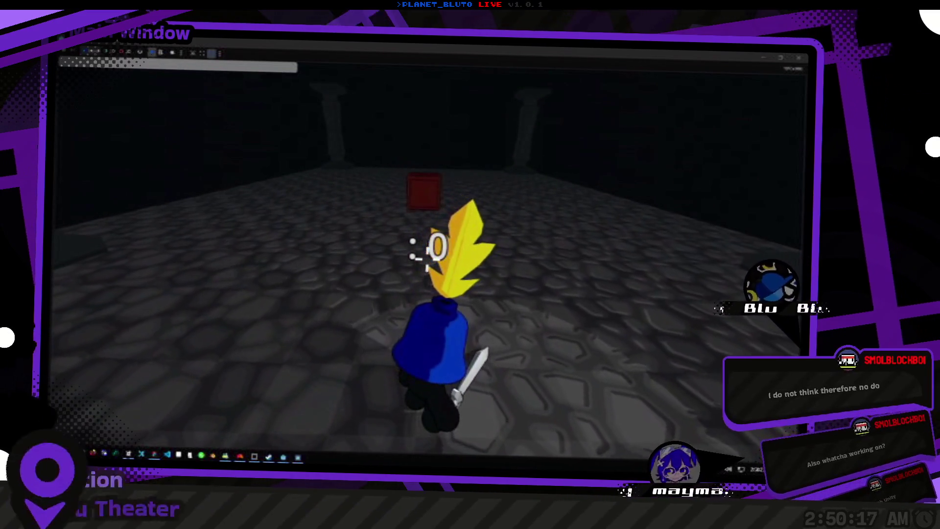
Run the Knight to the red box and back, then return to the editor.
key(w)
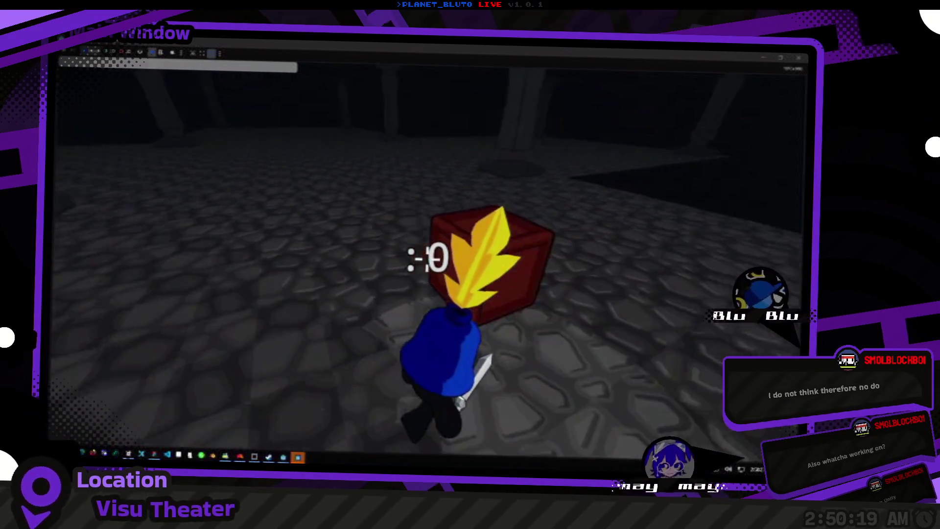
key(s)
key(alt+Tab)
key(alt+Tab)
key(alt+Tab)
key(alt+Tab)
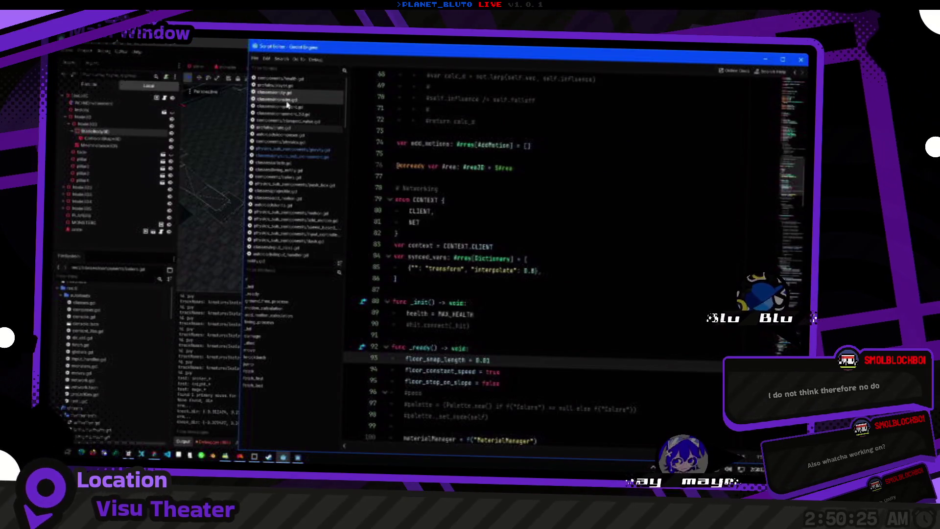
Open gravity.gd and jump from is_on_floor on line 15 to the CharacterBody3D reference.
click(313, 156)
click(316, 150)
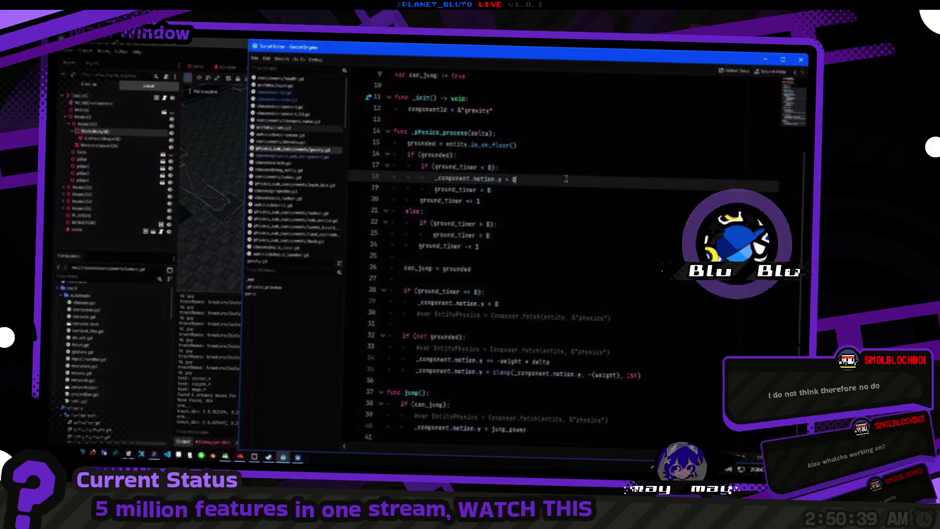
ctrl+click(464, 145)
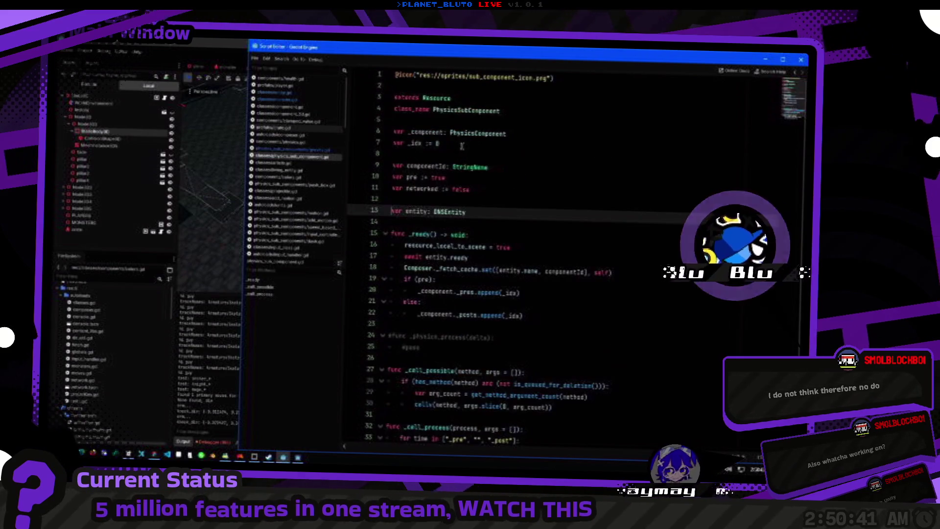
key(alt+Left)
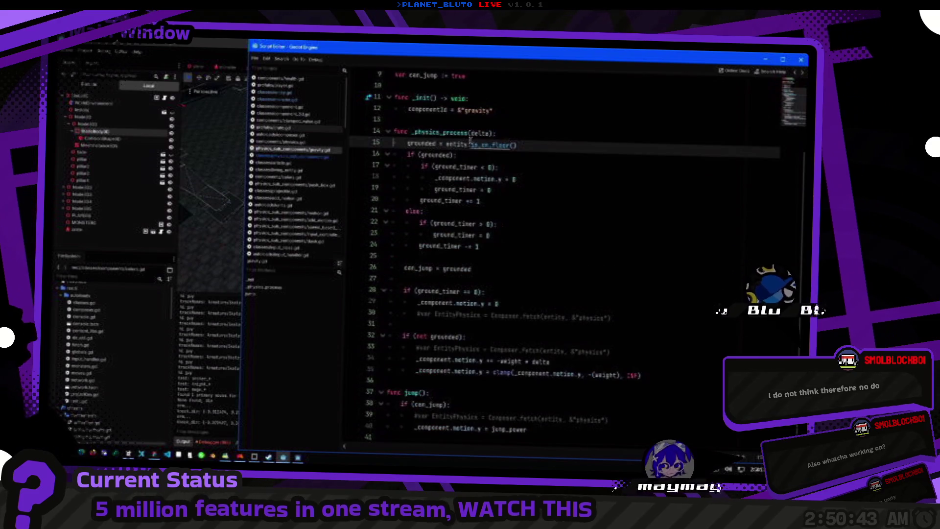
ctrl+click(496, 145)
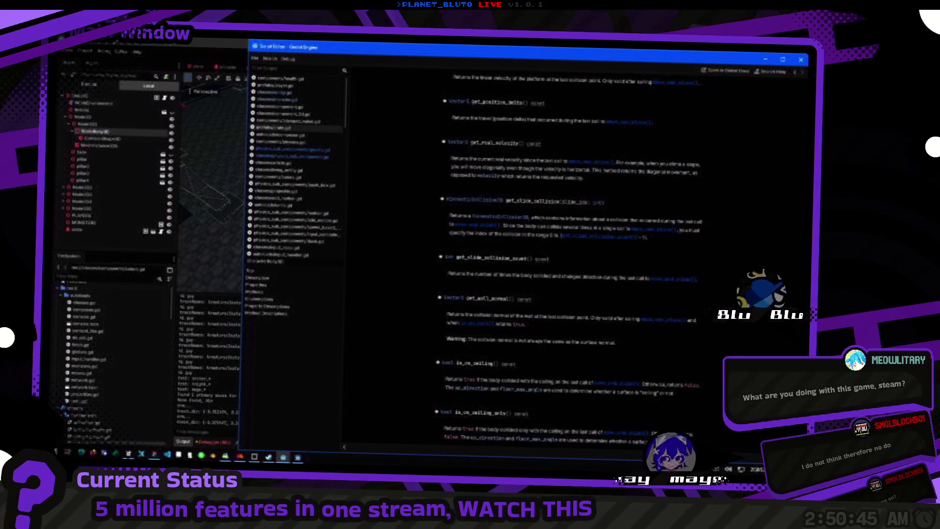
Browse the CharacterBody3D reference to get_slide_collision, then go back to the character script.
scroll(709, 122, up, 10)
scroll(719, 120, down, 1)
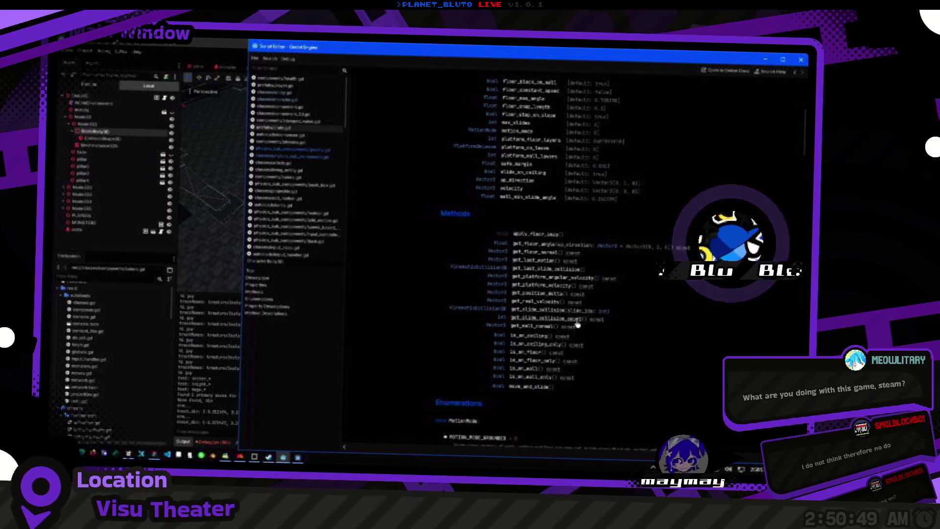
click(542, 311)
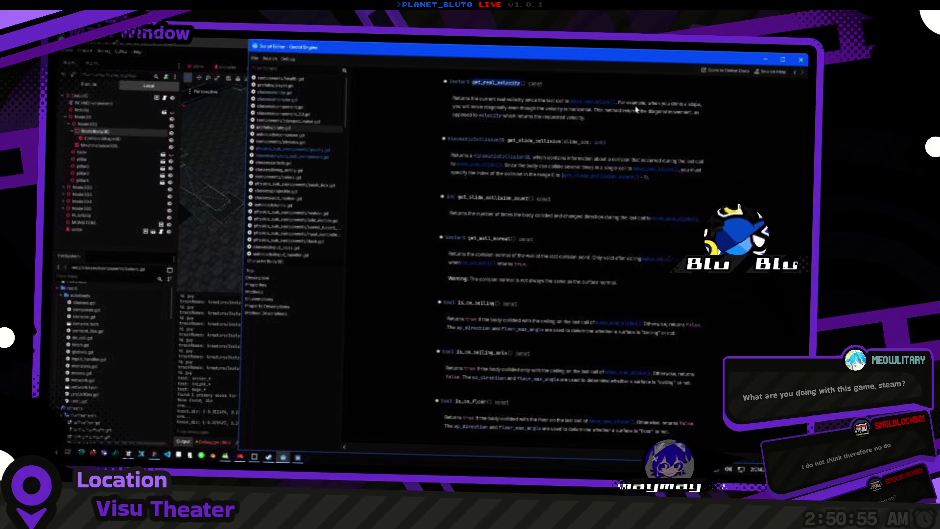
key(alt+Left)
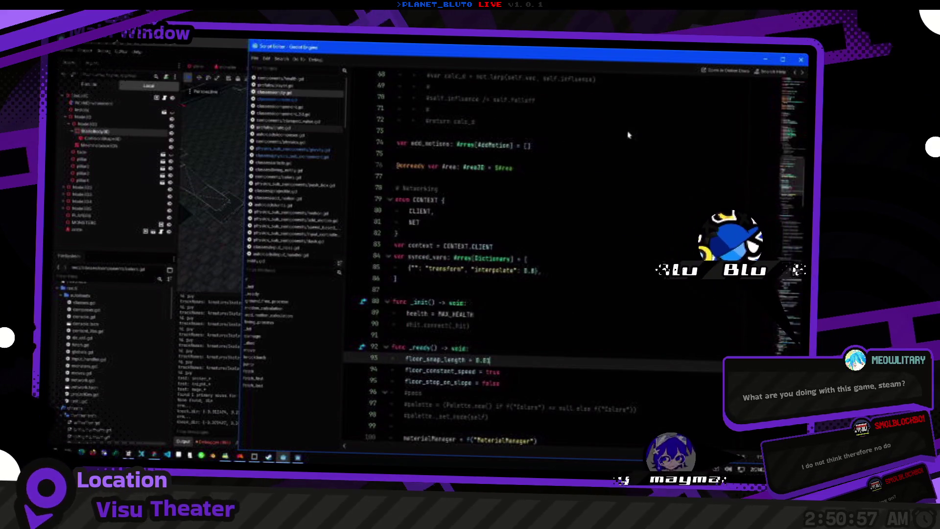
Return to the gravity script and duplicate the motion.y reset line on line 18.
key(alt+Left)
key(alt+Left)
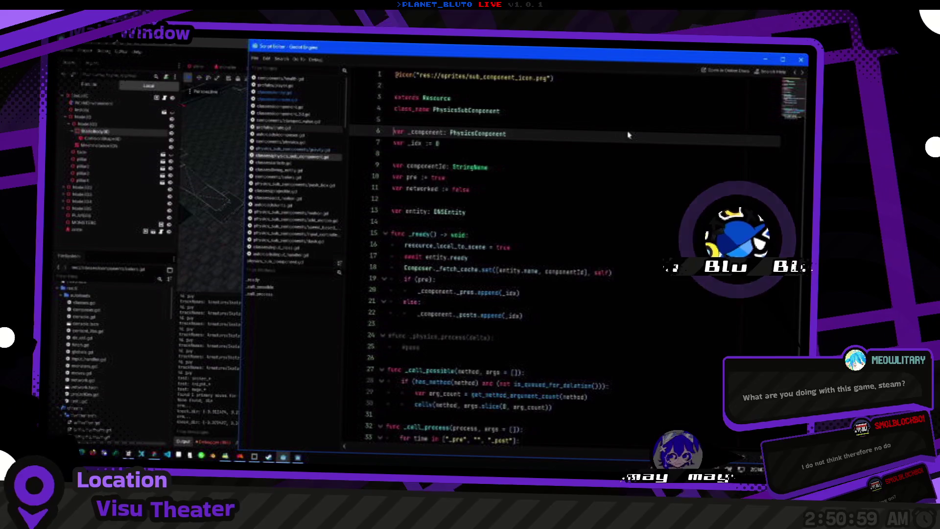
key(alt+Left)
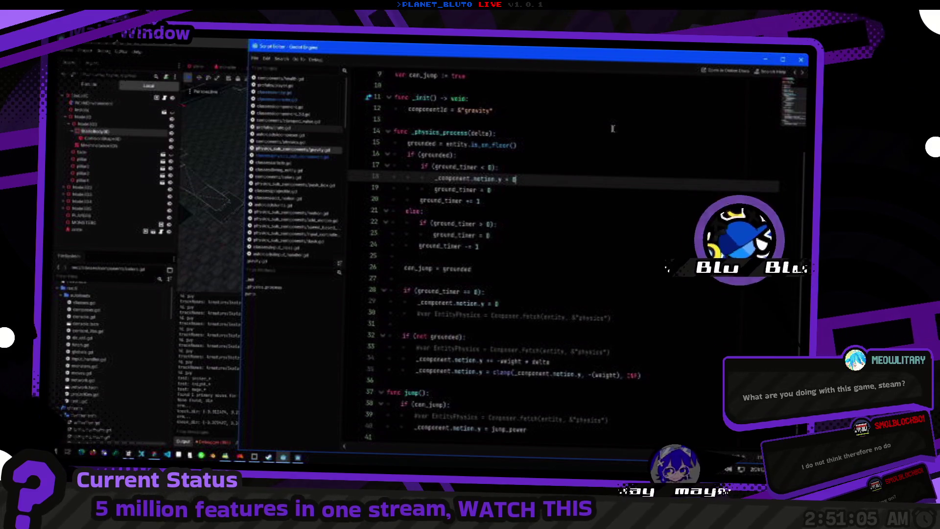
key(Up)
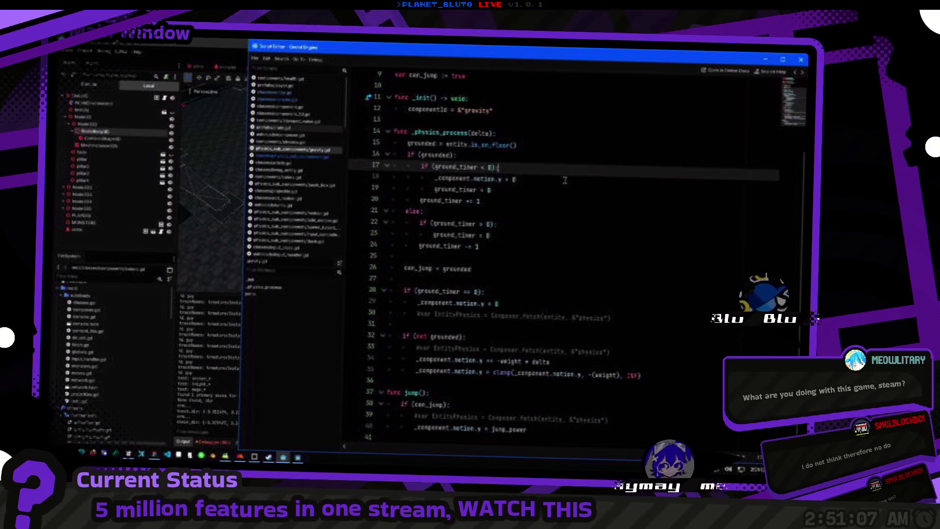
key(Down)
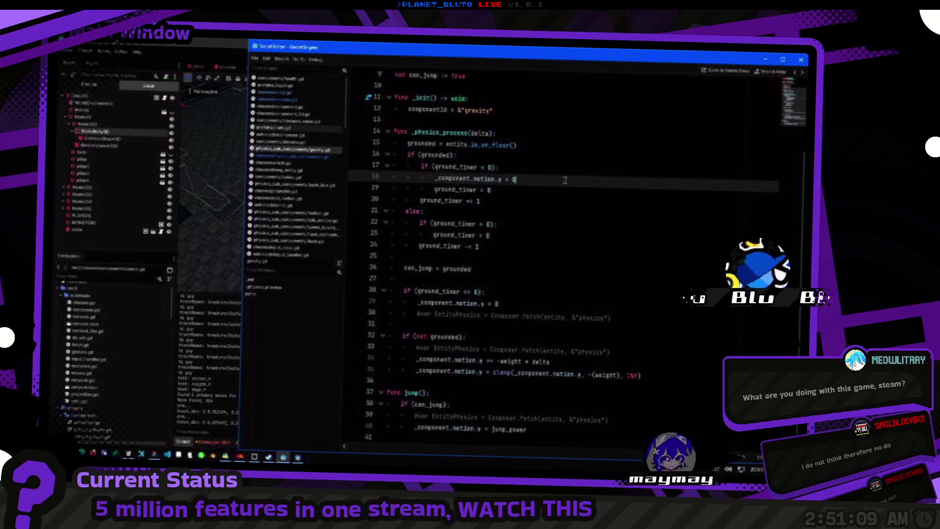
key(ctrl+shift+d)
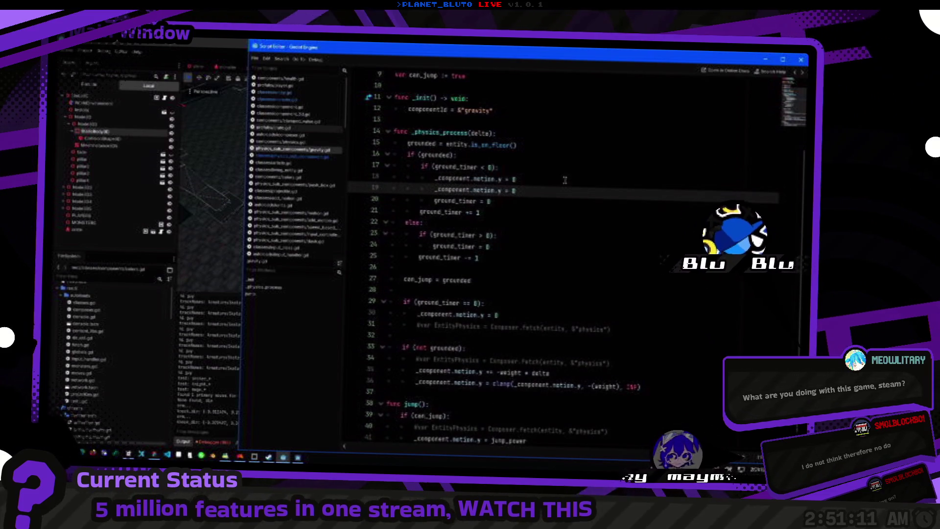
key(ctrl+shift+k)
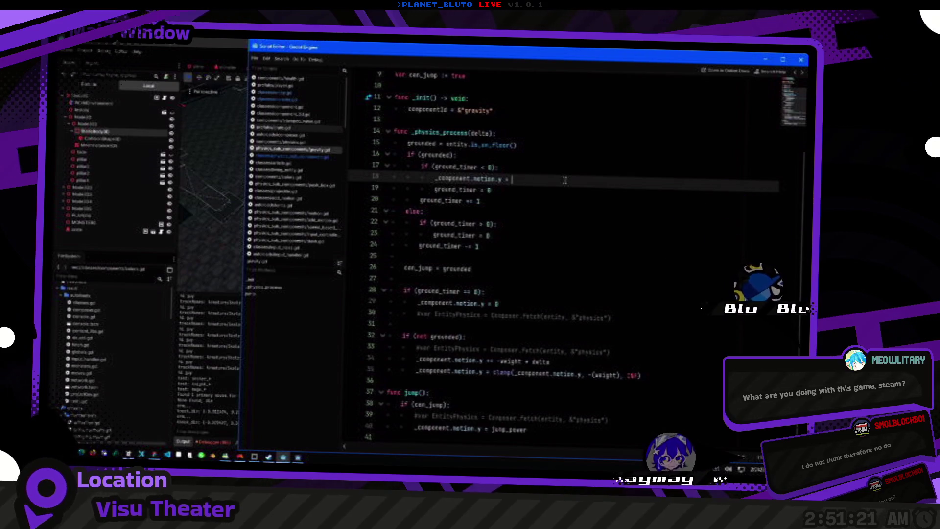
Set motion.y from entity.get_real_velocity().y and cut it toward the ground_timer == 0 block.
text(entity.get_real_velocity()
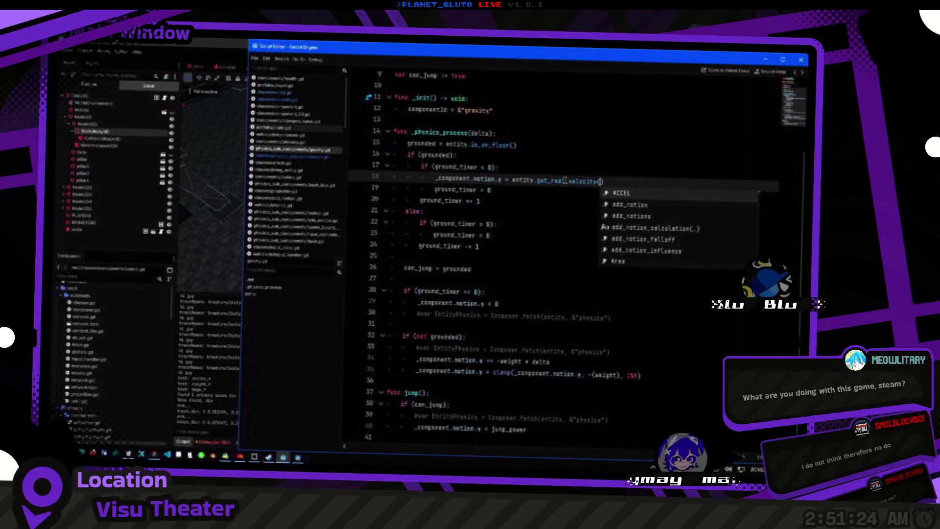
key(Return)
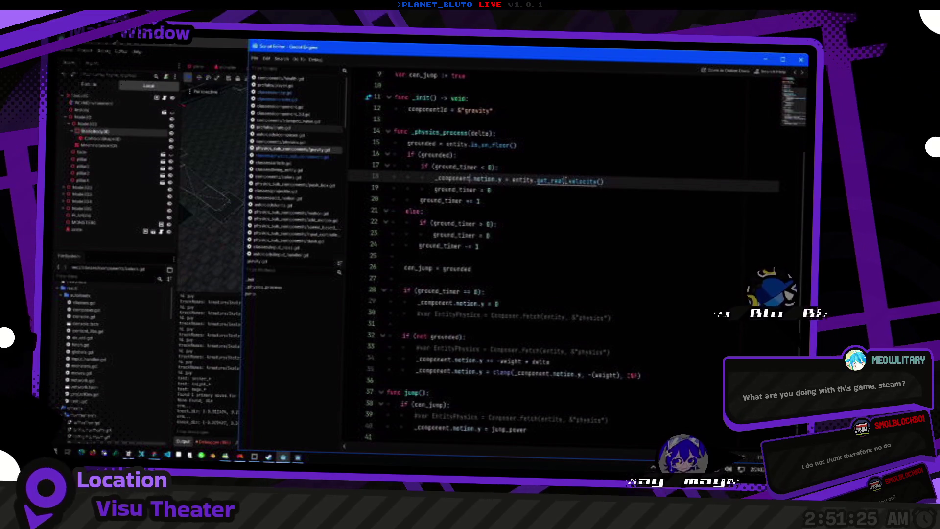
key(End)
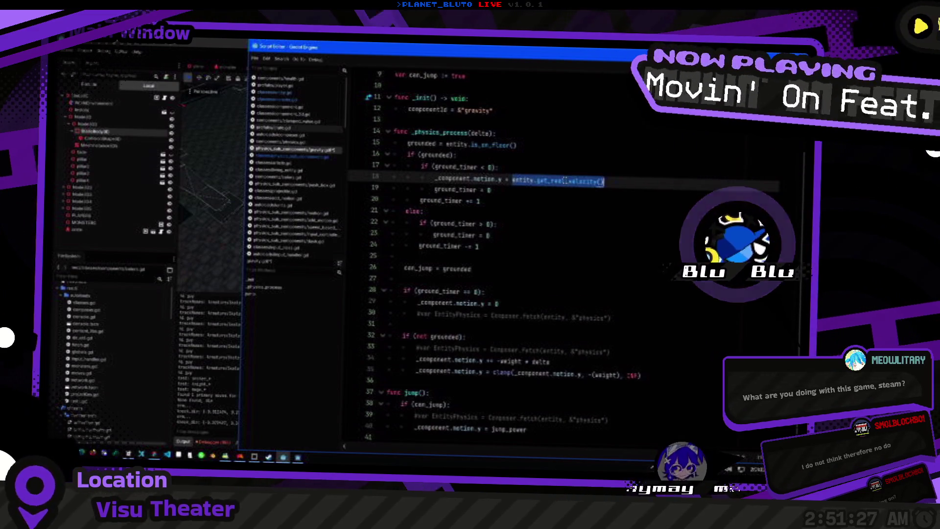
text(.y)
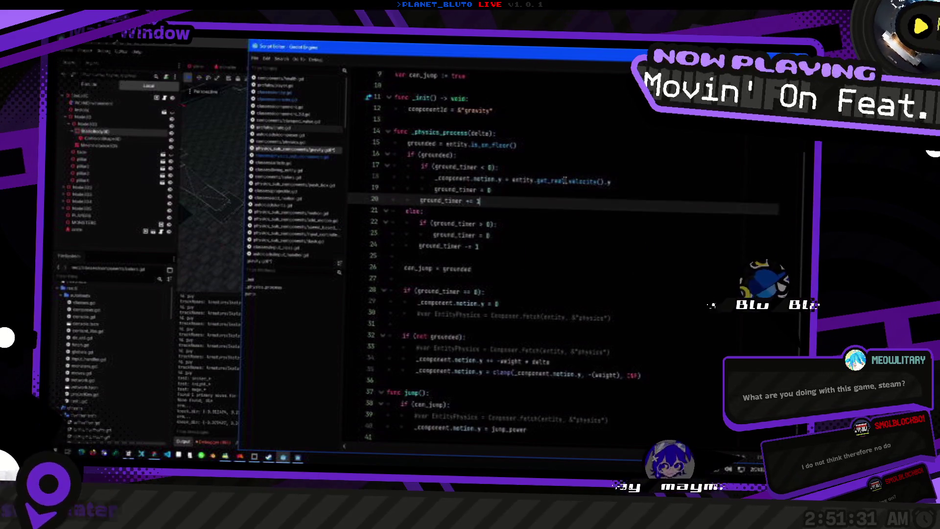
key(ctrl+x)
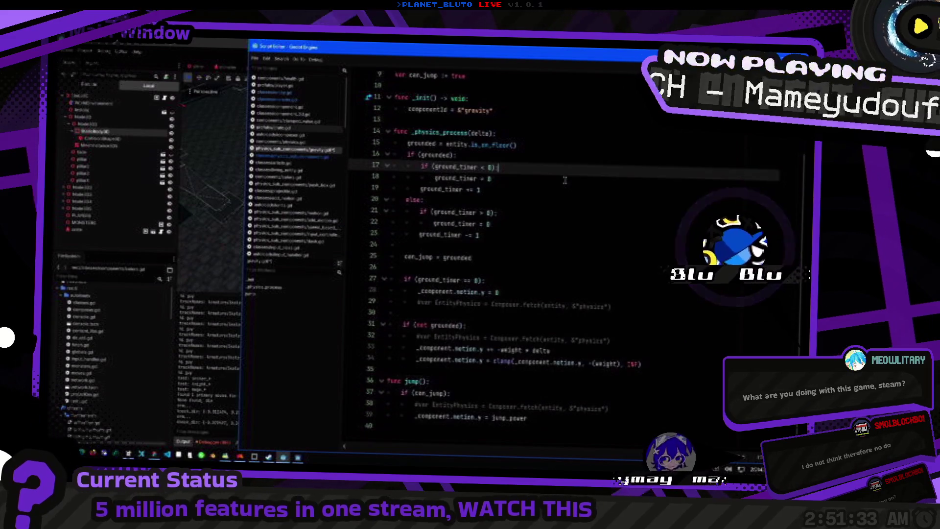
key(Down)
key(Down)
key(Down)
key(Down)
key(Down)
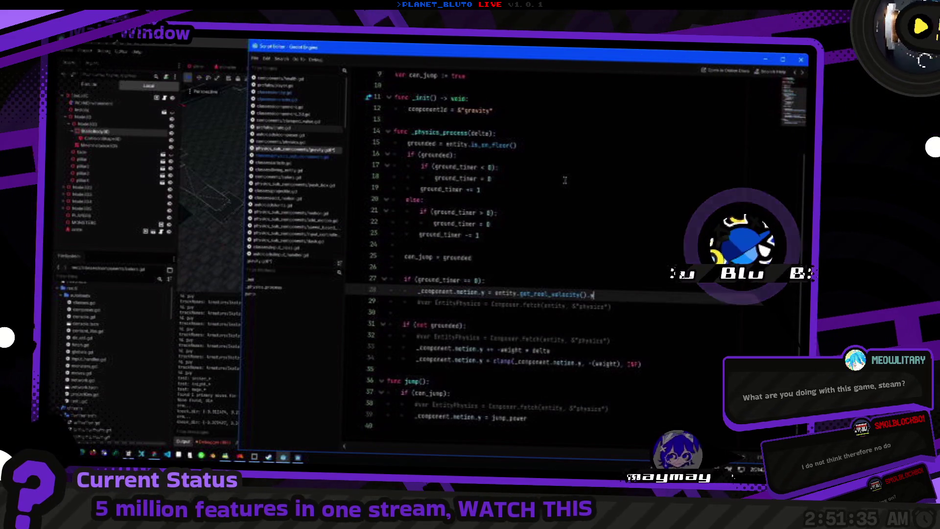
Test in the running game by walking the Knight into the red box and back.
key(alt+Tab)
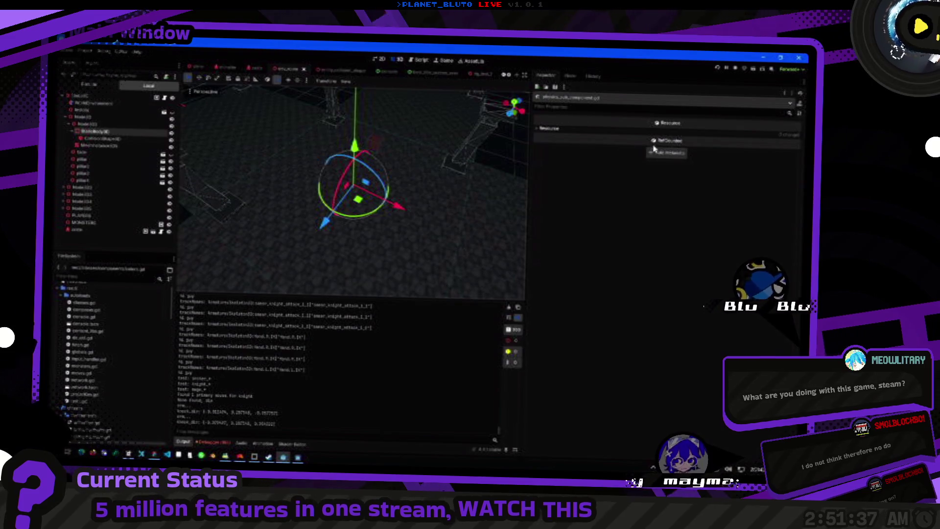
key(alt+Tab)
key(alt+Tab)
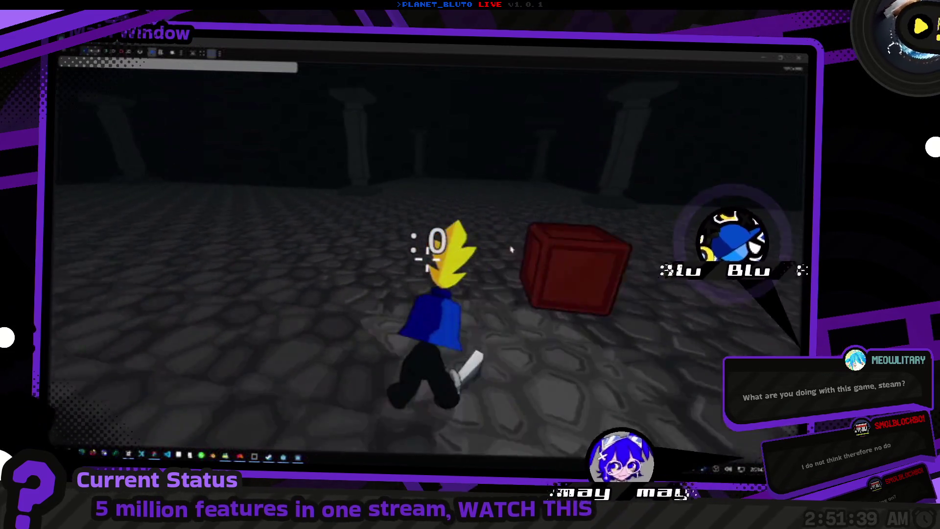
key(s)
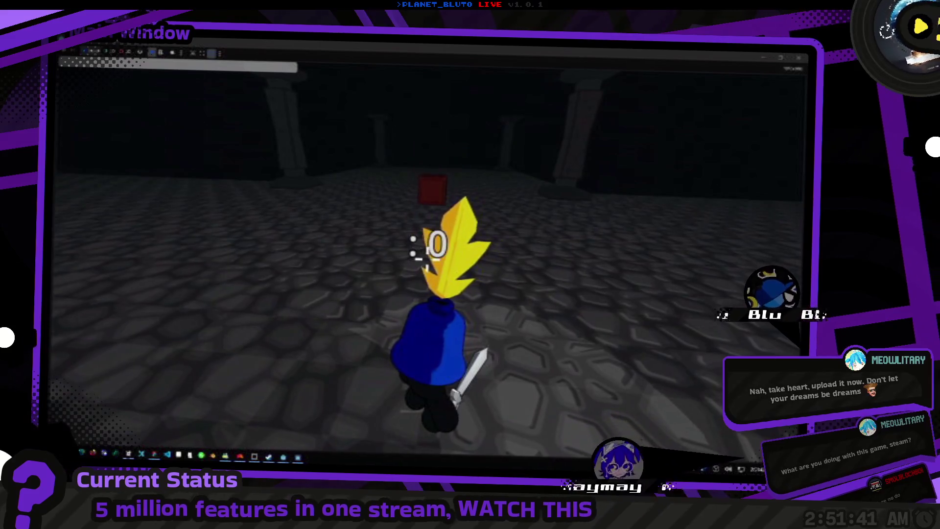
key(w)
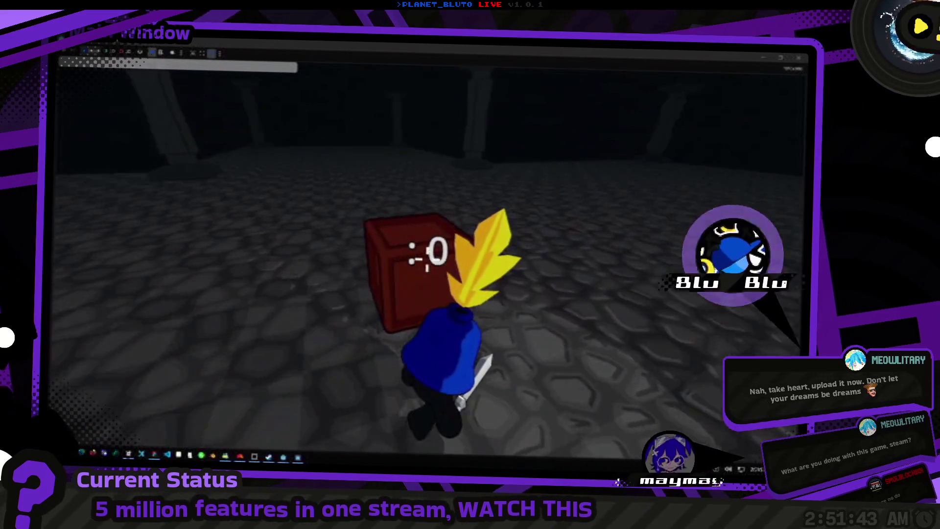
key(s)
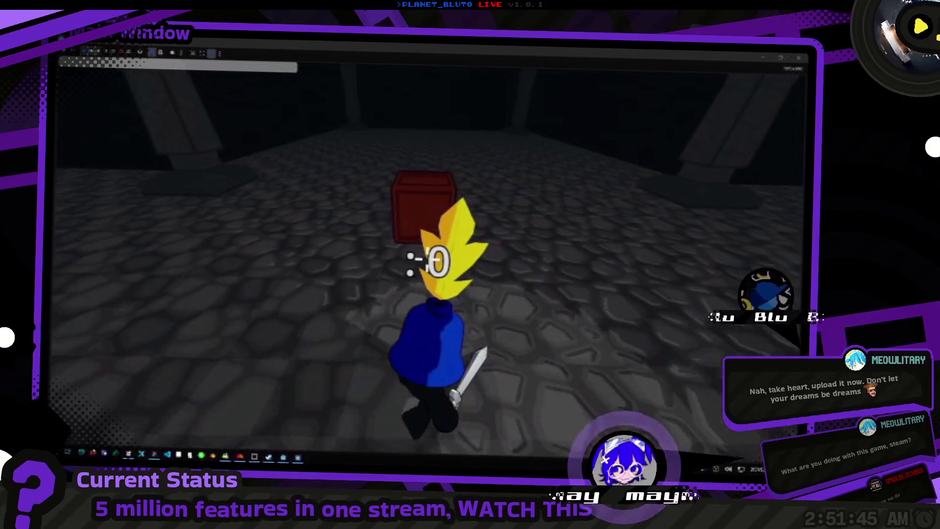
key(w)
key(s)
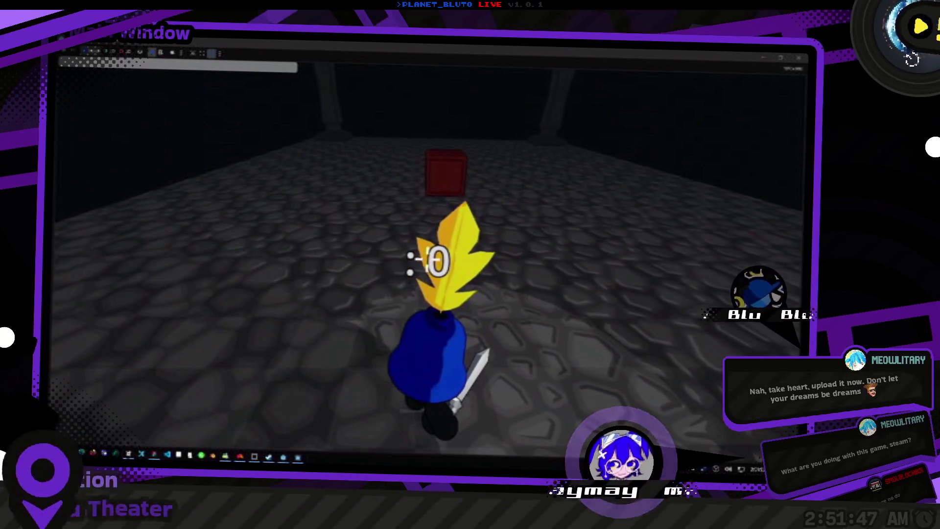
key(alt+Tab)
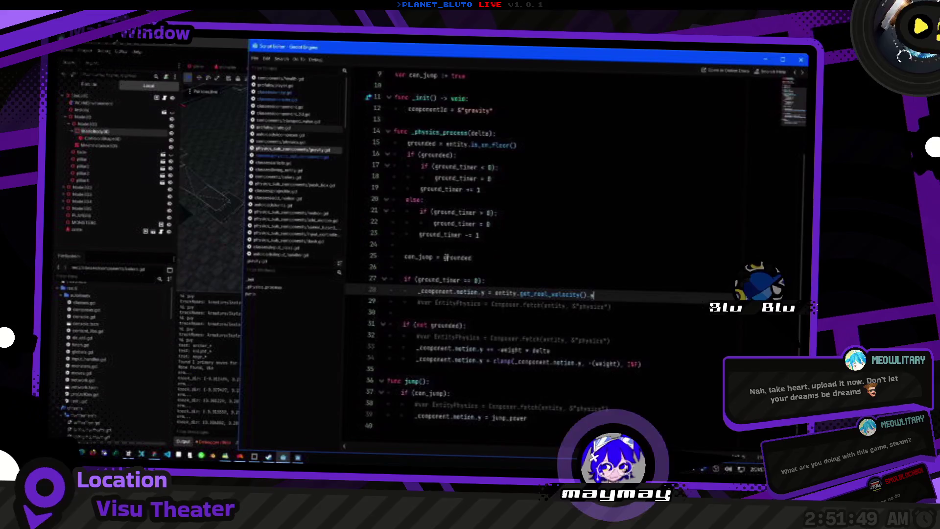
Add a print of "entity.get_real_velocity().y: " with its value above line 28.
drag(494, 292, 587, 293)
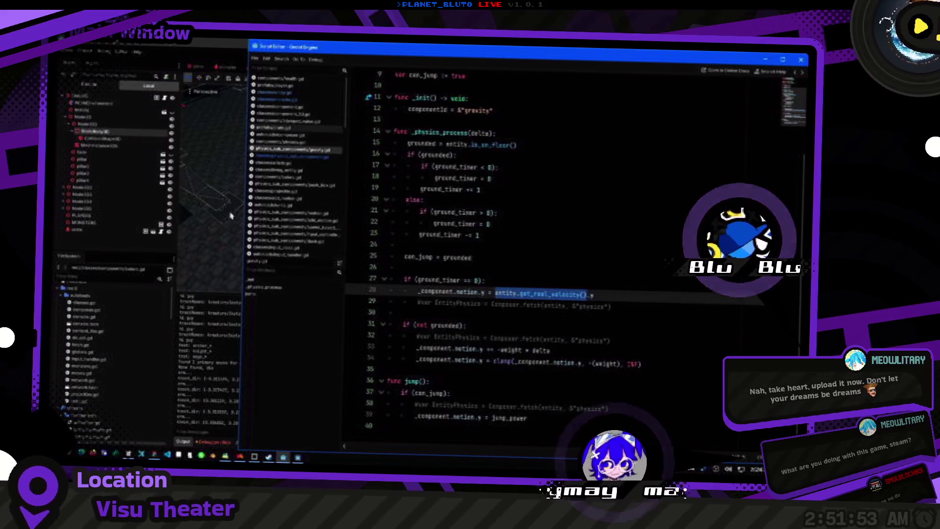
click(552, 294)
key(ctrl+shift+Return)
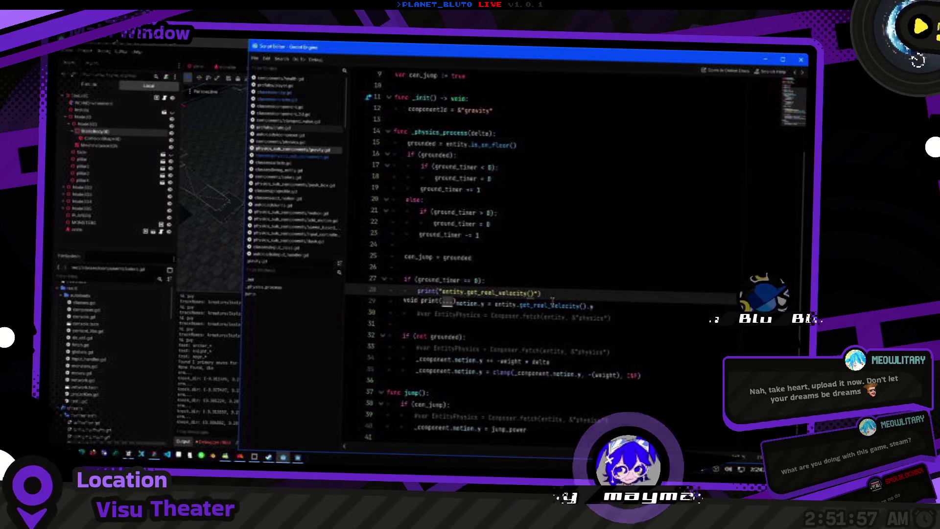
text(.y: ", entity.get_real_velocity())
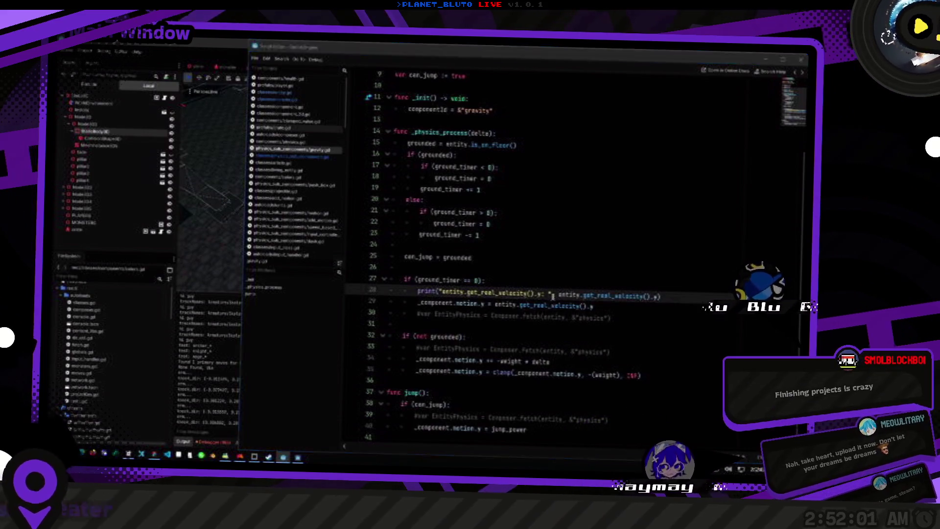
Relaunch the game with F5, host as Knight, then return to the editor.
key(alt+Tab)
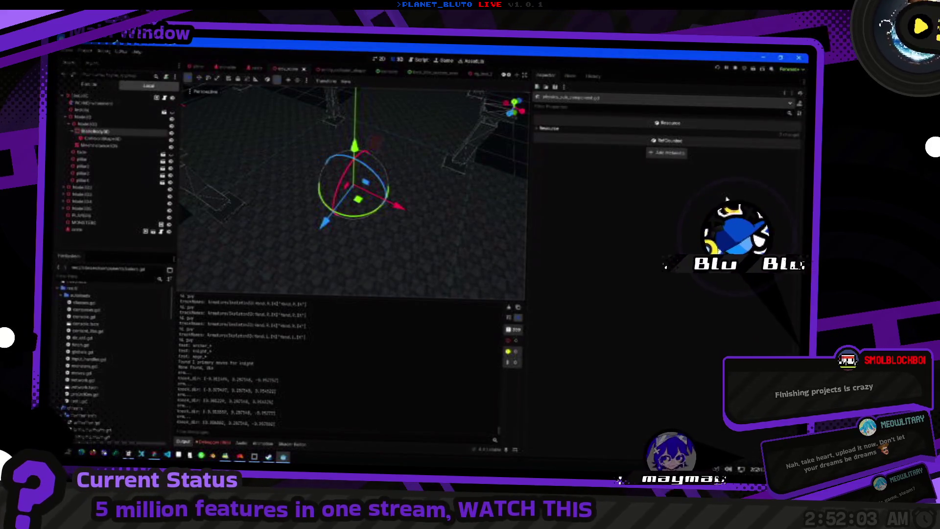
key(F5)
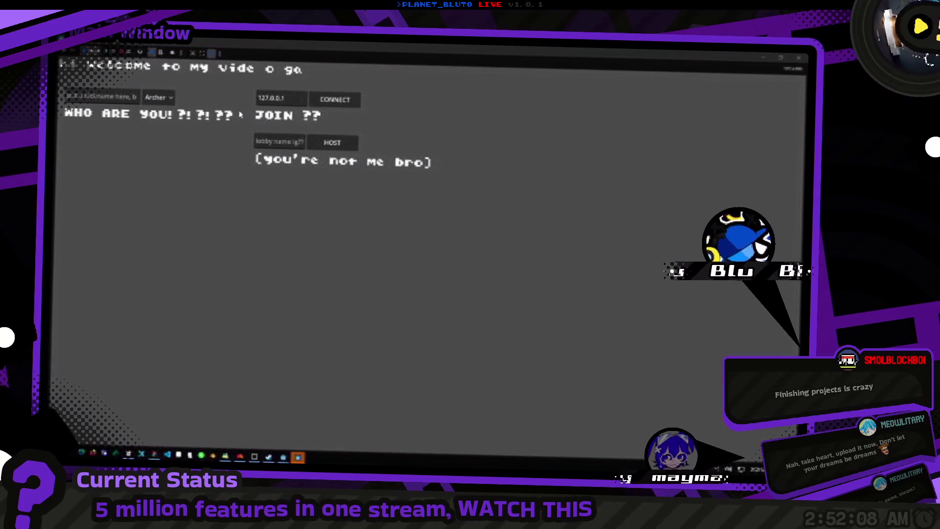
click(159, 97)
click(245, 143)
click(333, 143)
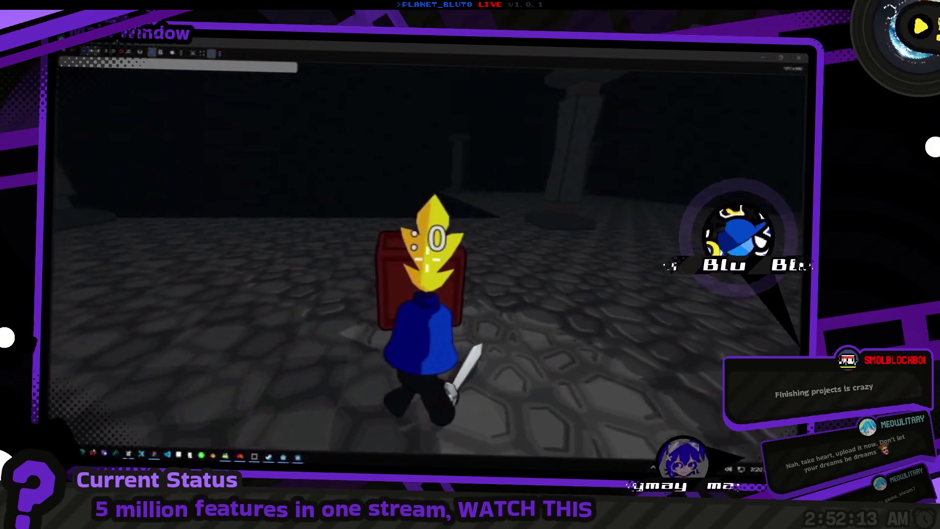
key(alt+Tab)
key(Tab)
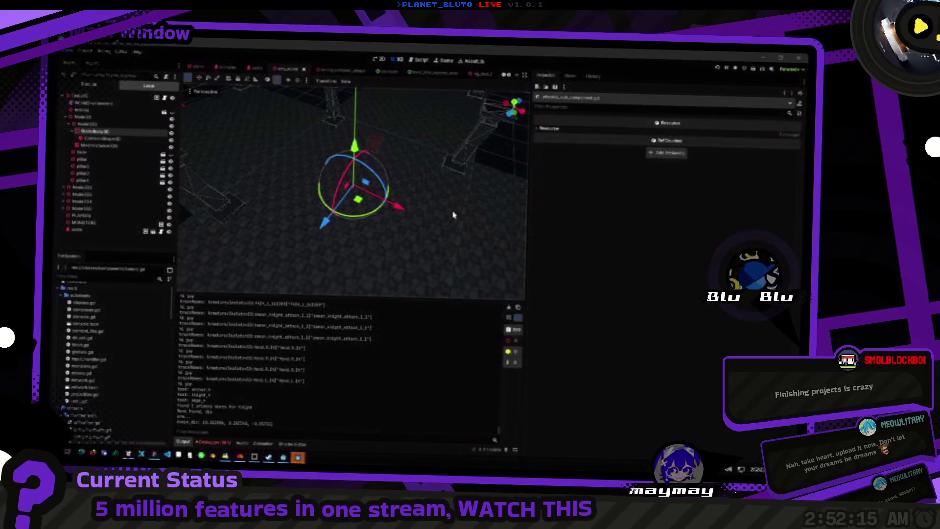
Walk the Knight up to the red box in the running game to check grounding.
key(alt+Tab)
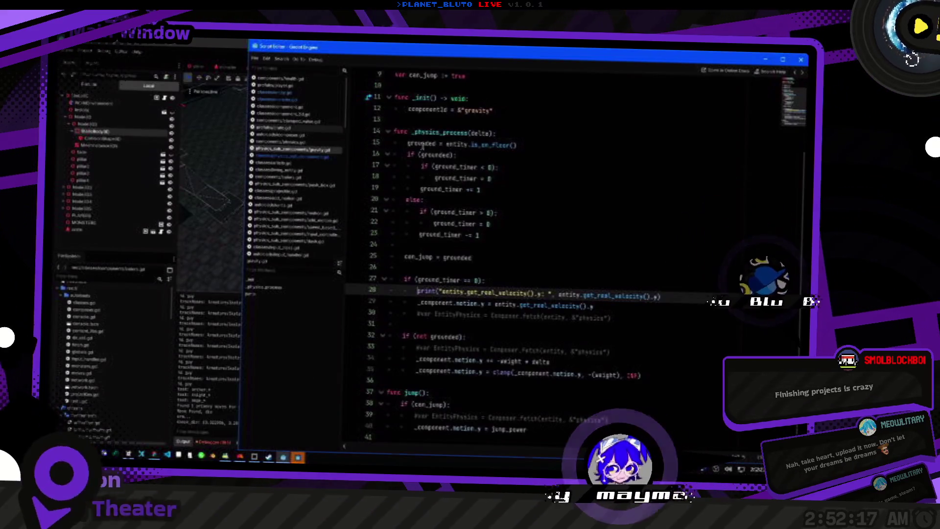
key(alt+Tab)
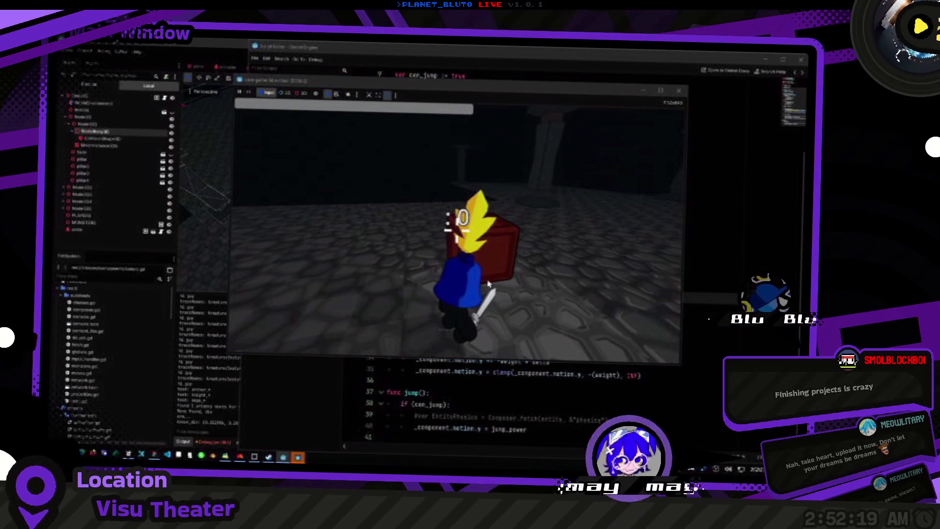
key(s)
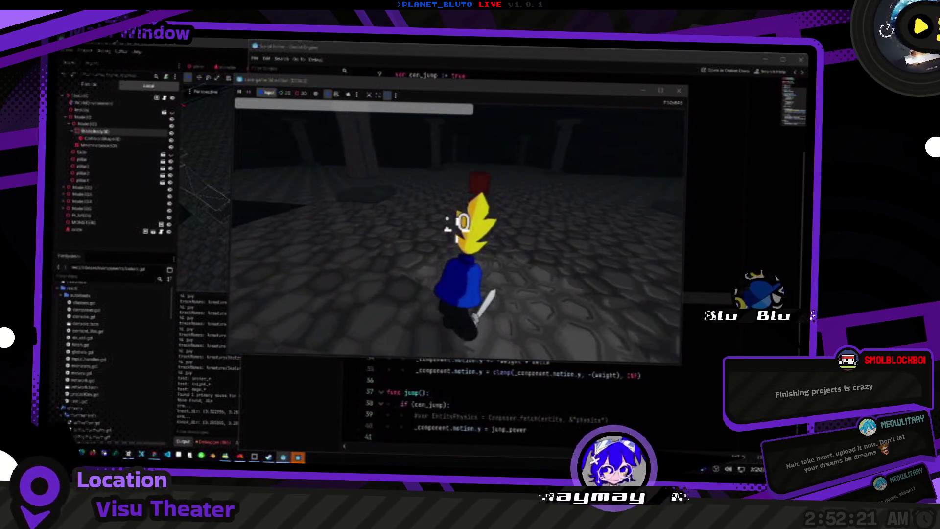
key(w)
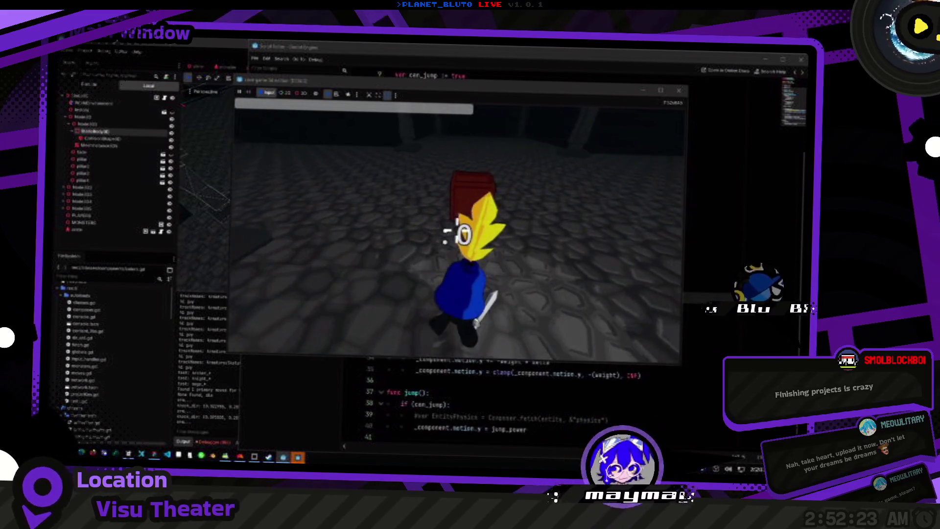
key(alt+Tab)
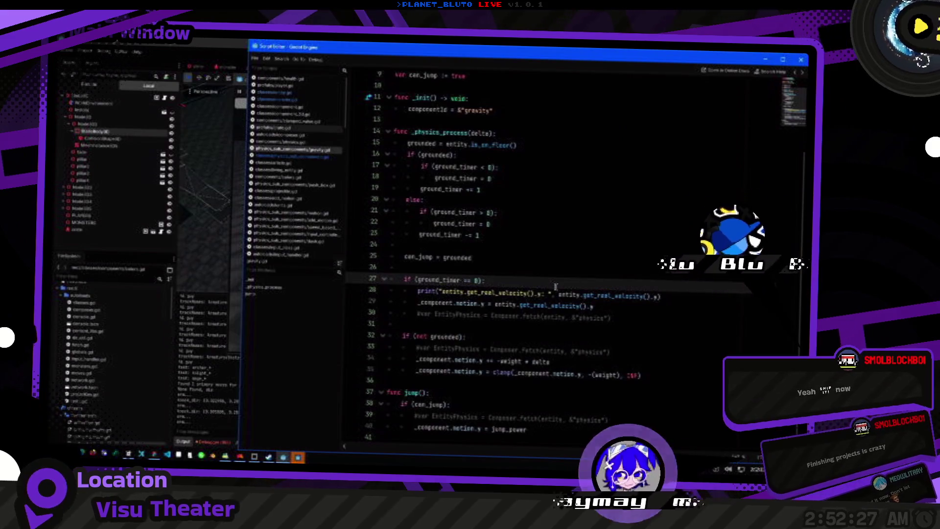
Change line 27 to compare ground_timer with 1, wrapped in parentheses.
key(Down)
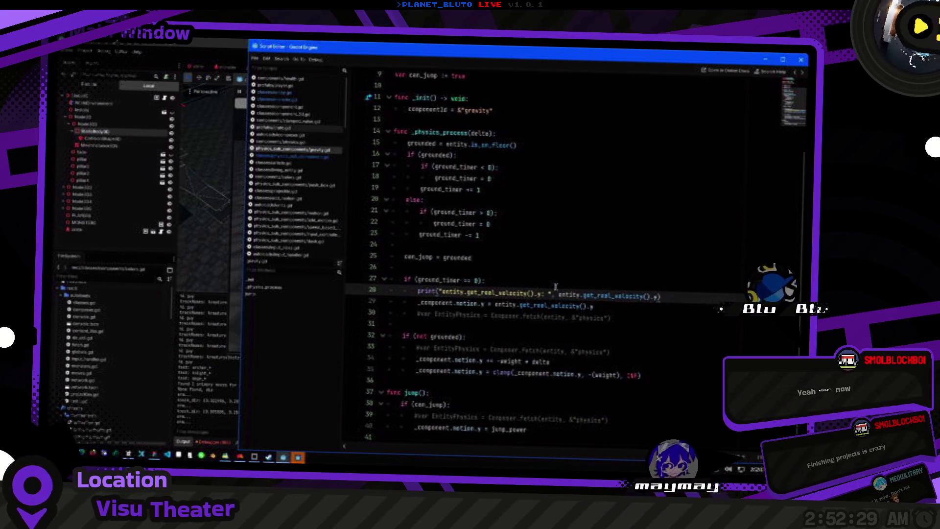
click(545, 281)
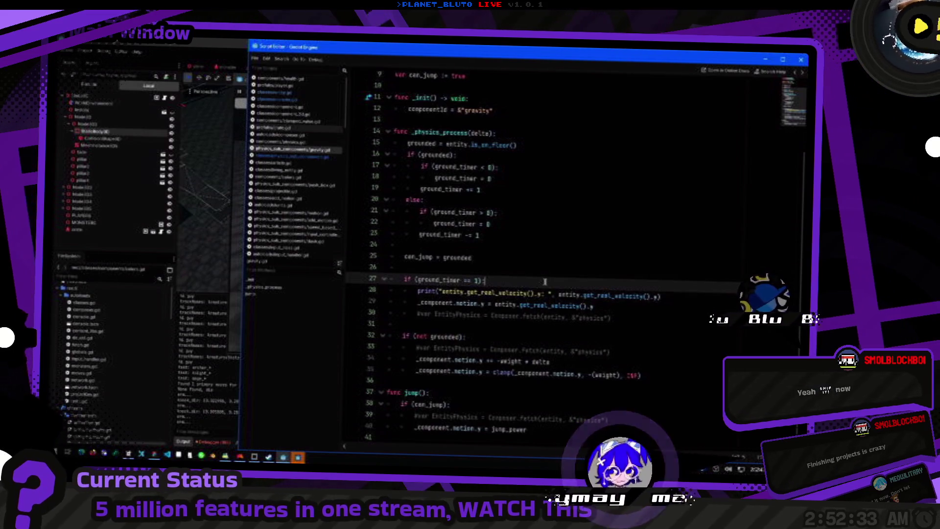
key(Down)
key(Down)
key(End)
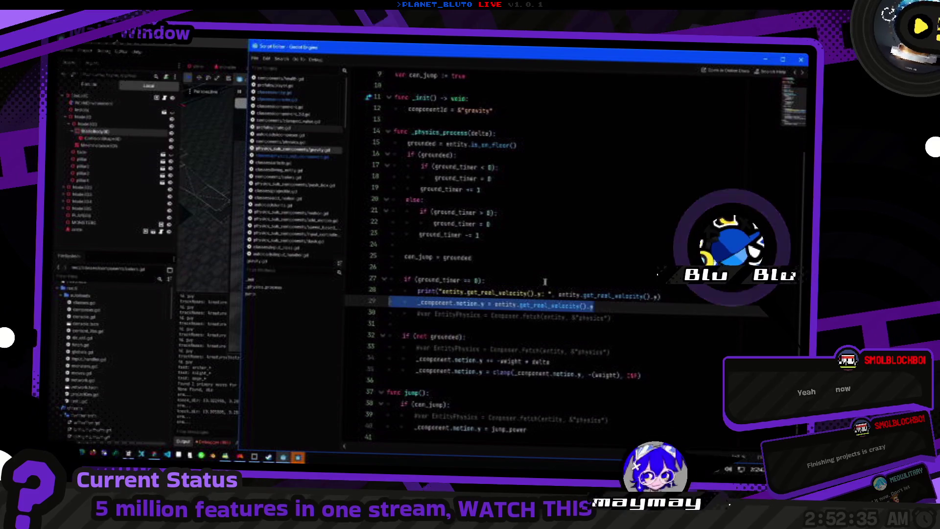
key(shift+Up)
key(shift+Up)
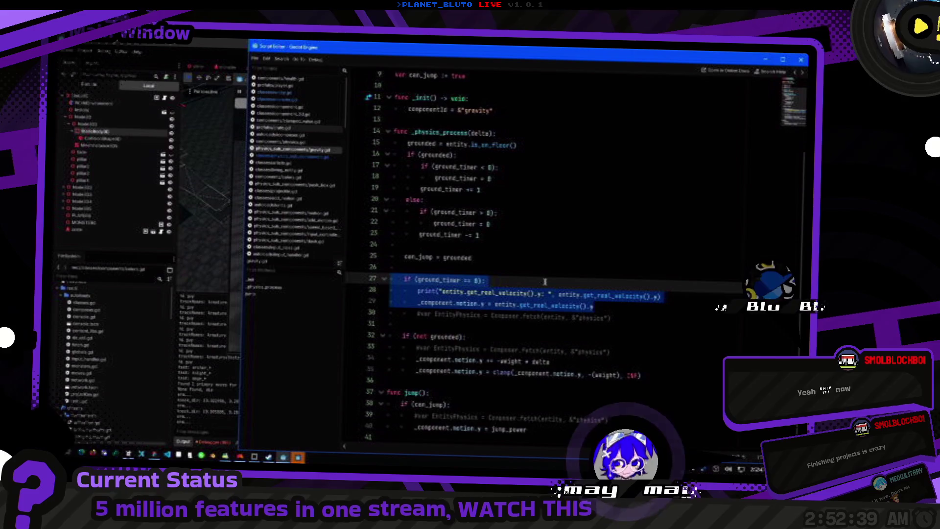
click(540, 280)
text(1)
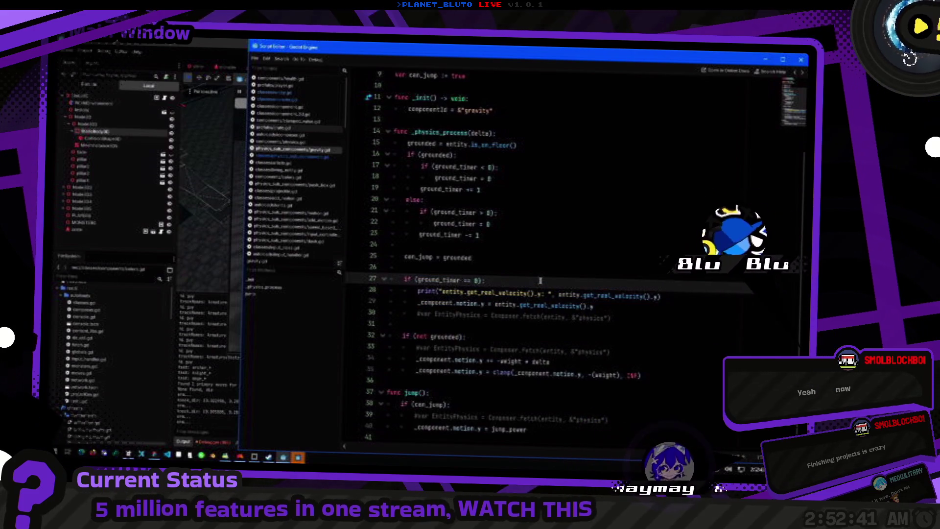
text(())
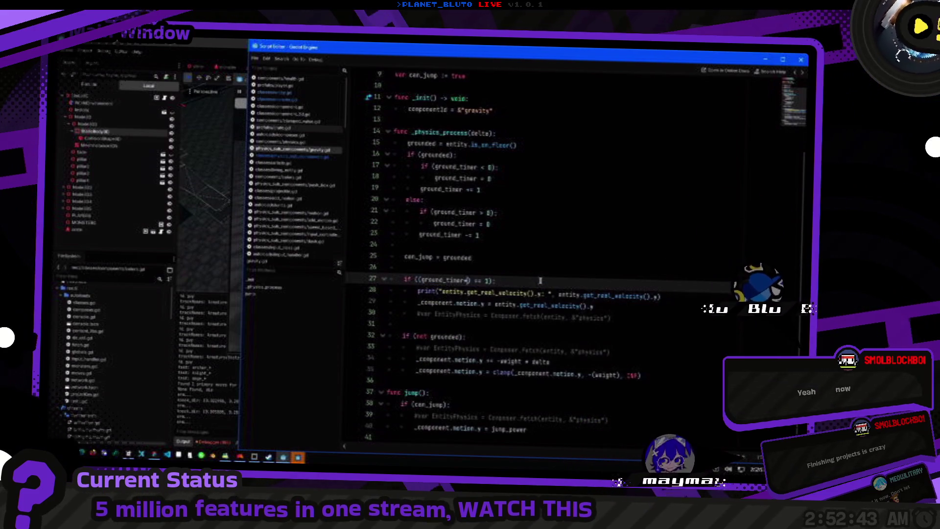
text(()
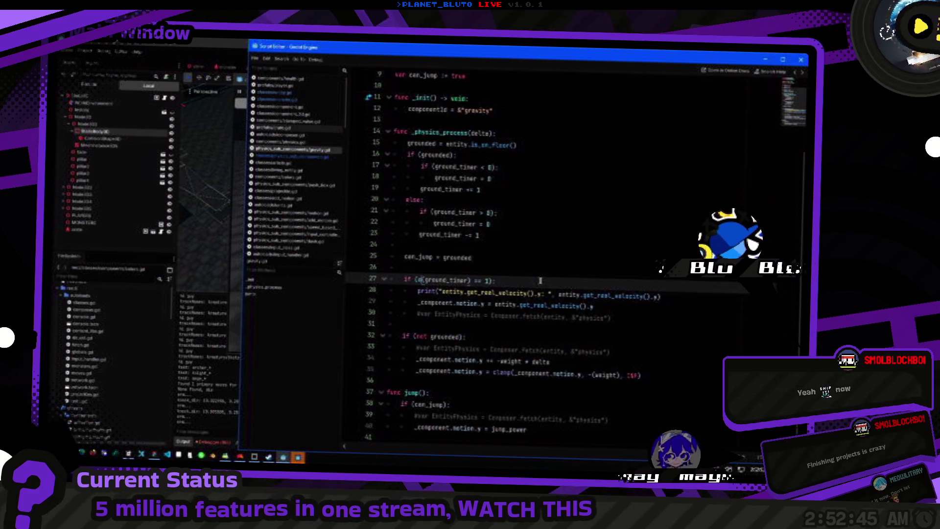
key(alt+Tab)
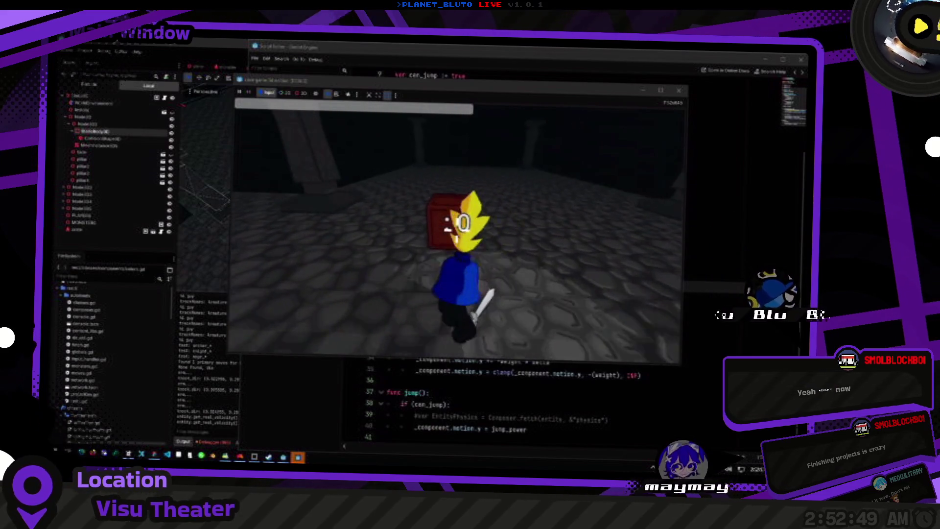
Run the cave game, knock the red box away, climb onto it, then close the game and return to the script.
click(204, 418)
key(F5)
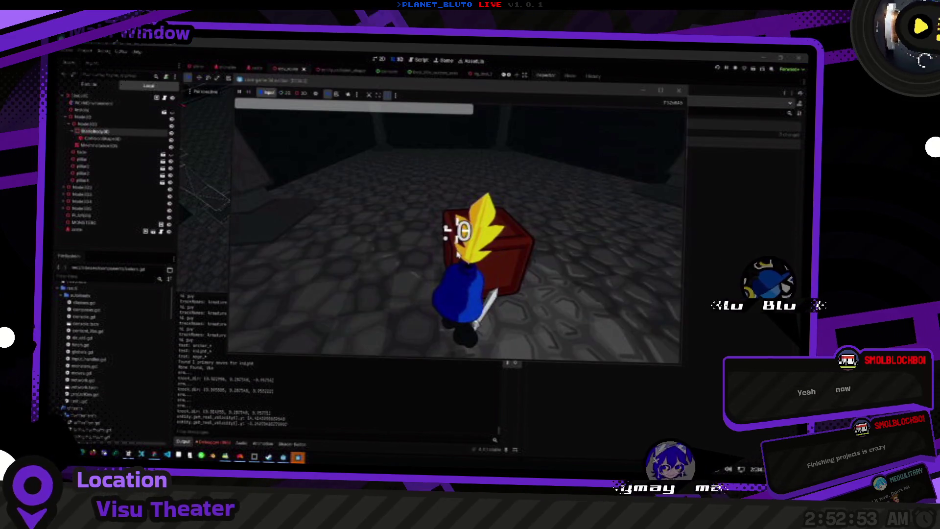
click(464, 251)
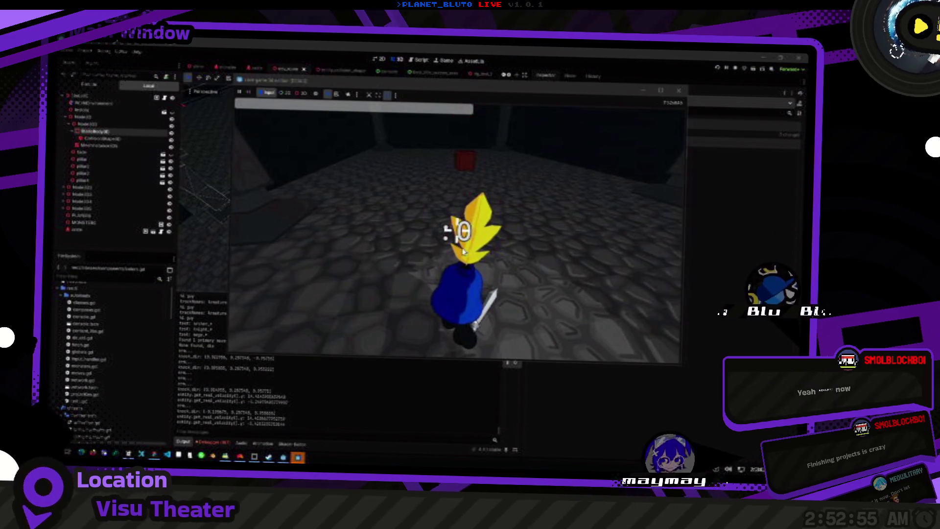
key(w)
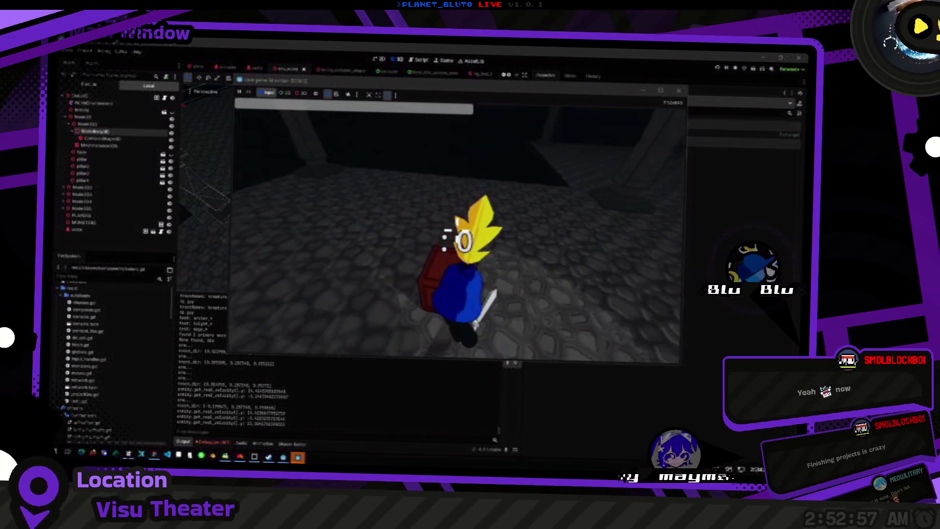
key(w)
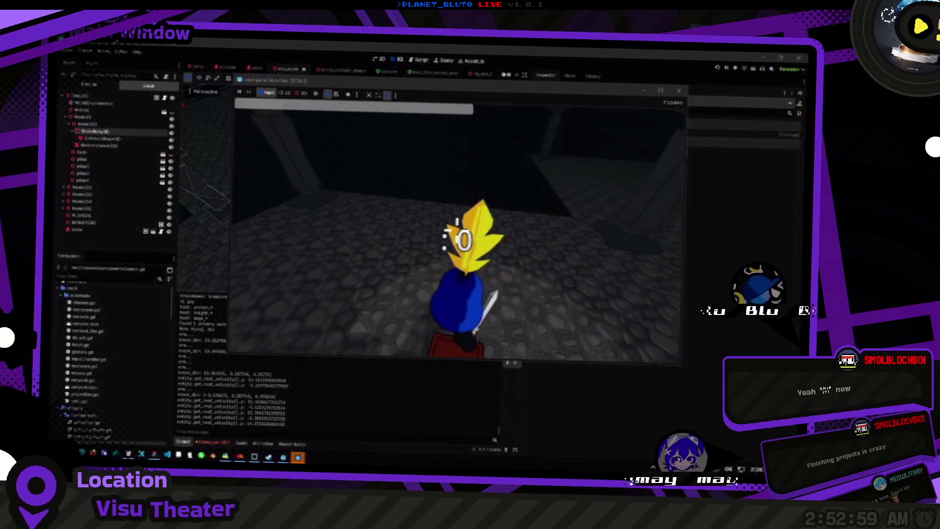
key(s)
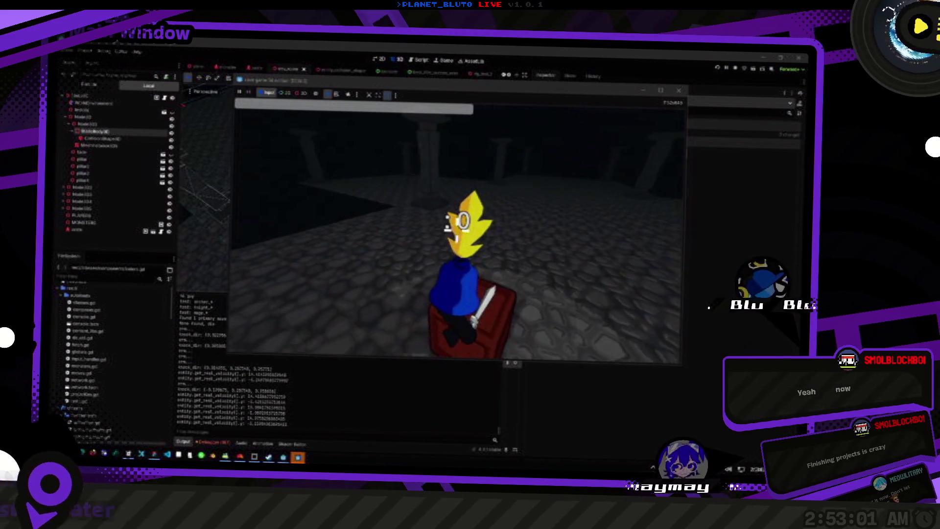
key(s)
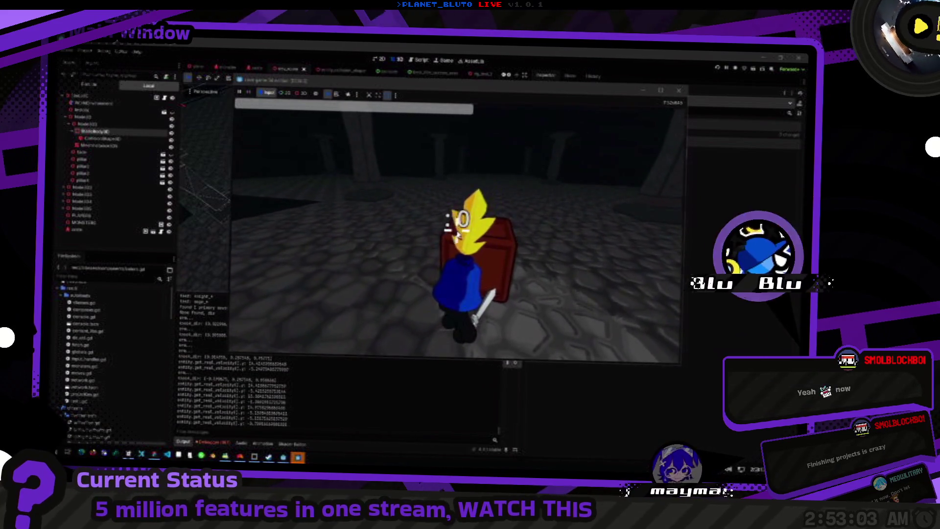
key(F8)
key(alt+Tab)
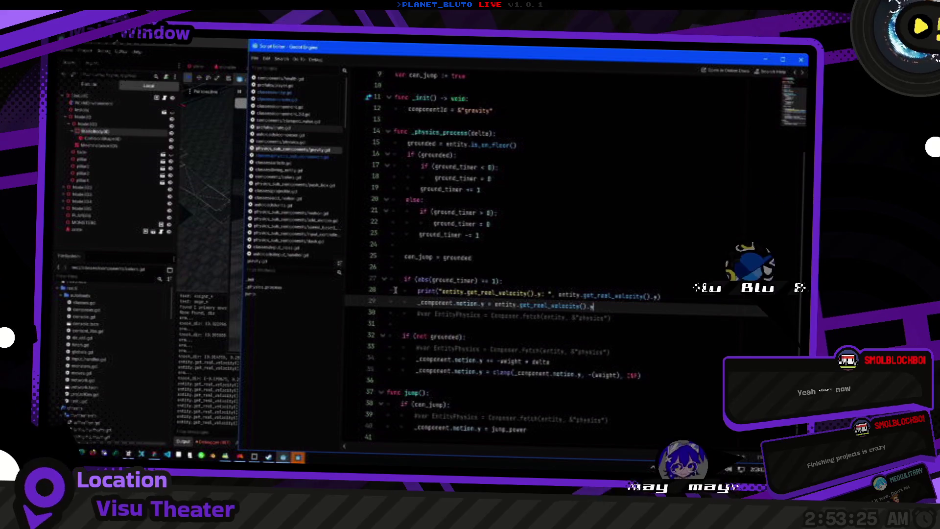
Replace the velocity expression on line 29 with 0.
key(alt+Tab)
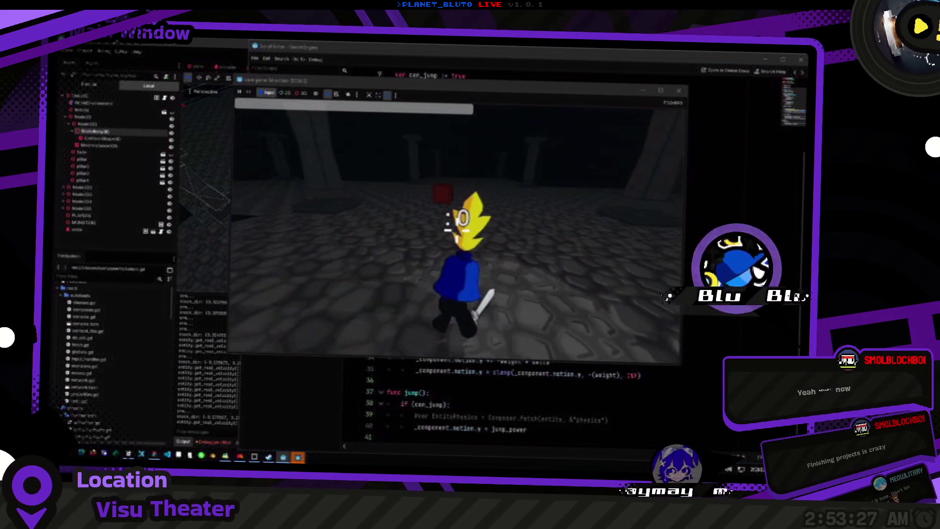
key(alt+Tab)
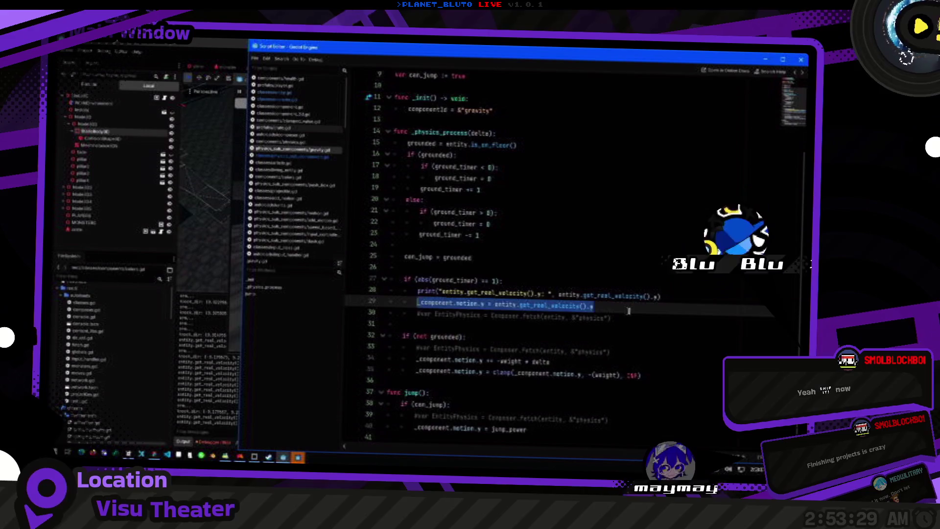
key(shift+Up)
key(shift+Home)
key(Down)
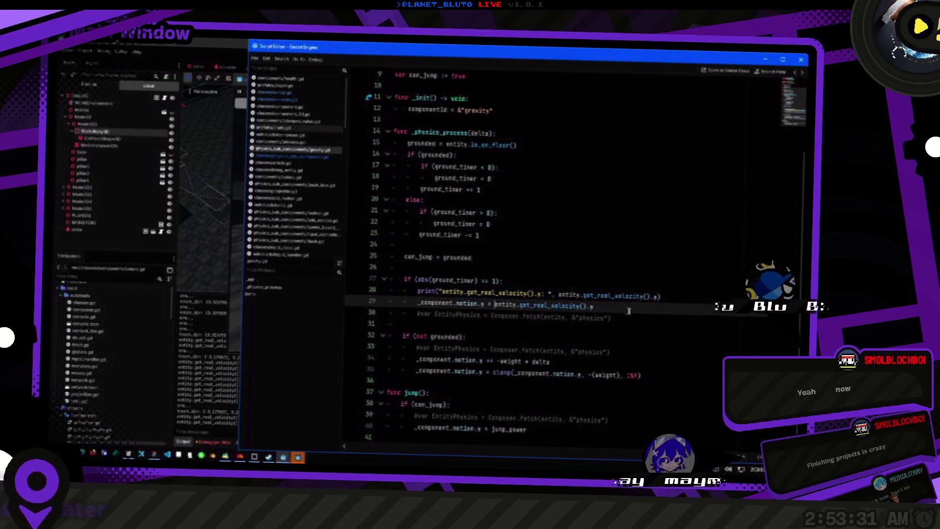
text(0)
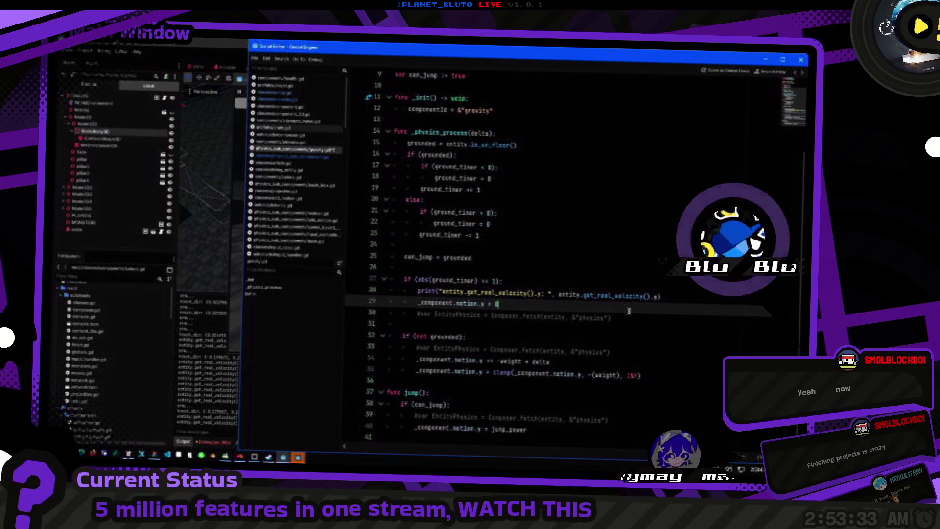
Run and relaunch the game several times to test the zeroed vertical motion.
key(F5)
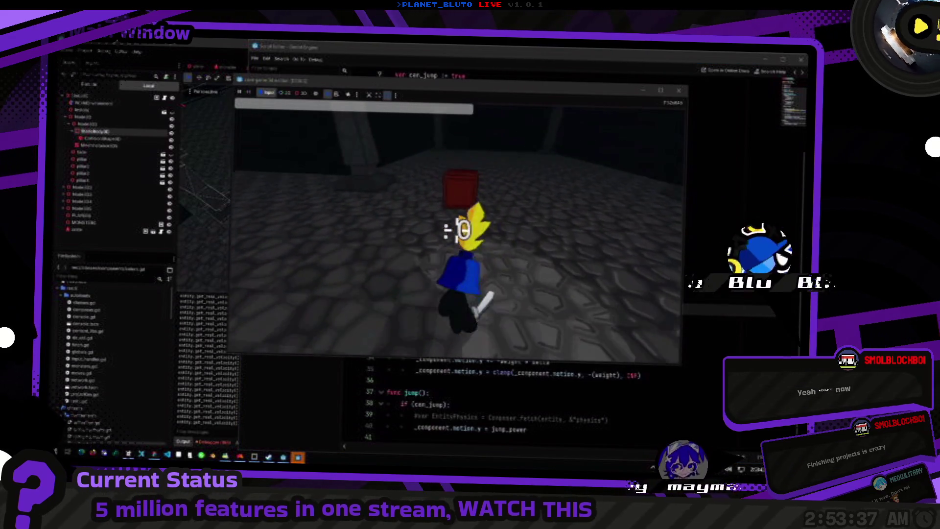
key(F8)
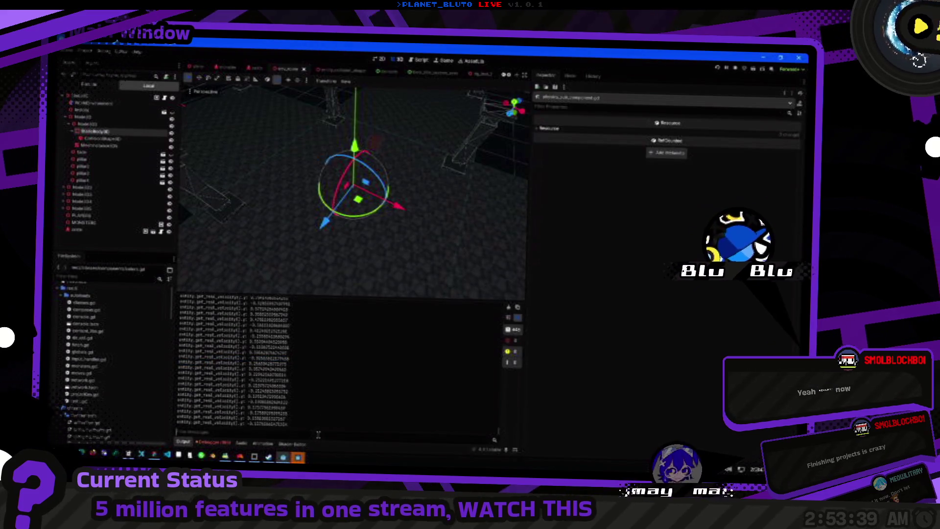
key(F5)
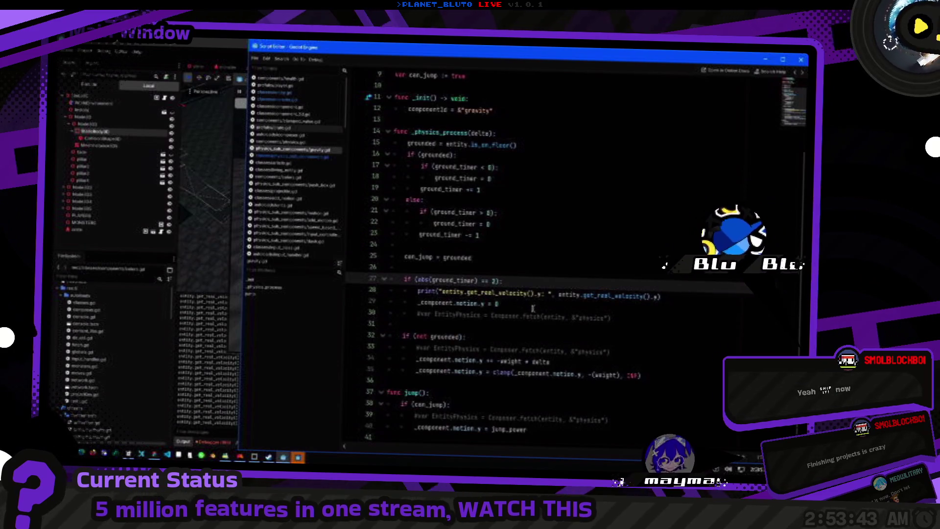
key(F5)
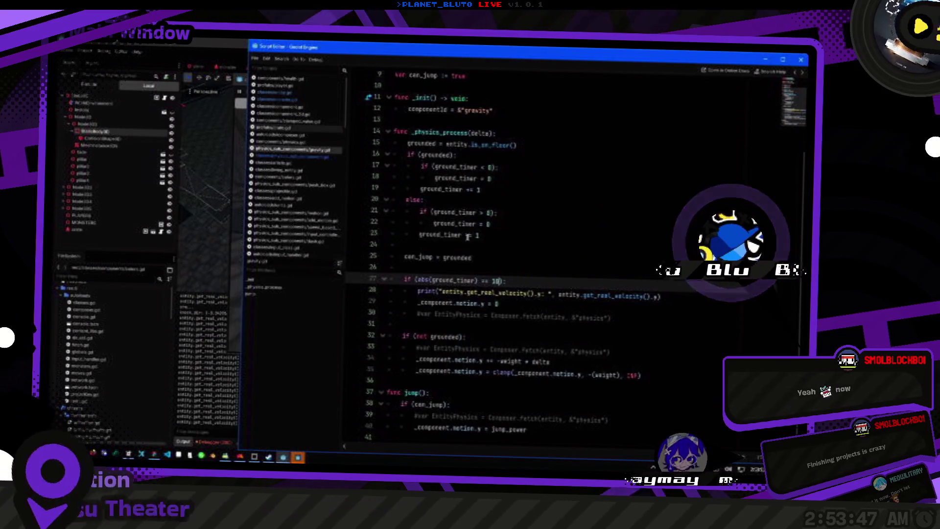
key(F5)
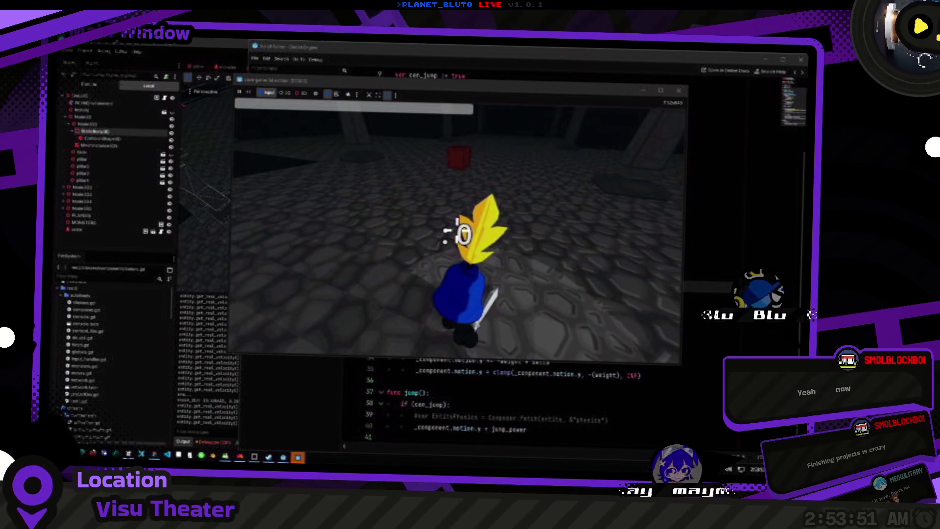
key(alt+Tab)
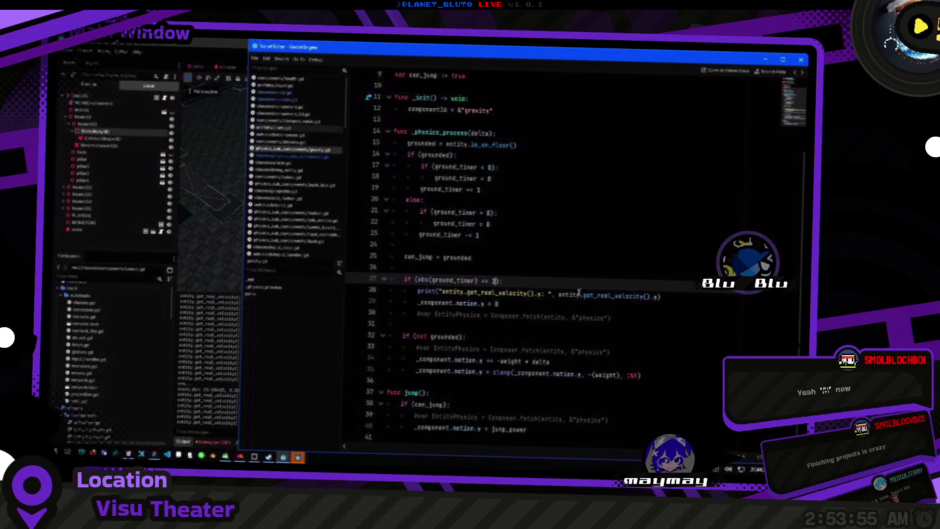
Undo the edits and set line 29 to _component.motion.y = 0.0.
key(ctrl+z)
key(ctrl+z)
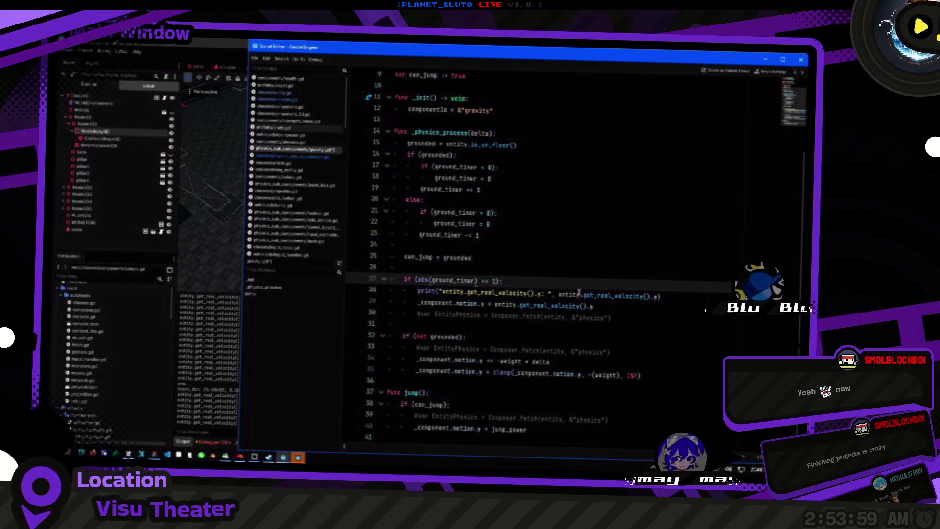
key(Down)
key(Down)
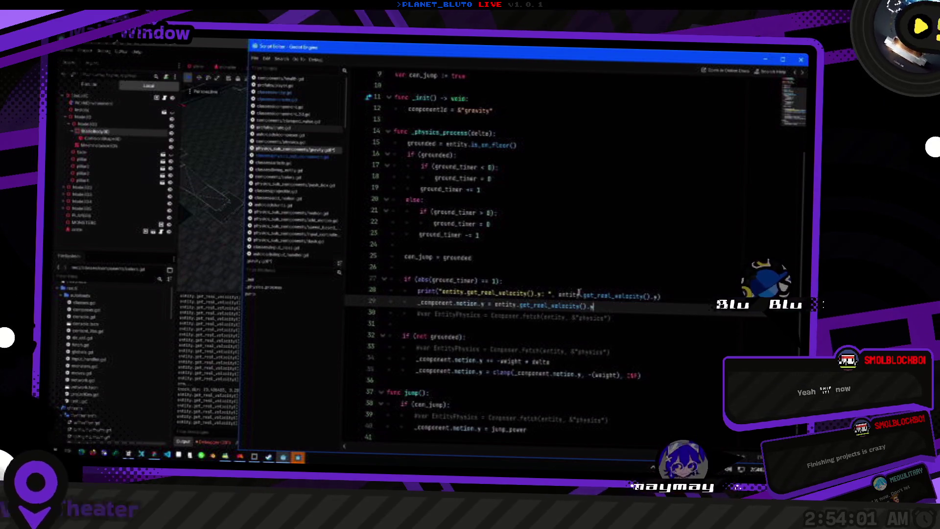
key(Up)
key(Up)
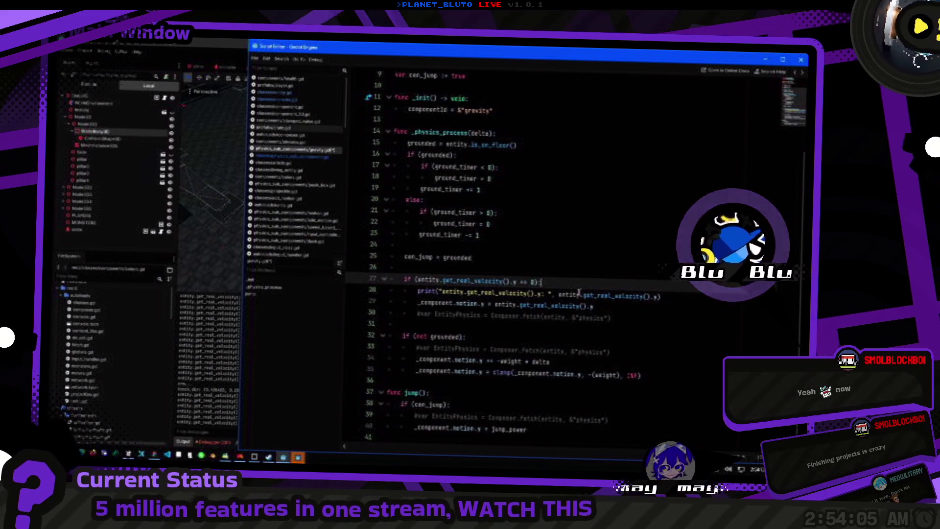
key(Left)
key(Left)
key(Left)
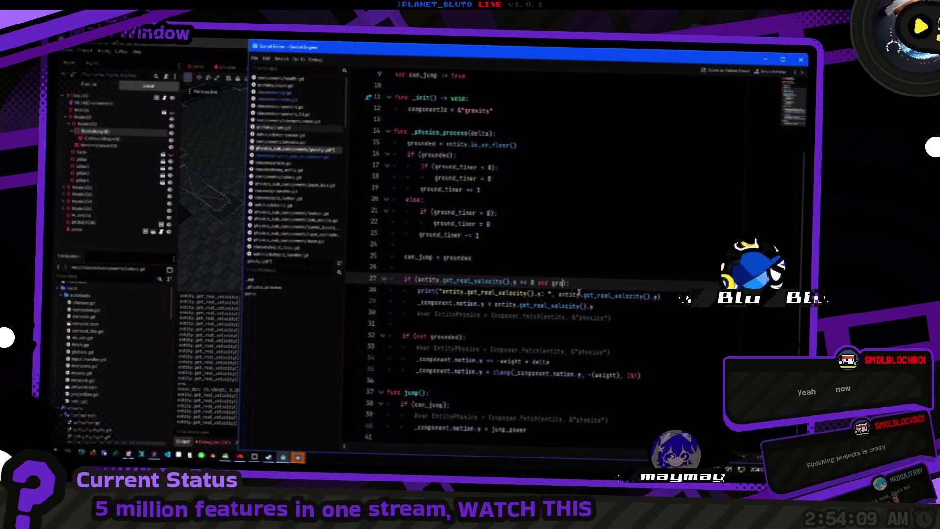
key(Down)
key(Down)
key(End)
text(0.0)
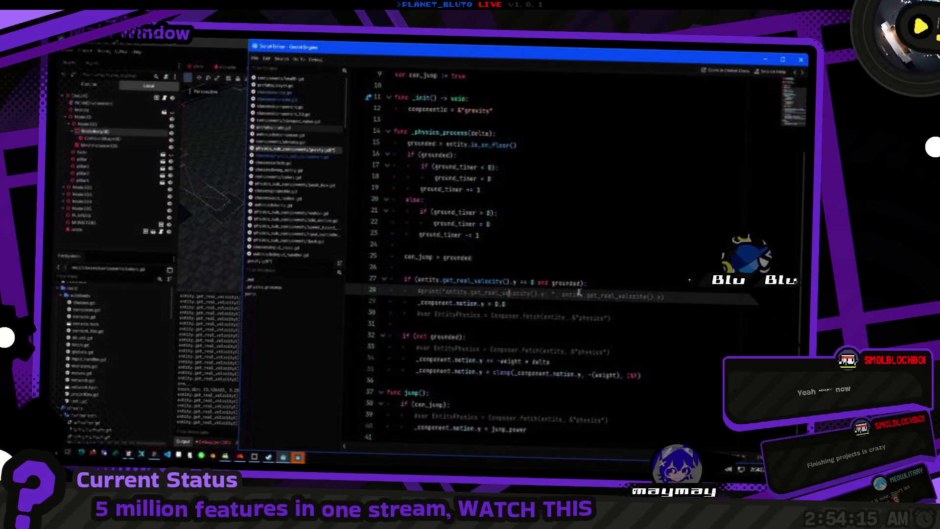
click(283, 456)
key(alt+Tab)
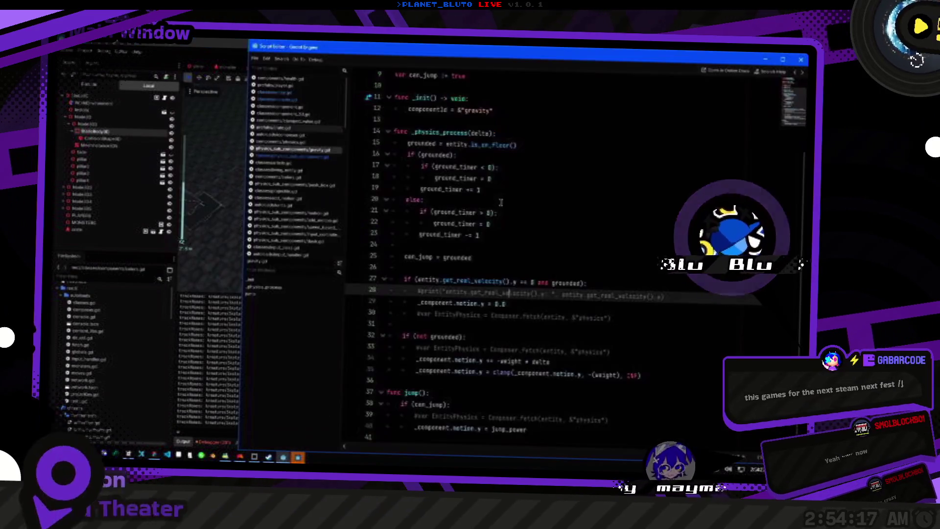
key(alt+Tab)
key(Tab)
key(w)
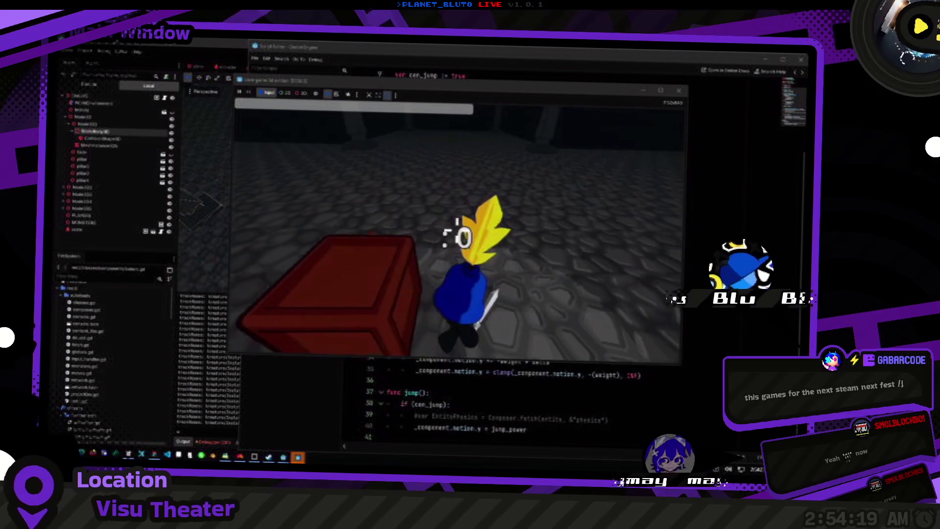
key(a)
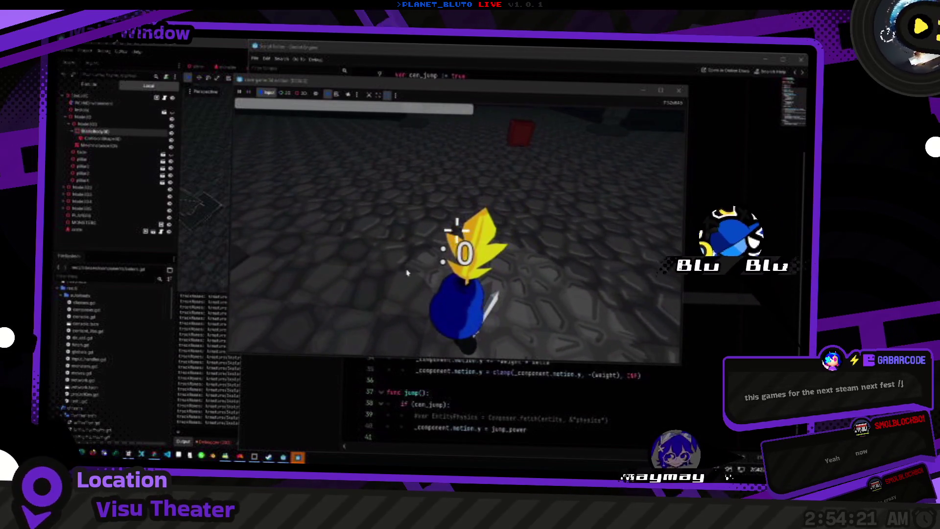
click(190, 425)
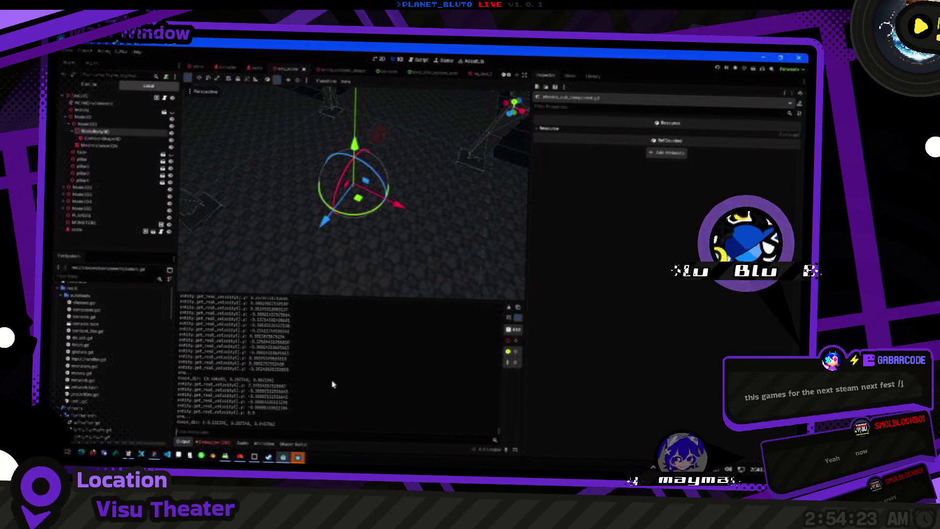
key(alt+Tab)
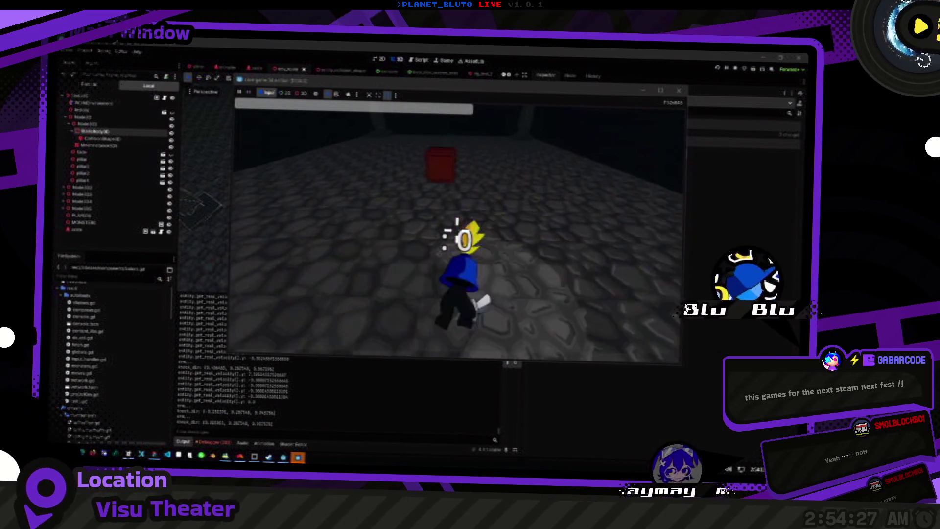
key(w)
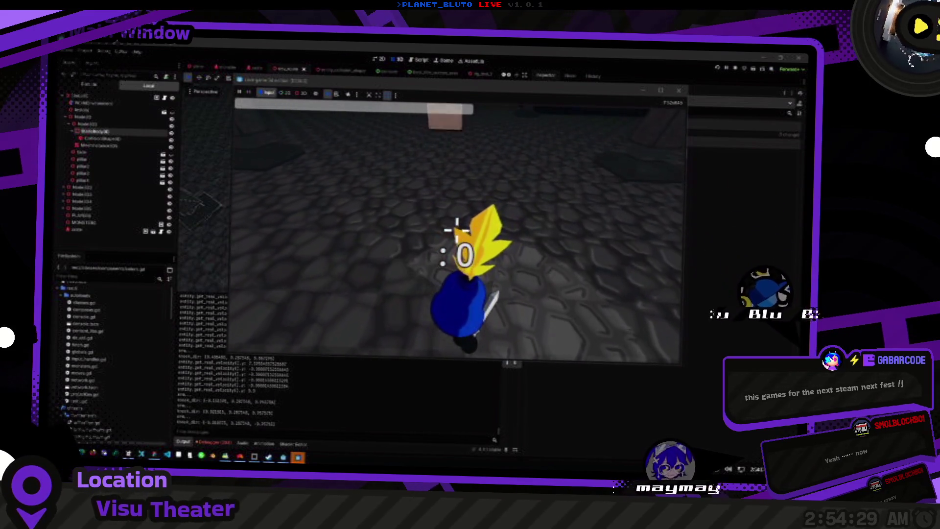
key(w)
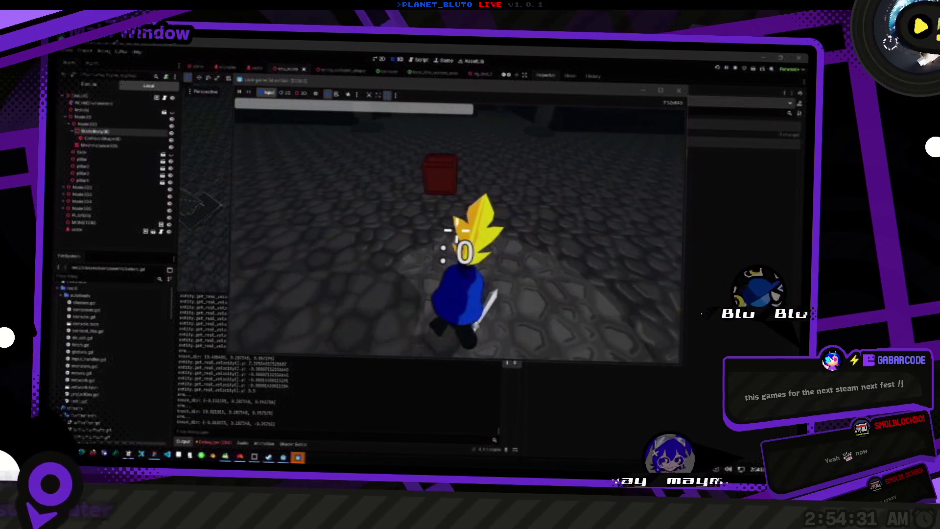
key(w)
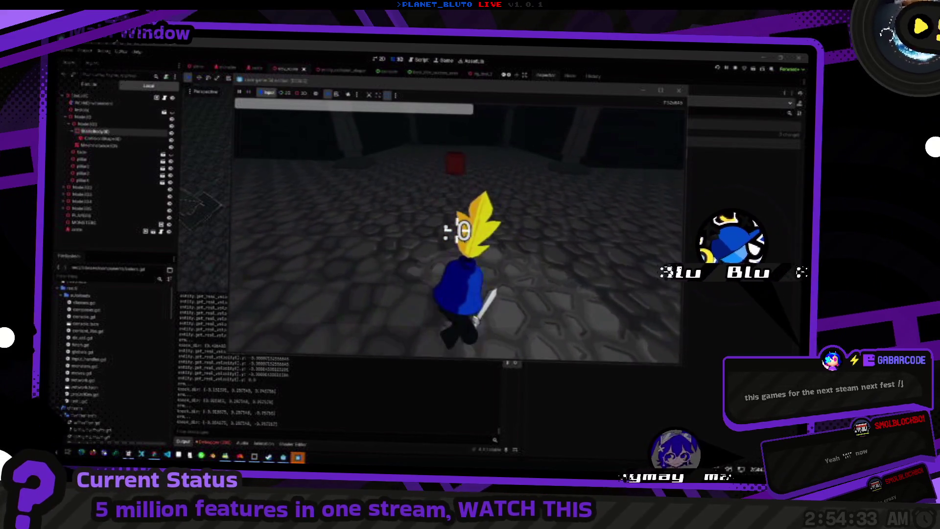
key(alt+Tab)
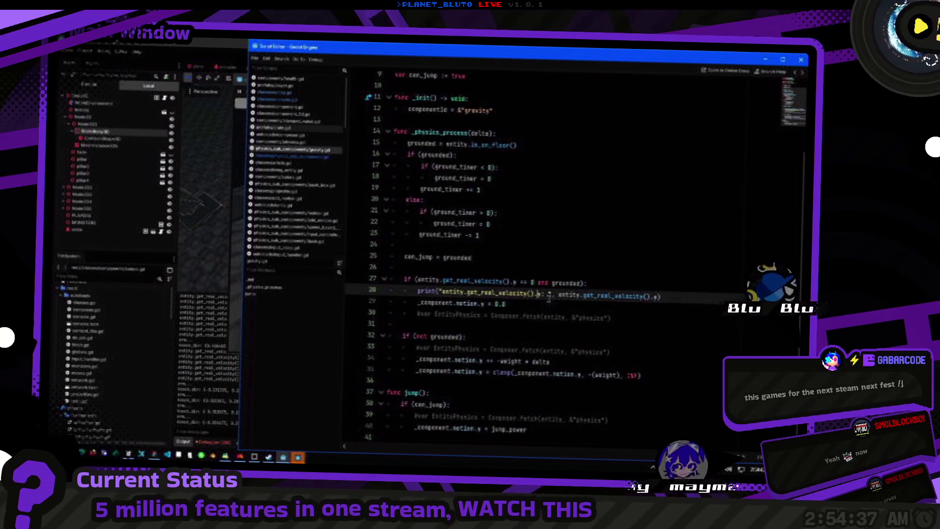
Replace line 28's print arguments with 'PLEASE PLEASE PLEASE' and test-run the game.
key(shift+End)
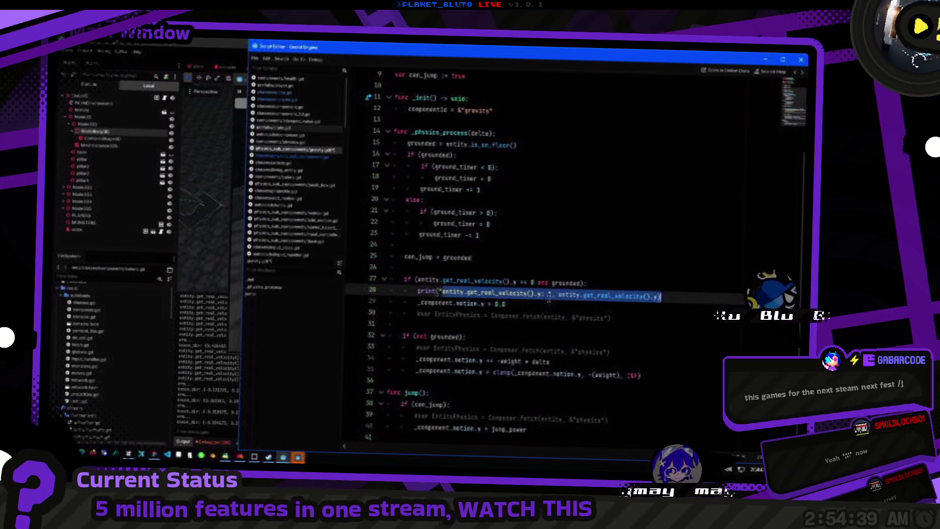
key(BackSpace)
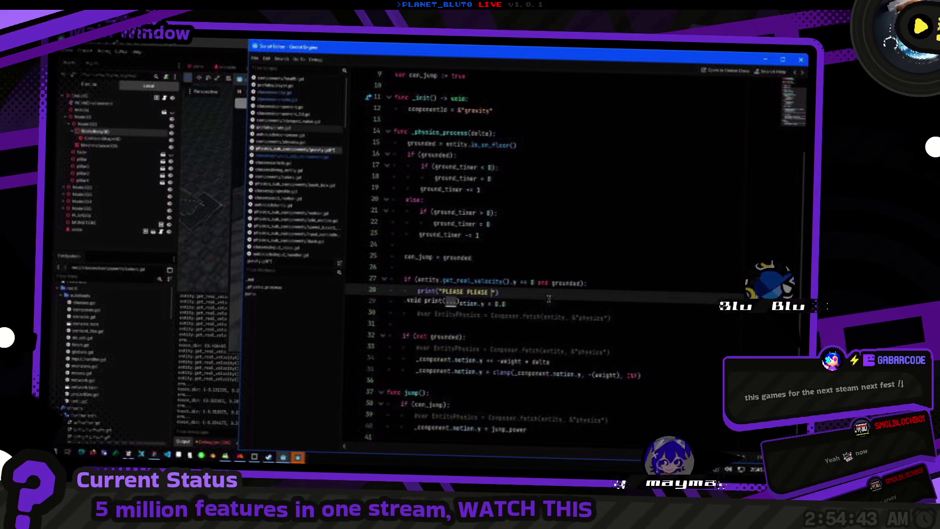
text(PLEASE PLEASE PLEASE)
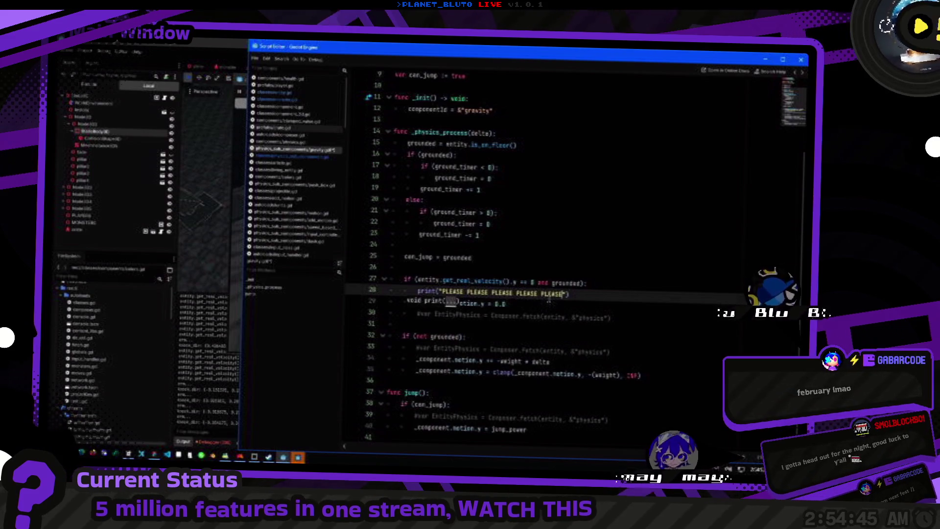
key(F5)
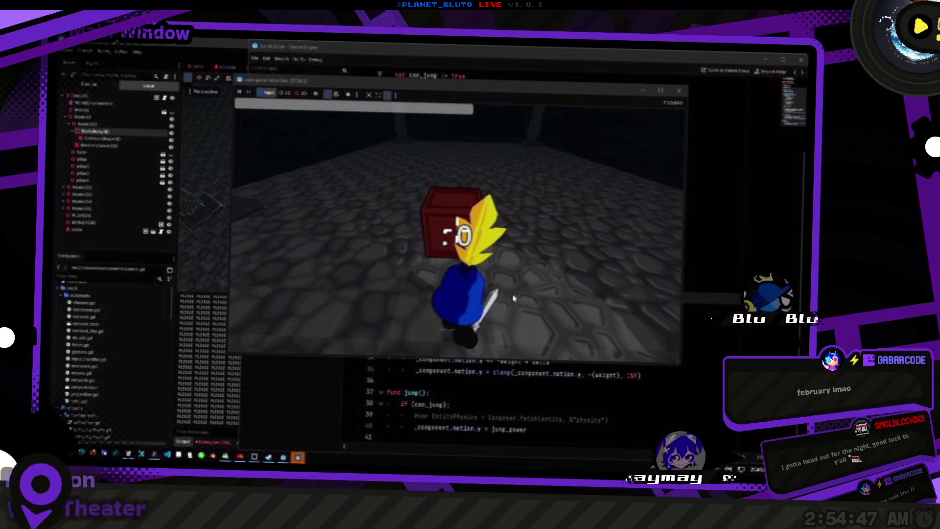
key(F8)
Extend line 27's floor check with _component.motion.y != 0.0 and bring the game forward.
key(Up)
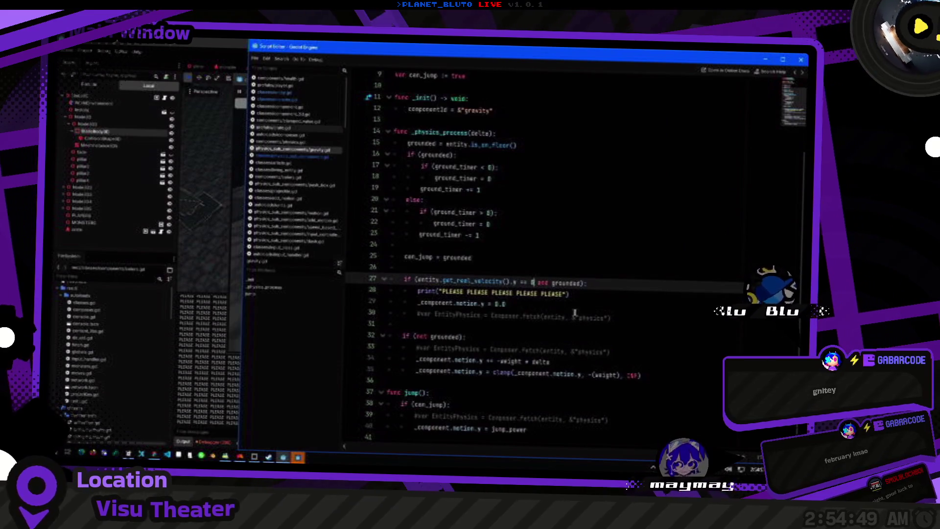
key(Down)
key(Down)
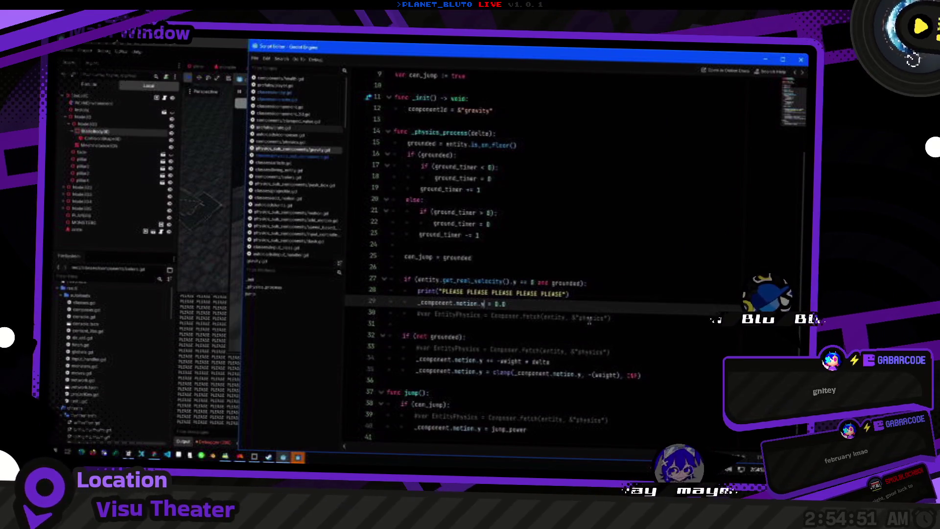
key(Up)
key(Up)
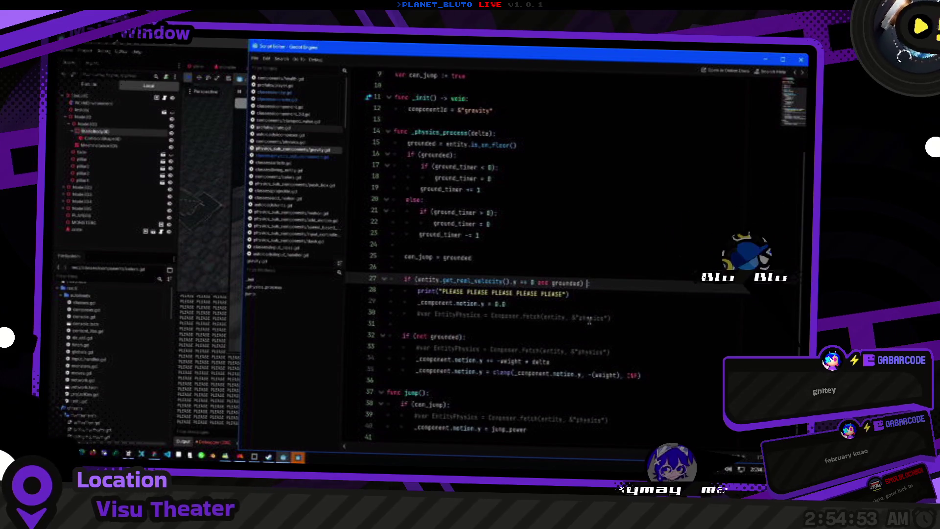
text(!= 0.0)
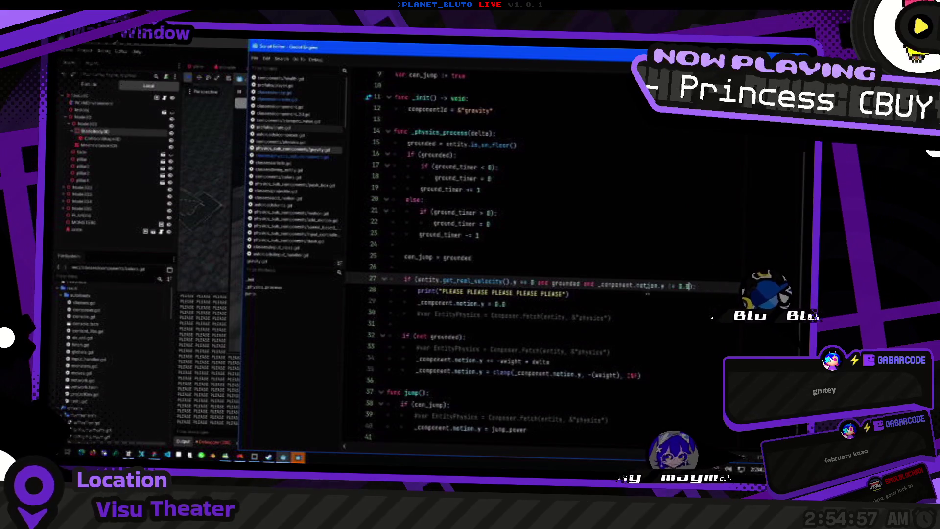
key(alt+Tab)
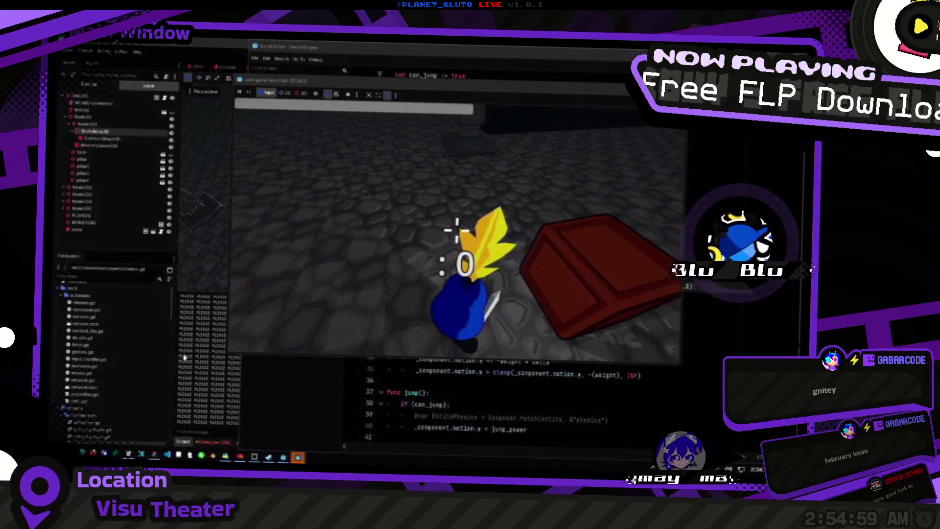
key(Escape)
key(alt+Tab)
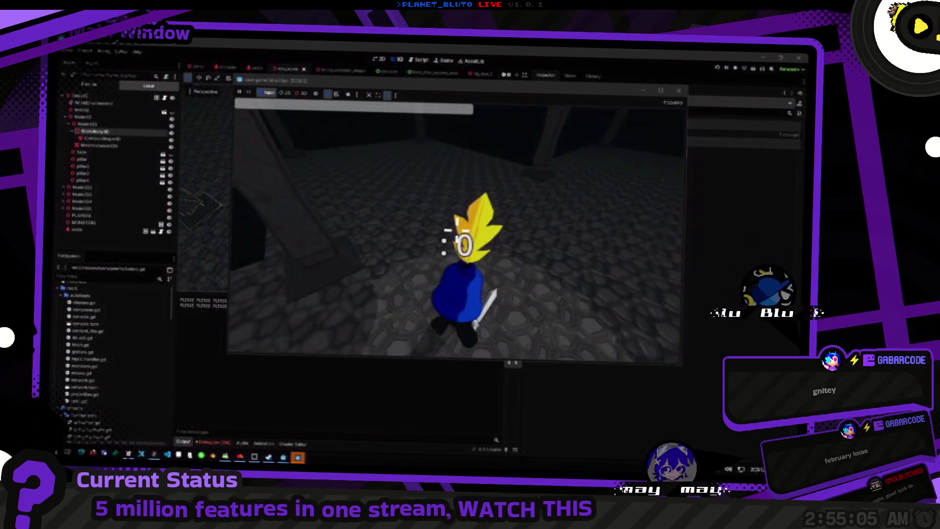
Walk the player beside the red chest, then return to the gravity script.
key(w)
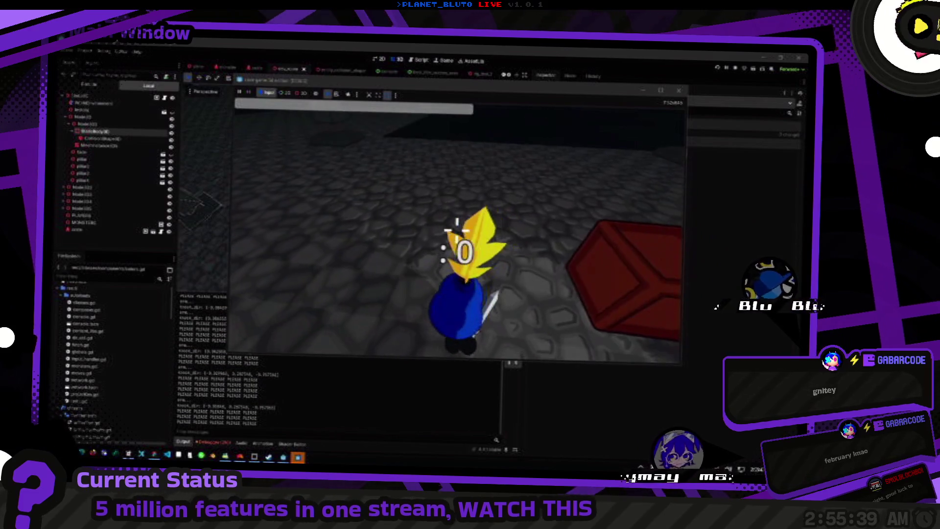
key(alt+Tab)
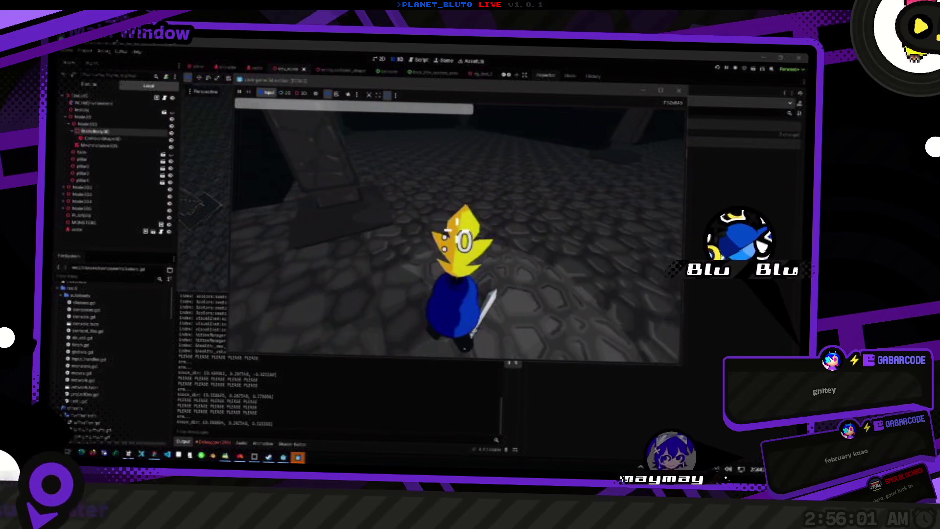
key(alt+Tab)
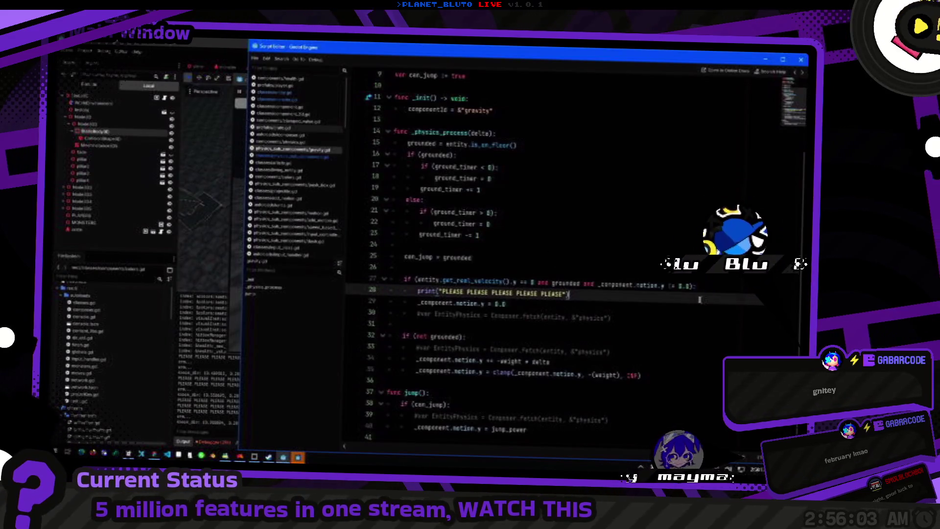
Insert Units.BASICALLY_ZERO into line 27's vertical-velocity comparison via autocomplete.
click(532, 282)
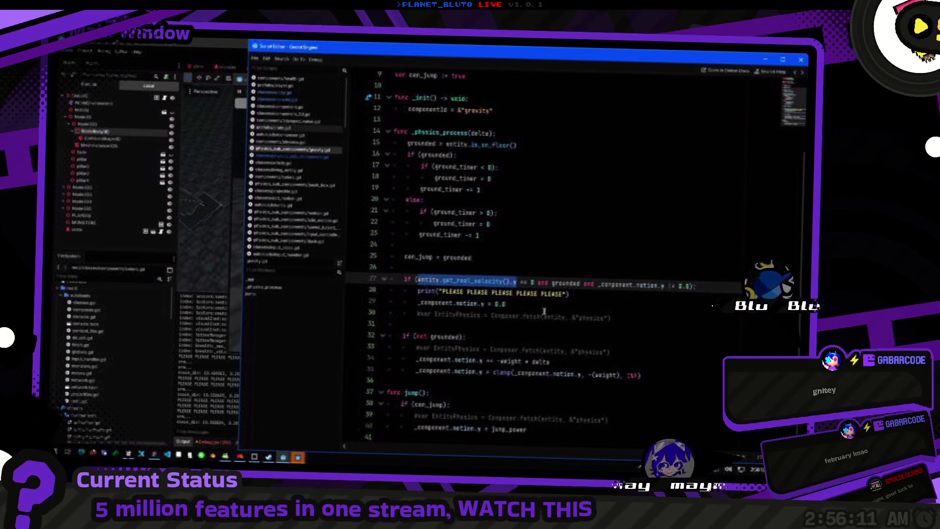
key(Right)
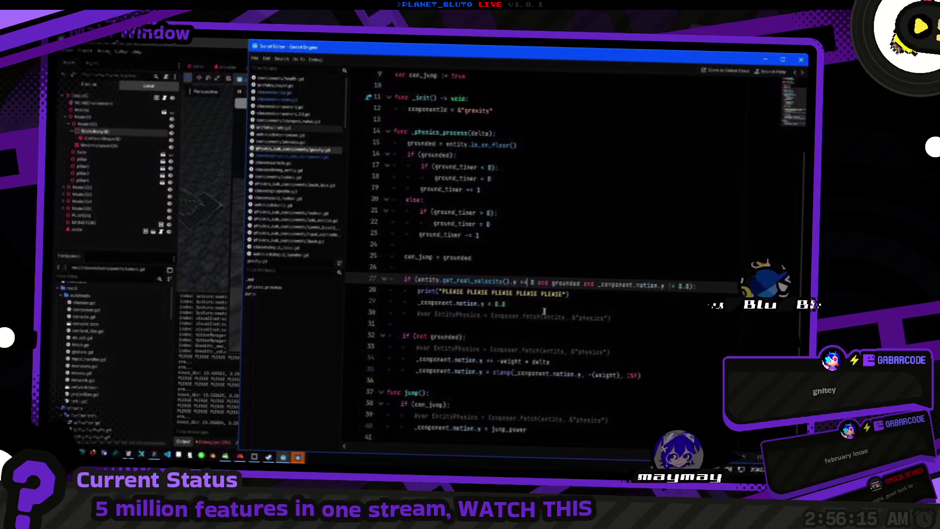
text(B)
key(Return)
Change the comparison operator from == to <= and run the game.
key(ctrl+shift+Left)
key(ctrl+shift+Left)
key(ctrl+shift+Left)
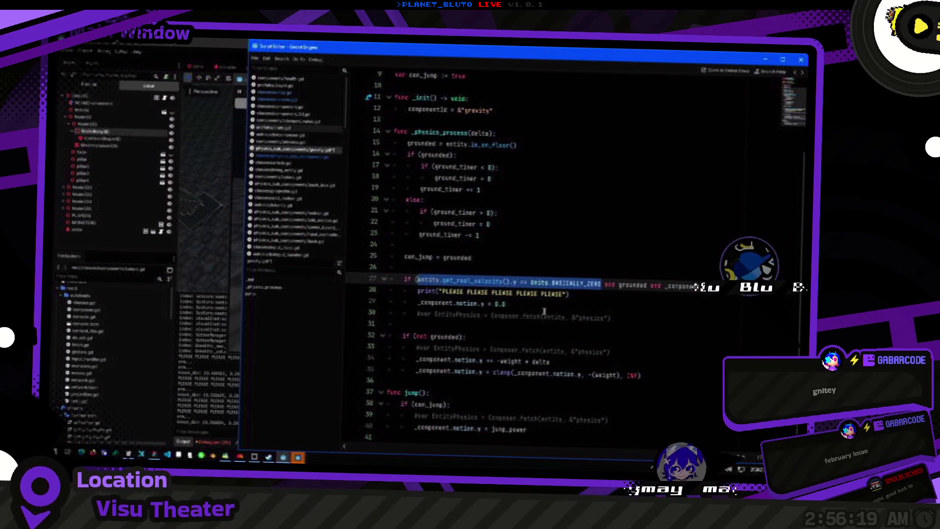
key(Left)
key(ctrl+shift+Right)
key(ctrl+Left)
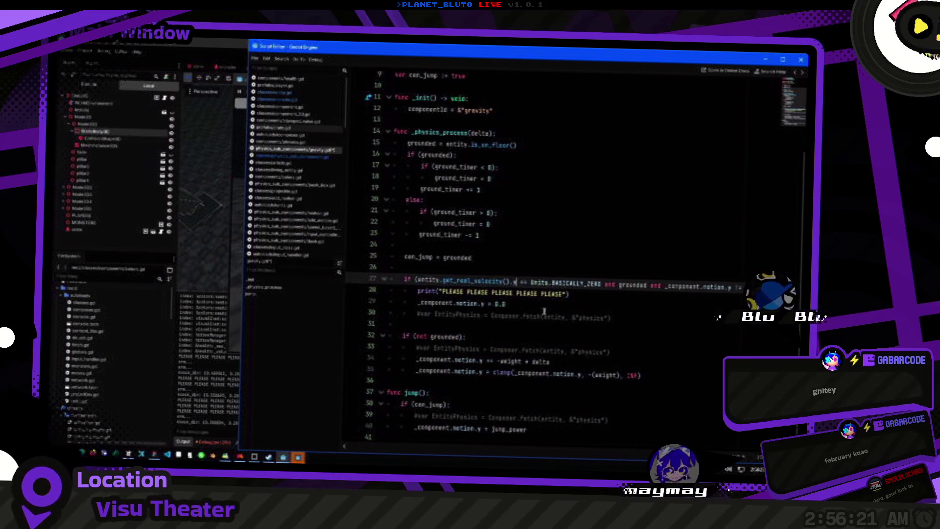
key(BackSpace)
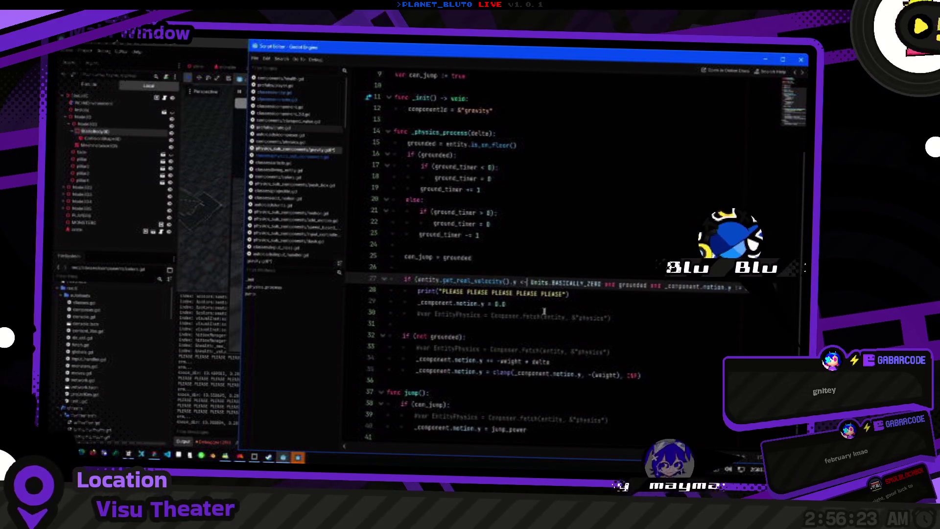
text(=)
key(ctrl+Right)
key(ctrl+Right)
key(ctrl+Right)
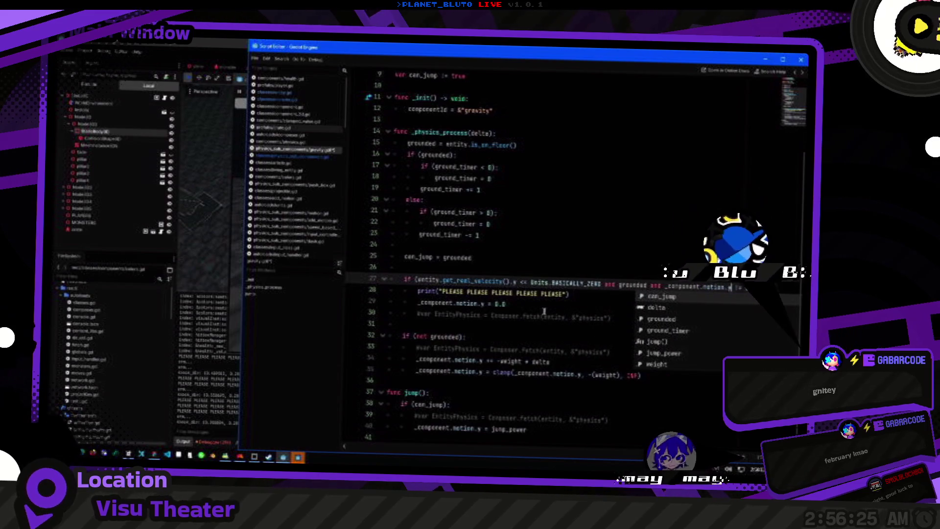
key(BackSpace)
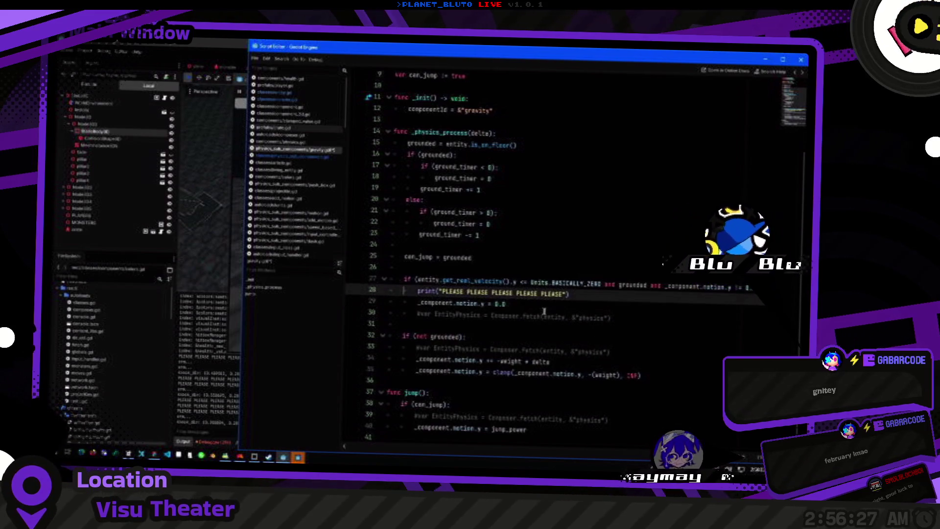
key(F5)
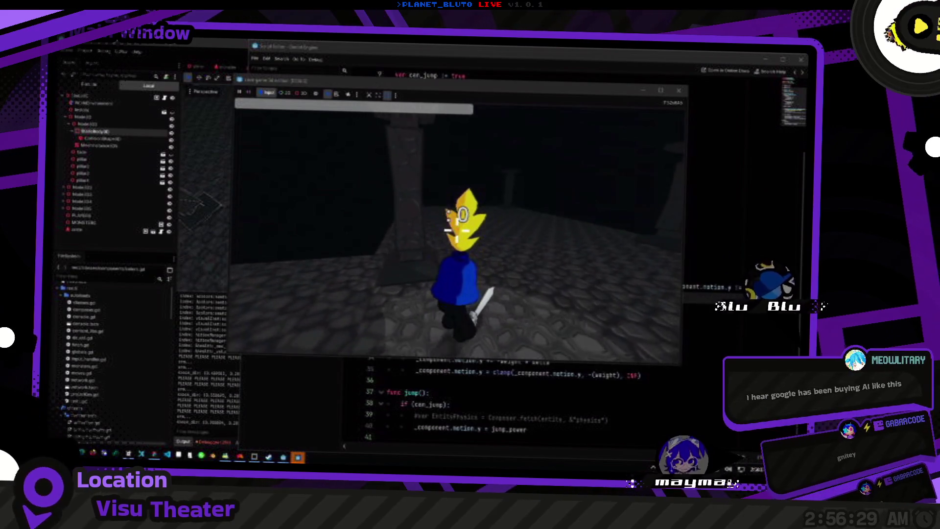
Orbit the camera and walk the Knight up beside the red box, then stop the game.
key(Left)
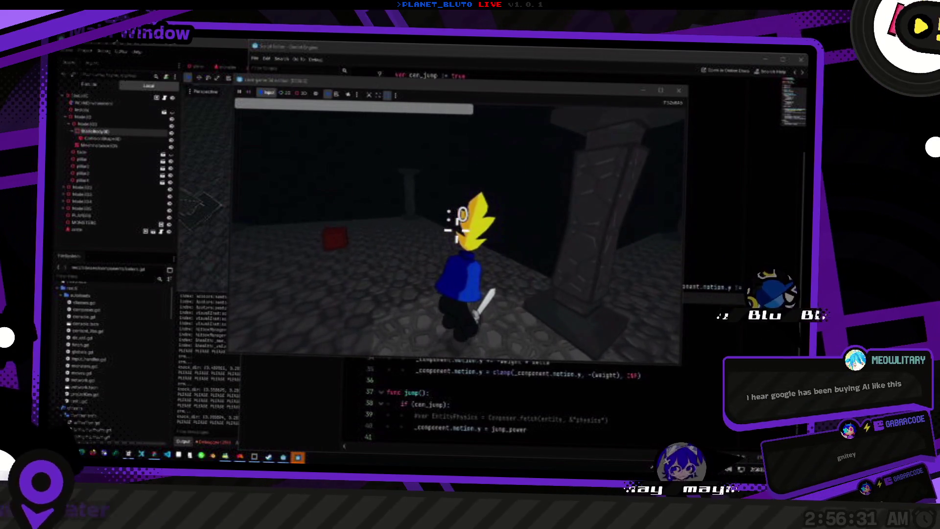
key(Left)
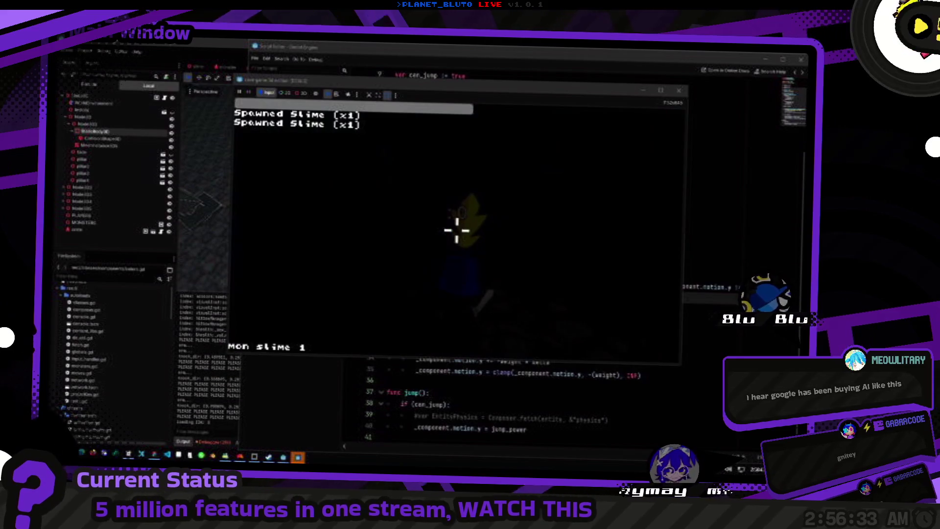
key(Left)
key(Left)
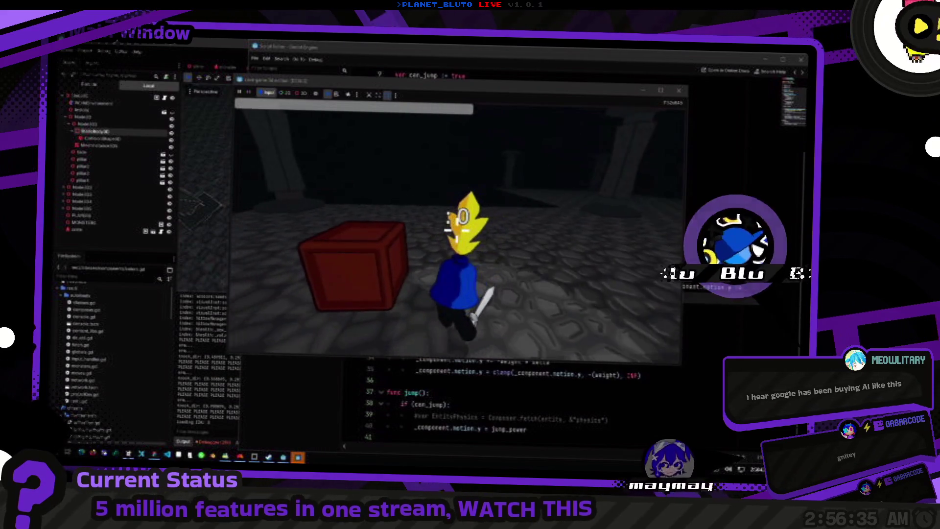
key(Left)
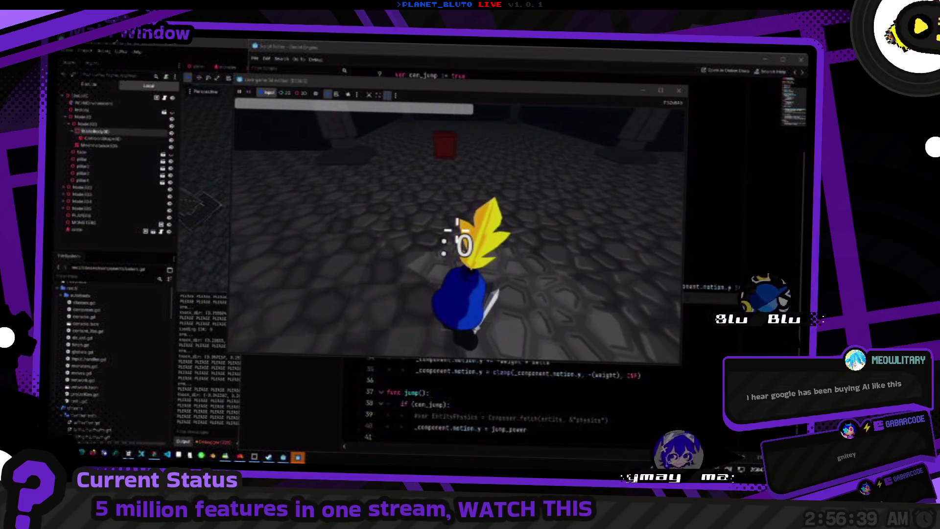
key(Up)
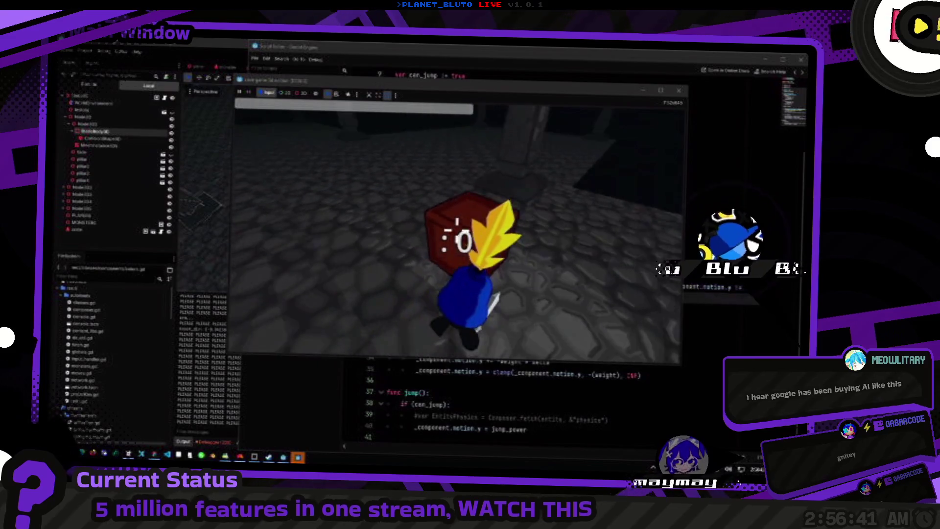
key(Left)
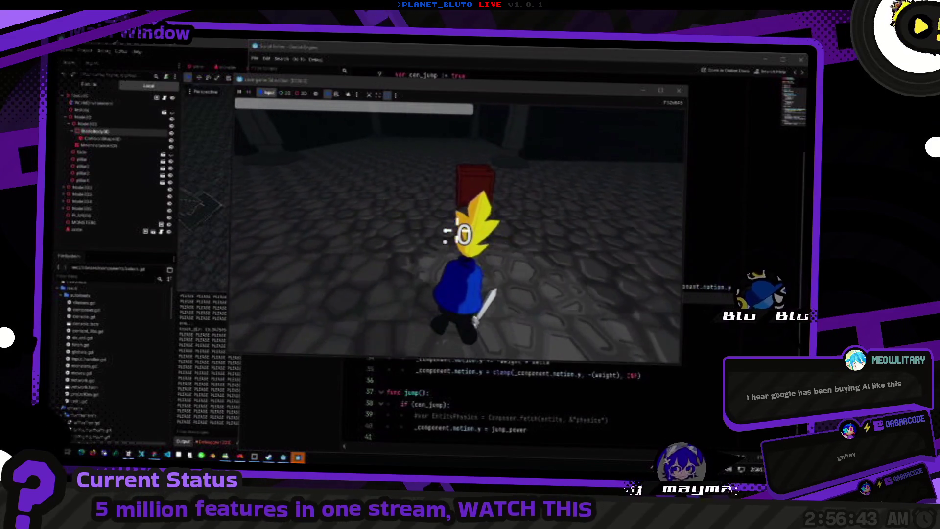
key(Left)
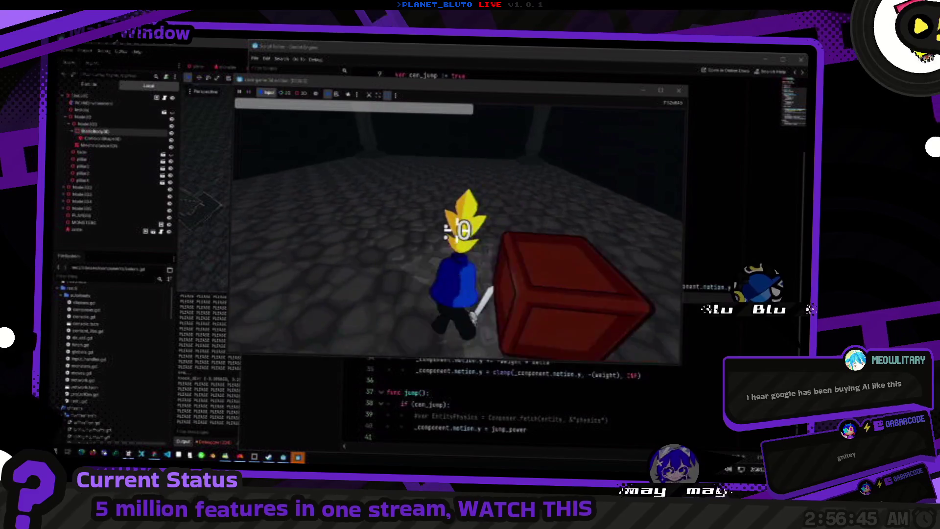
key(Right)
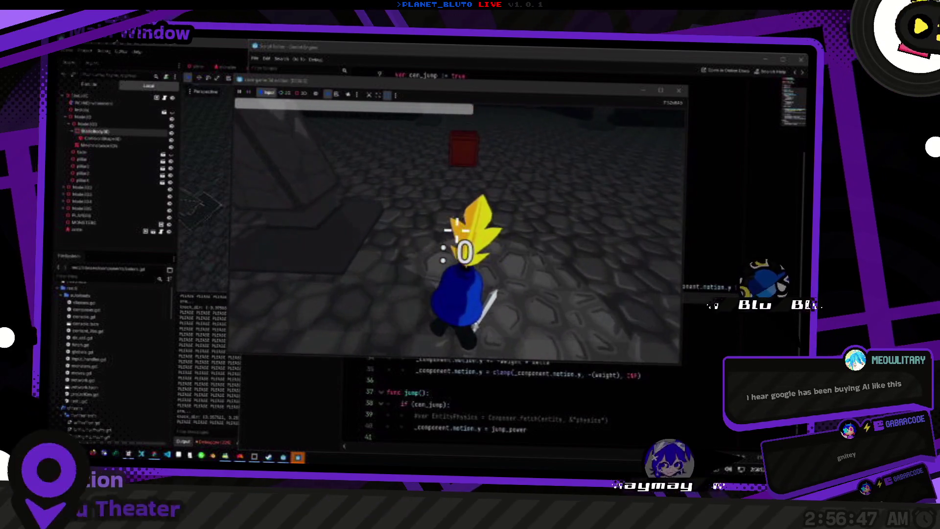
key(Up)
key(Left)
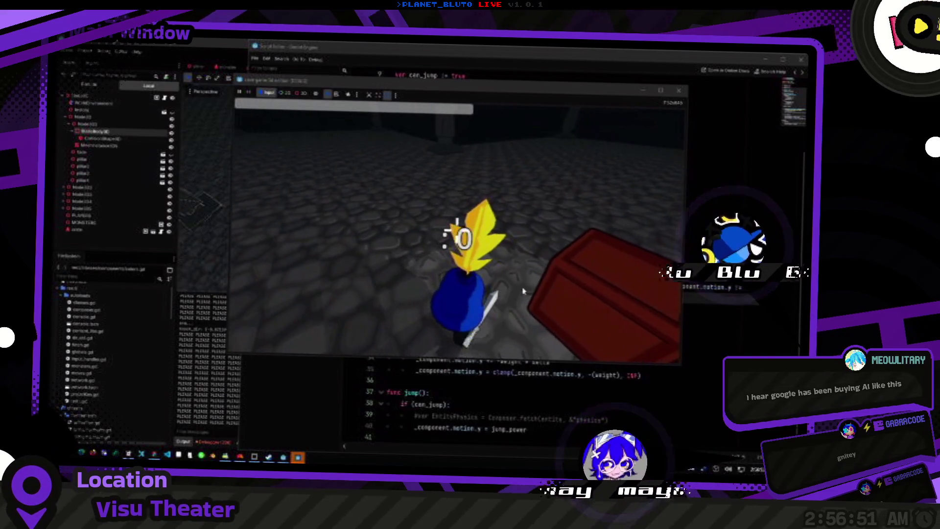
key(F8)
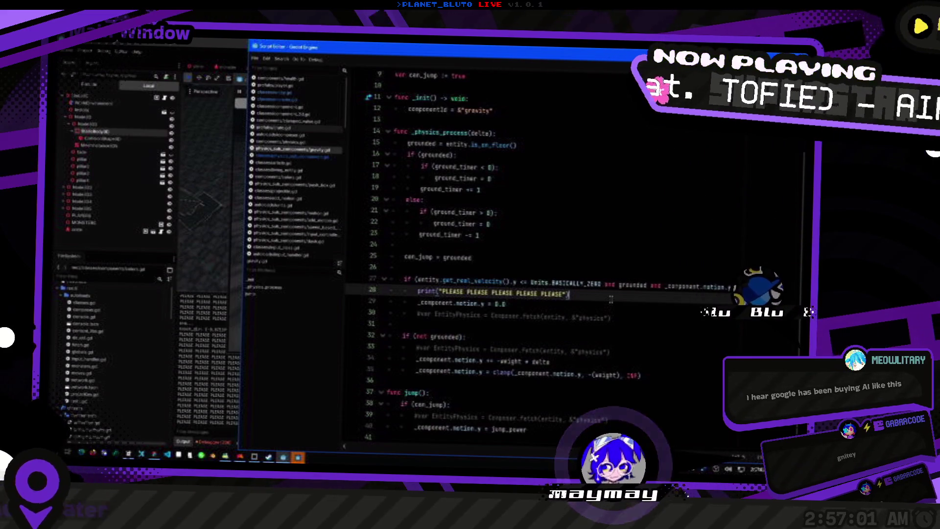
Look up Units.BASICALLY_ZERO's 0.01 definition in the units script, then return to the gravity script.
key(Up)
key(Up)
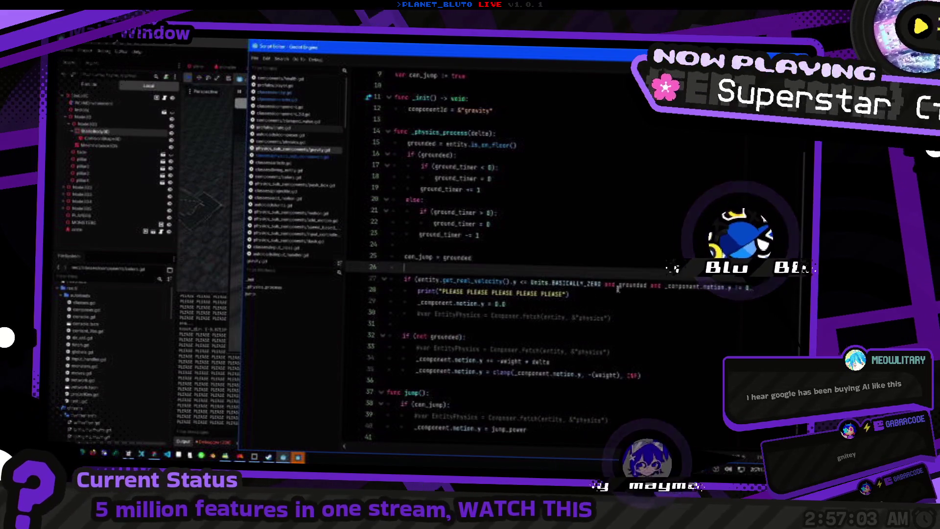
ctrl+click(573, 289)
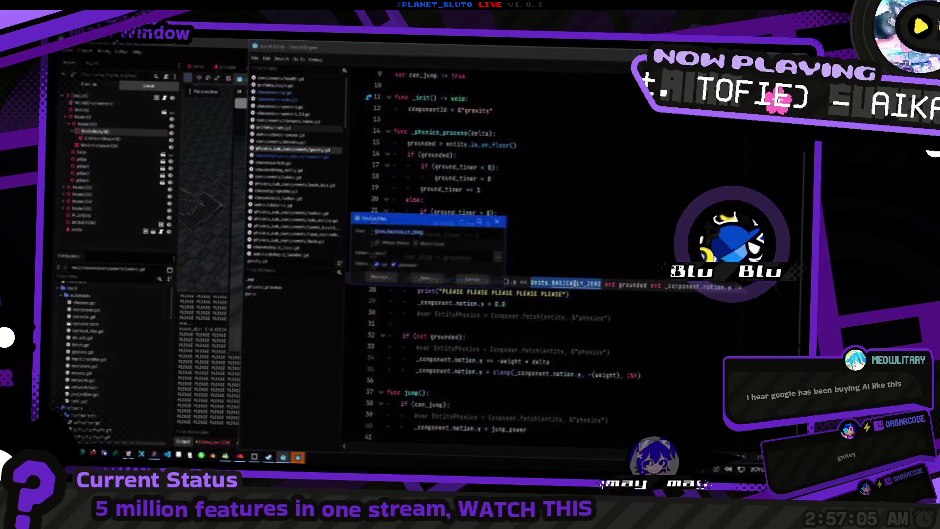
key(alt+Tab)
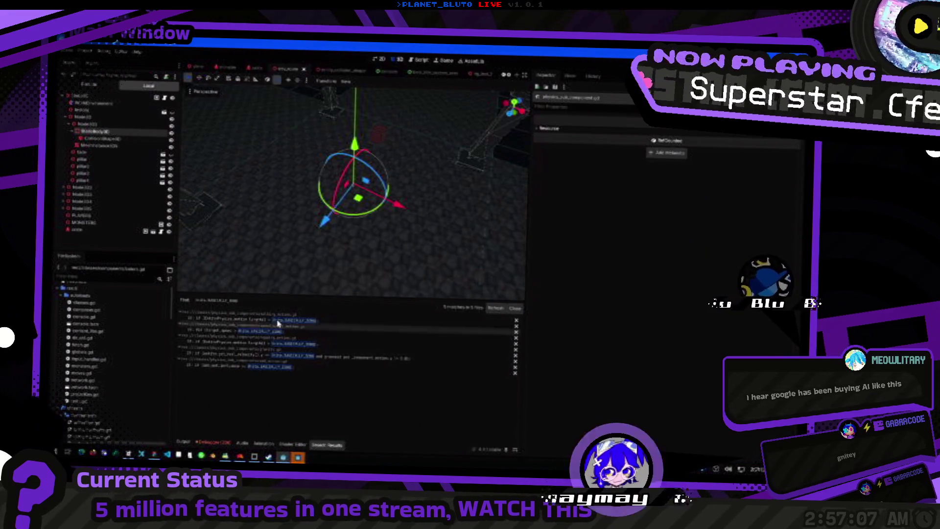
click(392, 364)
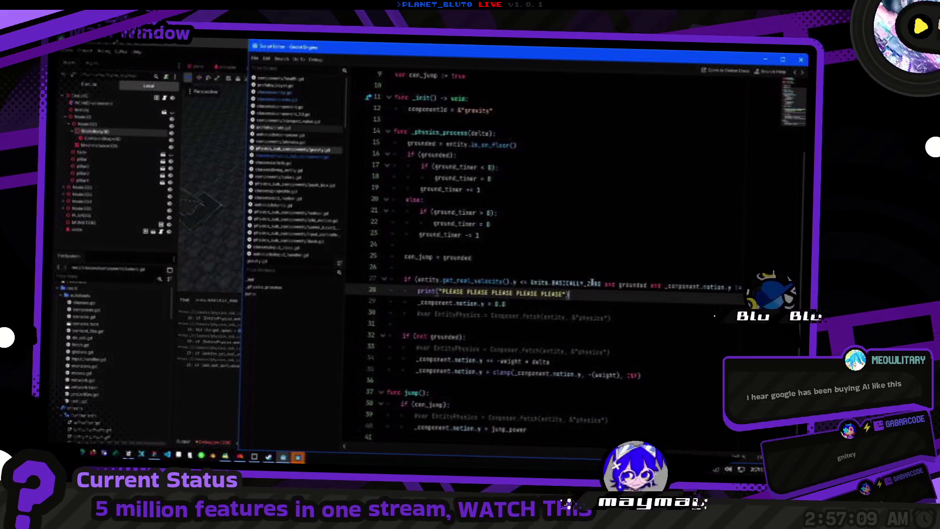
ctrl+click(589, 288)
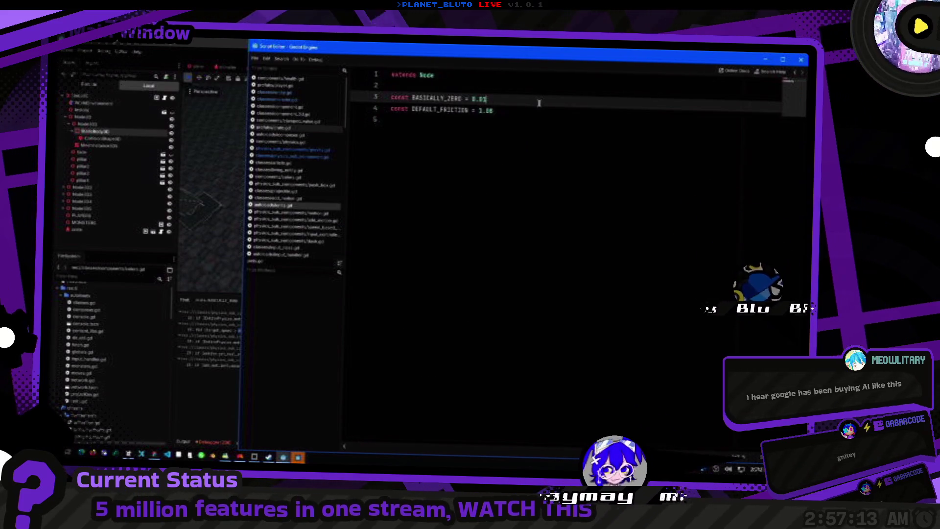
key(alt+Left)
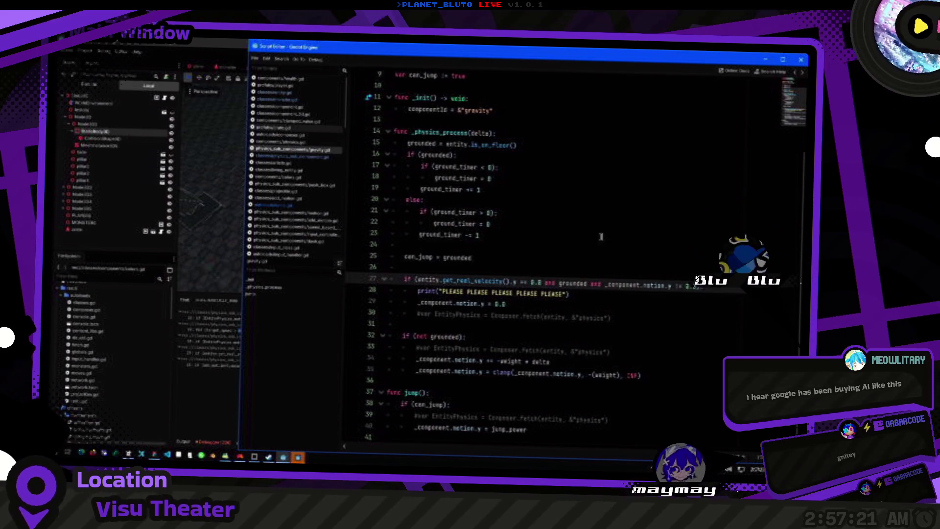
key(alt+Tab)
key(alt+Tab)
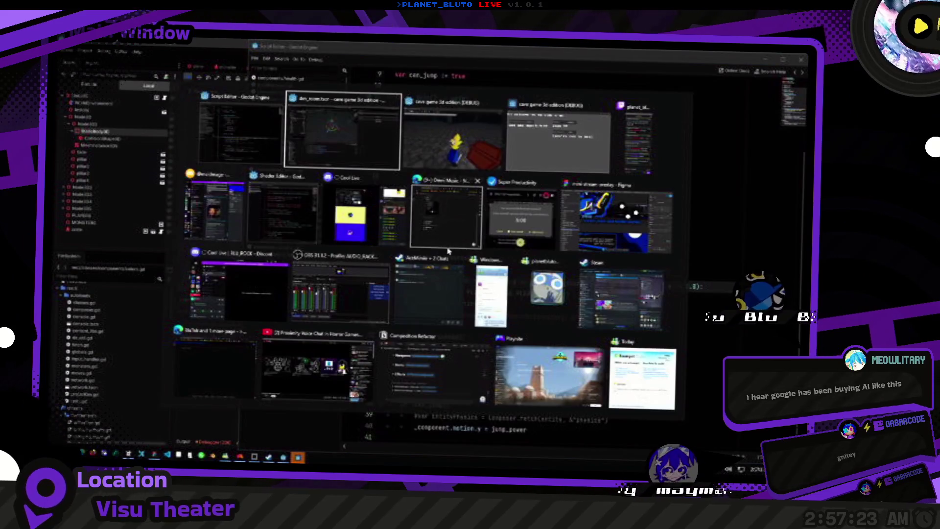
key(alt+Tab)
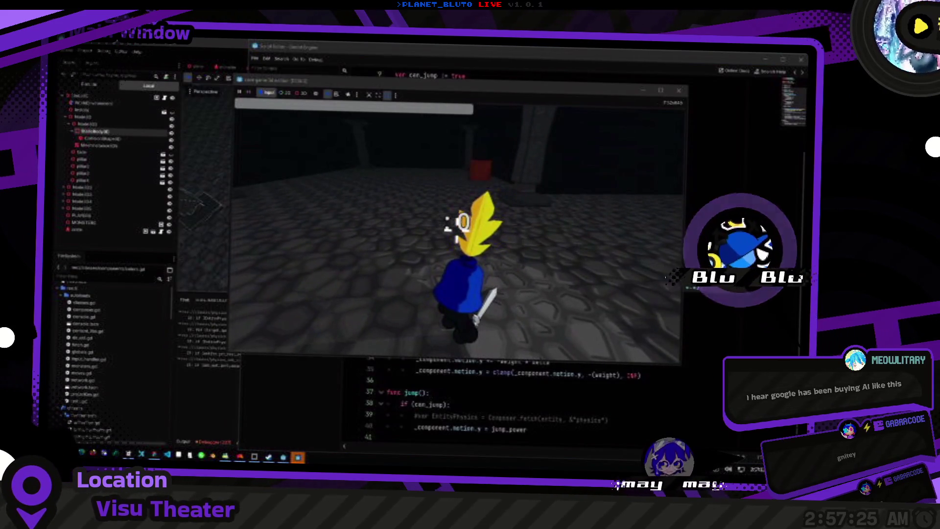
key(alt+Tab)
key(alt+Tab)
key(alt+Tab)
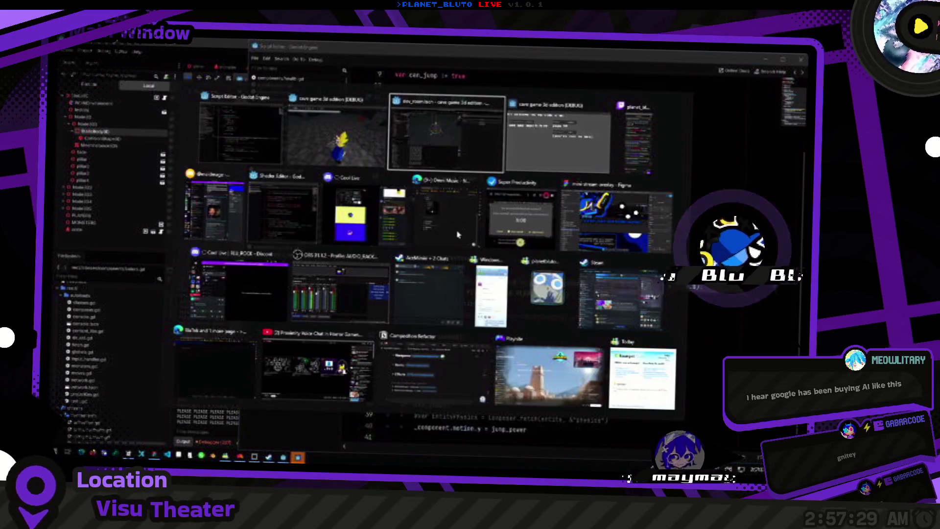
key(alt+Tab)
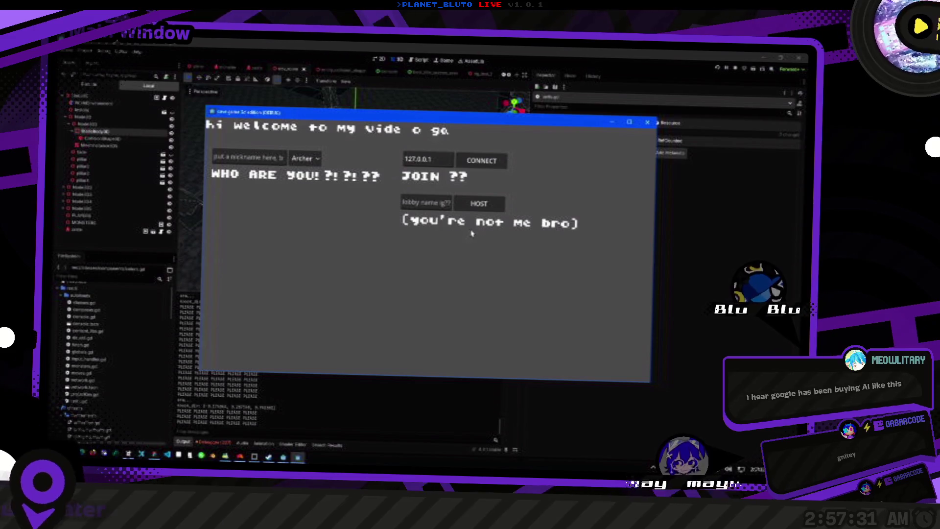
key(alt+Tab)
drag(539, 293, 535, 302)
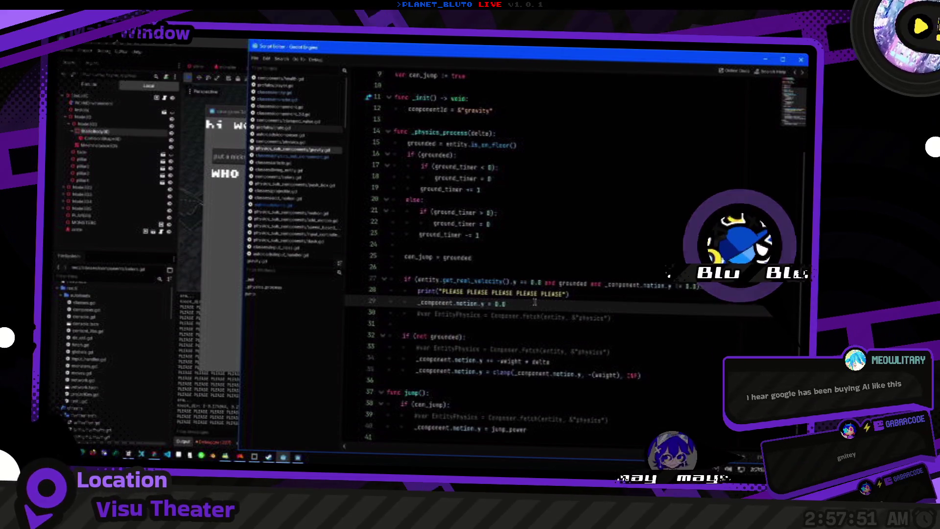
Move the gravity update lines over the not-grounded check so gravity applies every frame.
key(Down)
key(Down)
key(Down)
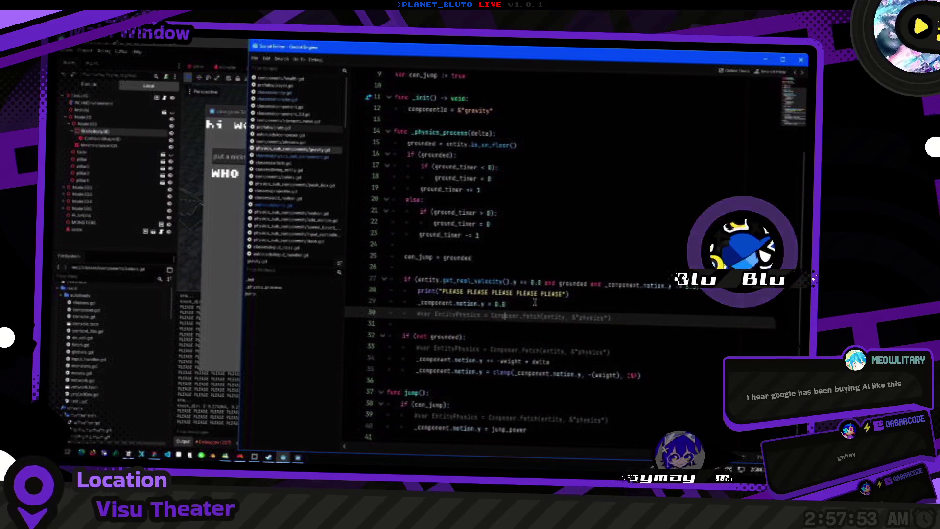
key(shift+Home)
key(shift+Up)
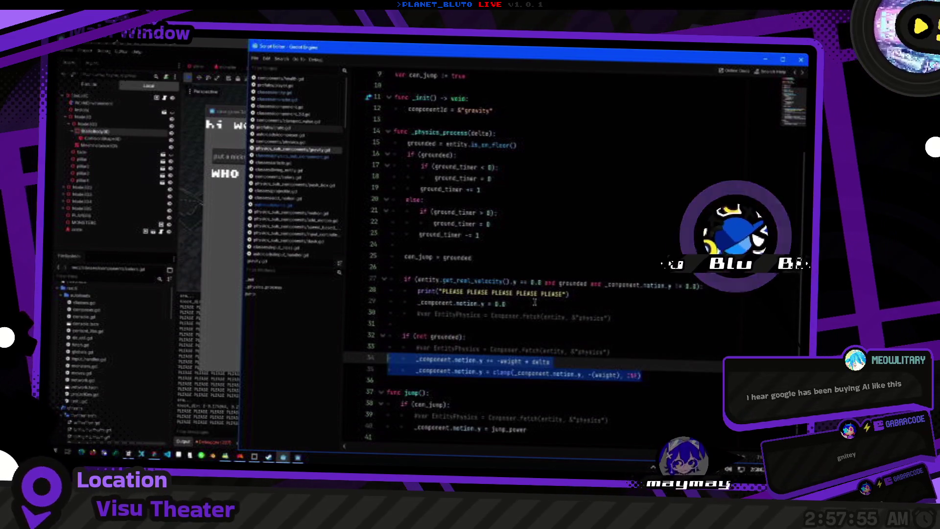
key(BackSpace)
key(BackSpace)
key(shift+Up)
key(shift+Home)
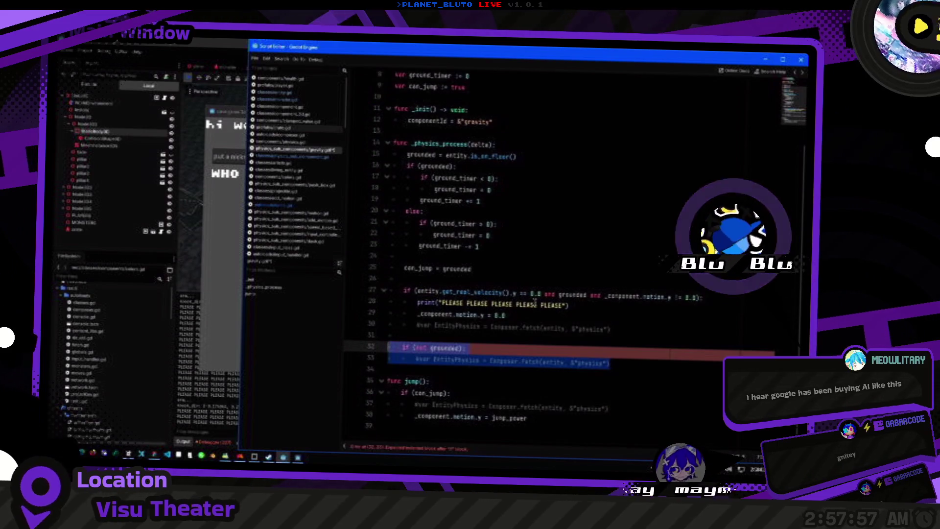
key(ctrl+v)
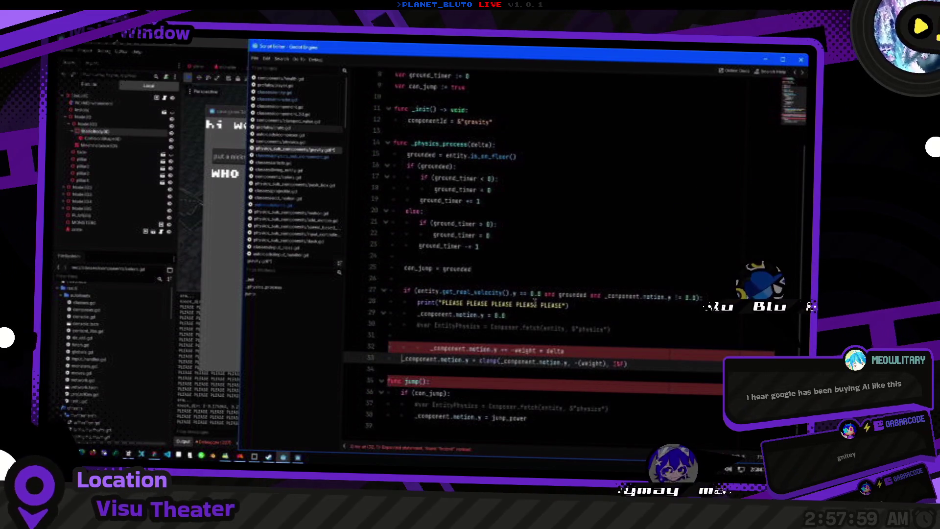
key(Up)
key(shift+Tab)
key(shift+Tab)
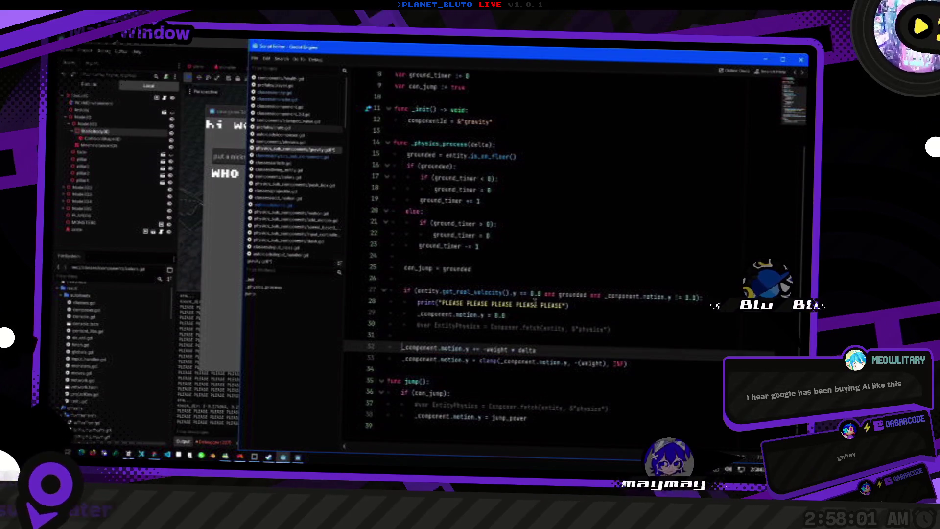
Comment out the old zero-velocity check lines 27–29 and add a line inside the ground-timer branch.
key(Up)
key(Up)
key(Up)
key(ctrl+k)
key(Down)
key(ctrl+k)
key(Down)
key(ctrl+k)
key(Up)
key(Up)
key(Up)
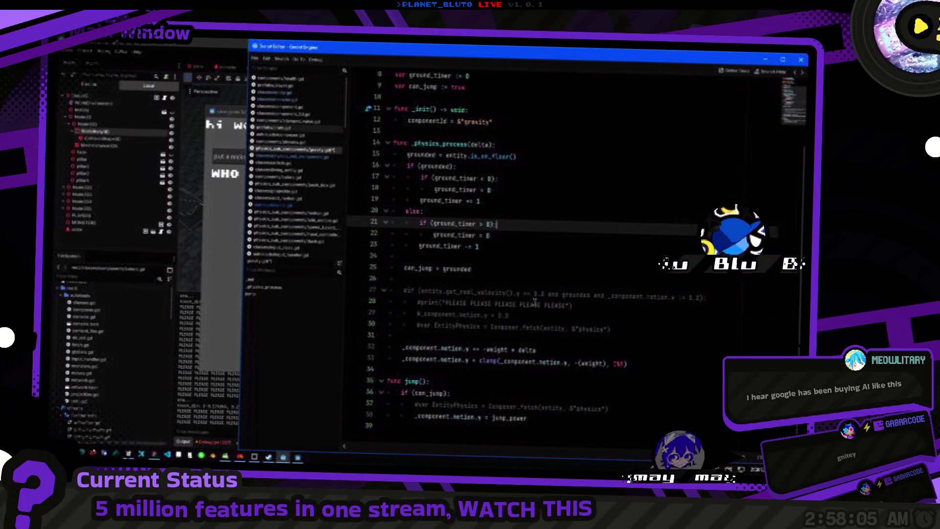
key(Return)
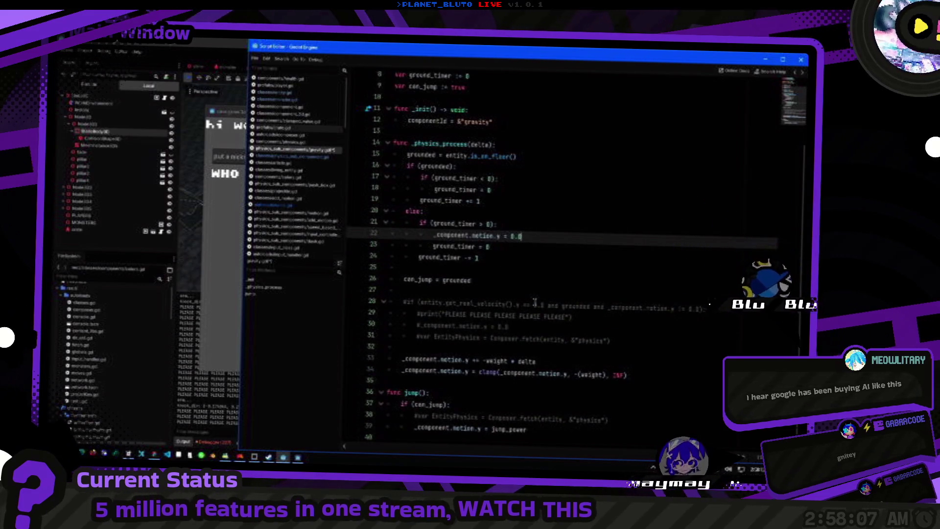
key(F5)
key(alt+Tab)
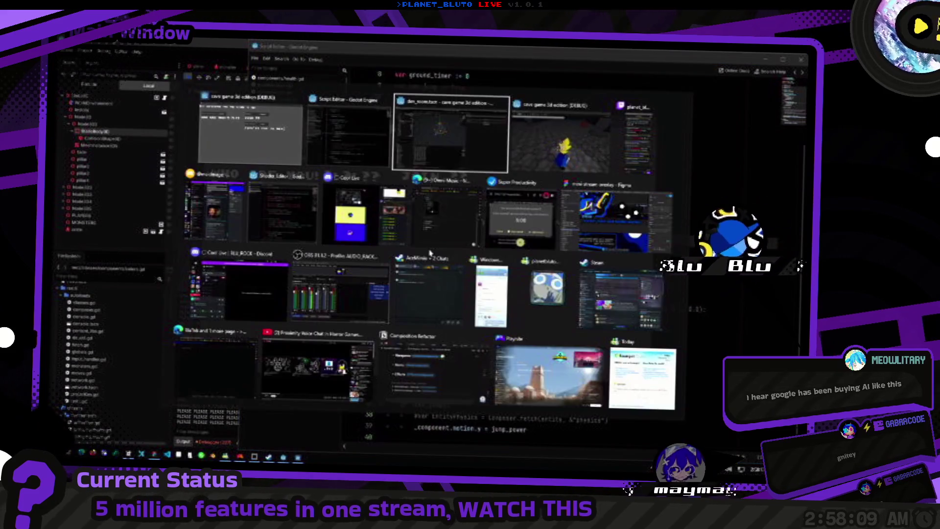
Walk the character across the cave floor to the red box, then return to the script.
key(w)
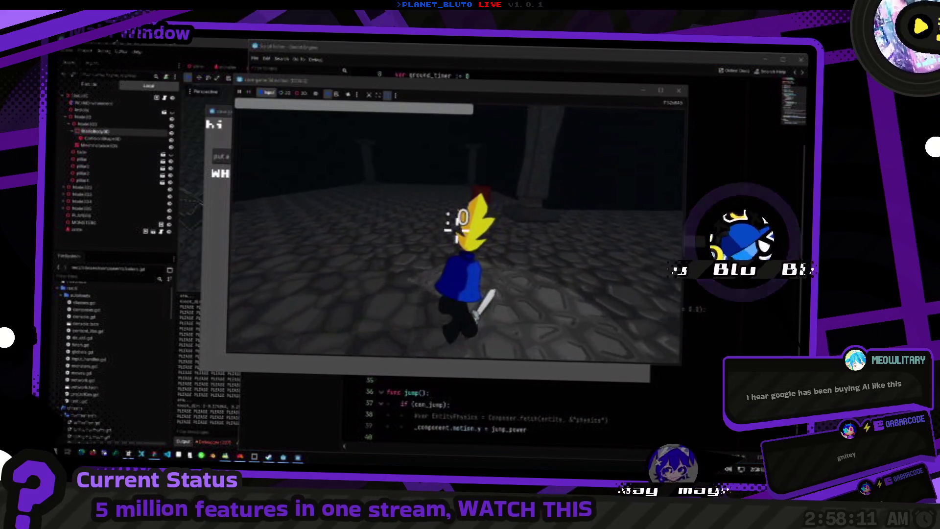
key(w)
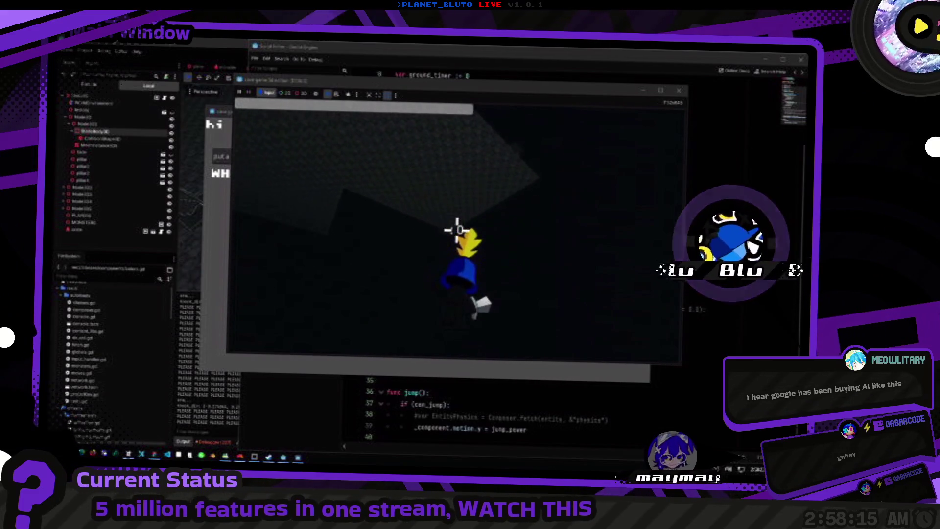
key(grave)
key(Return)
key(w)
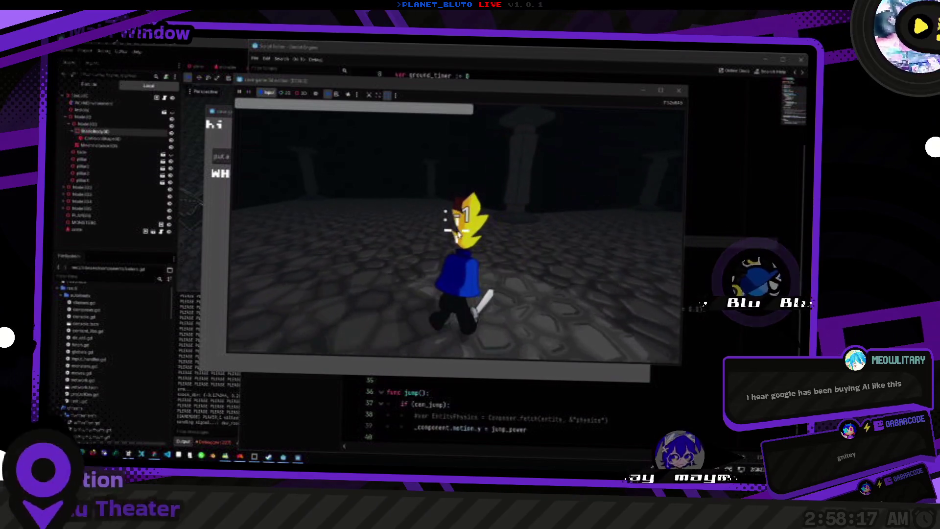
key(w)
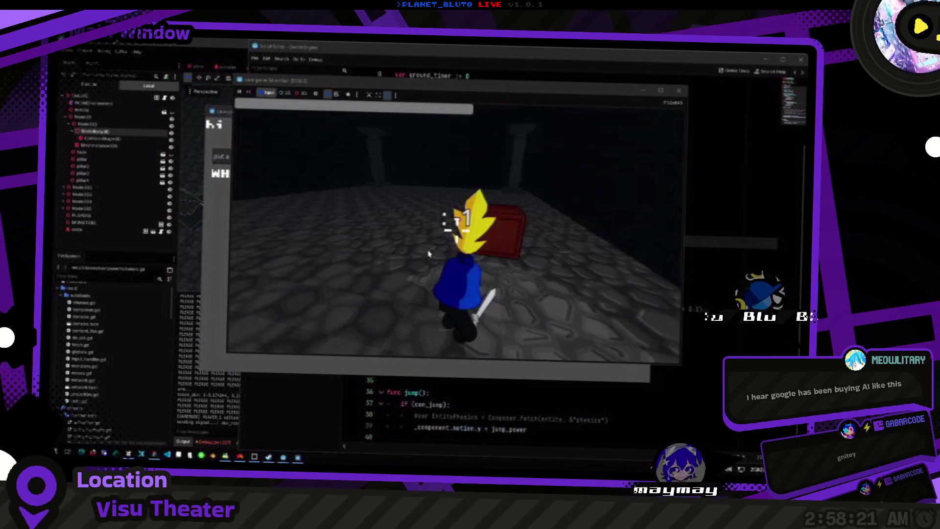
key(alt+Tab)
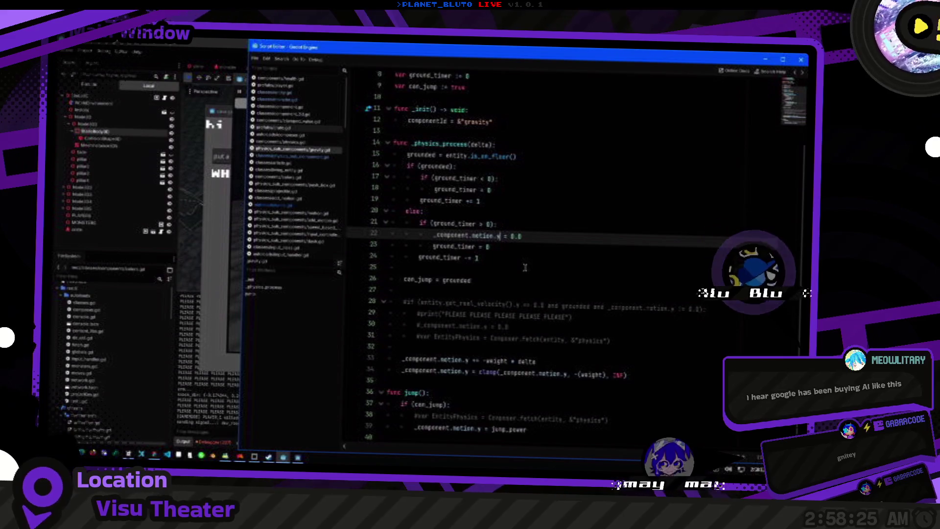
Wrap the motion reset in an 'if (_component.motion.y > 0.0):' condition above line 23.
key(Return)
key(Up)
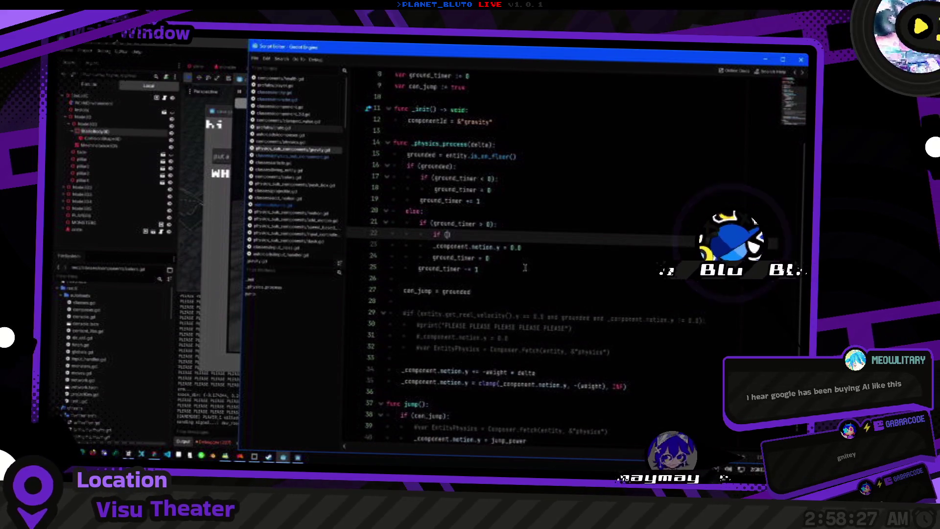
key(Down)
key(Home)
key(ctrl+shift+Right)
key(ctrl+shift+Right)
key(ctrl+shift+Right)
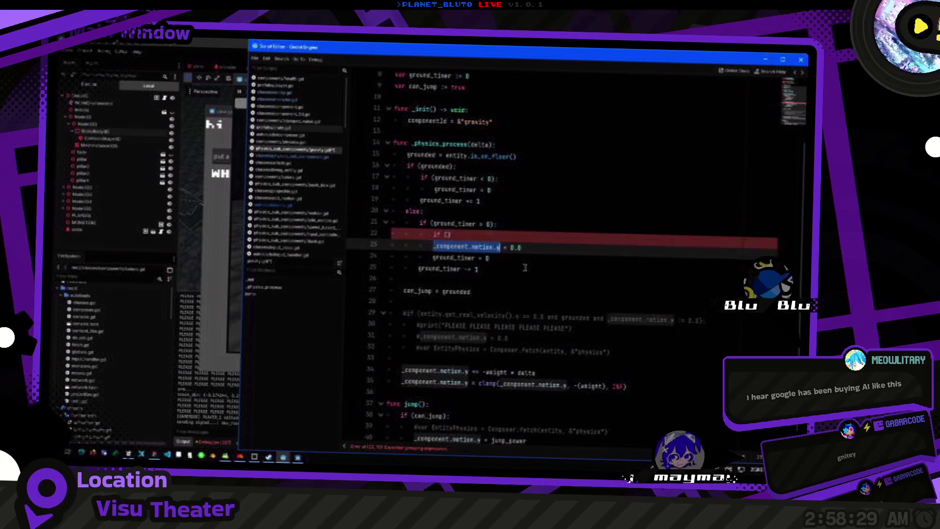
key(ctrl+c)
key(Up)
key(End)
key(Left)
key(ctrl+v)
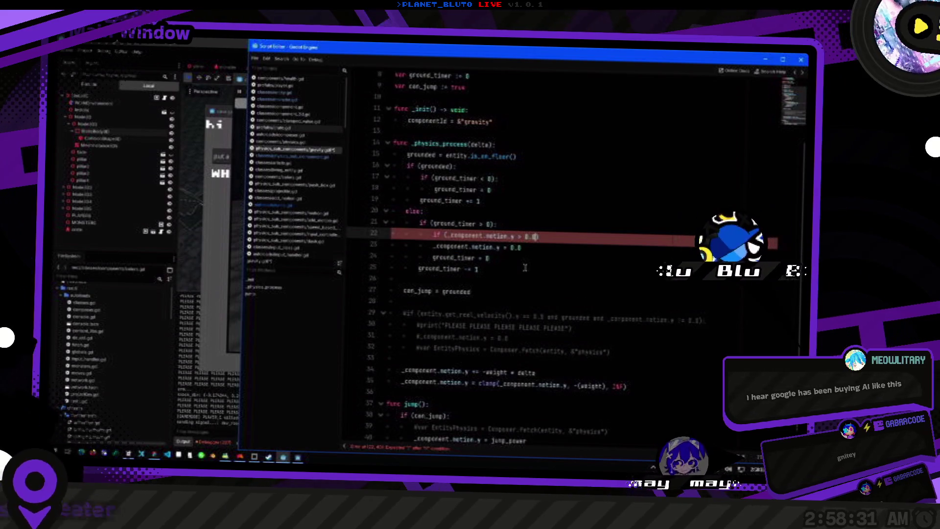
text(:)
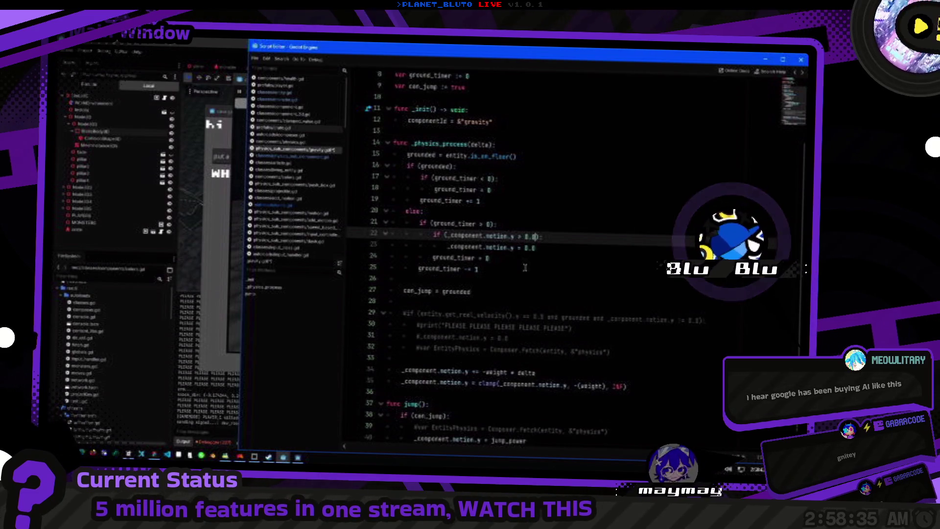
Run the game to test the change and bring its window to the front.
key(F5)
key(F8)
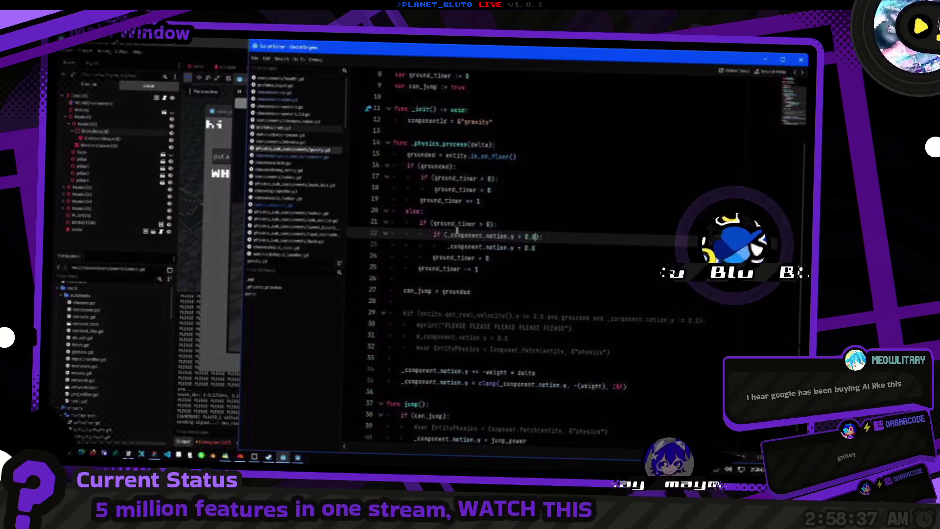
key(alt+Tab)
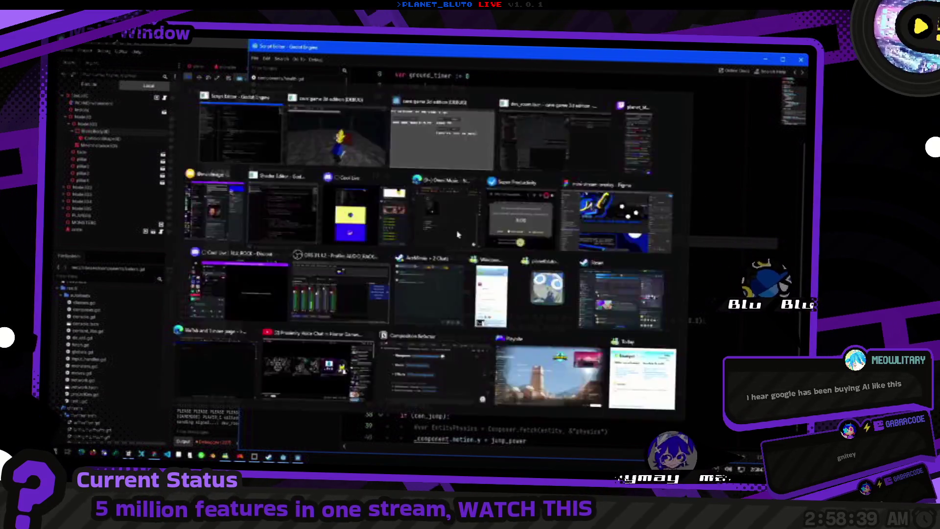
Walk the character through the pillared room up to the red chest.
key(d)
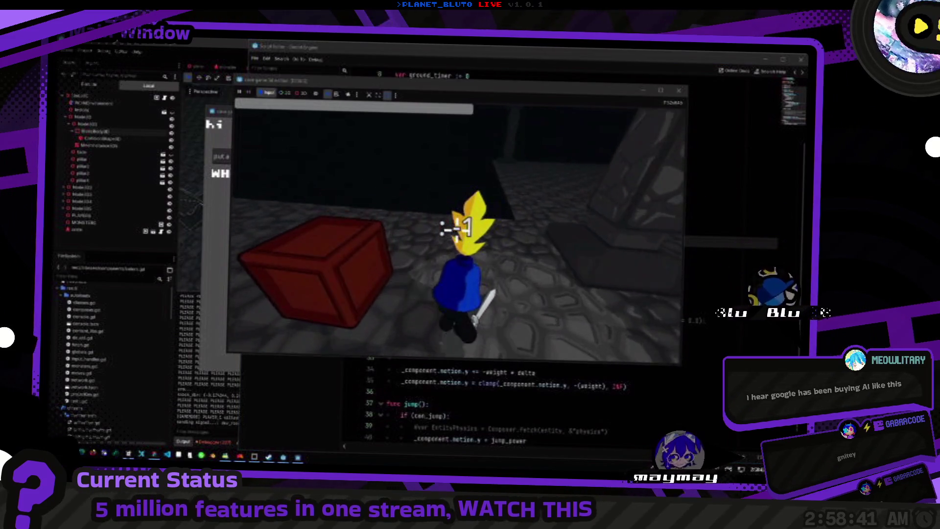
key(w)
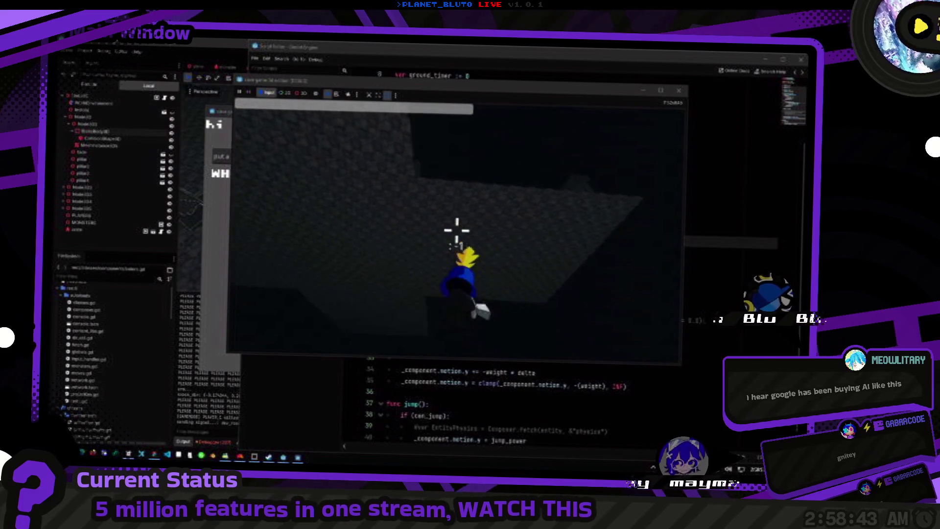
key(w)
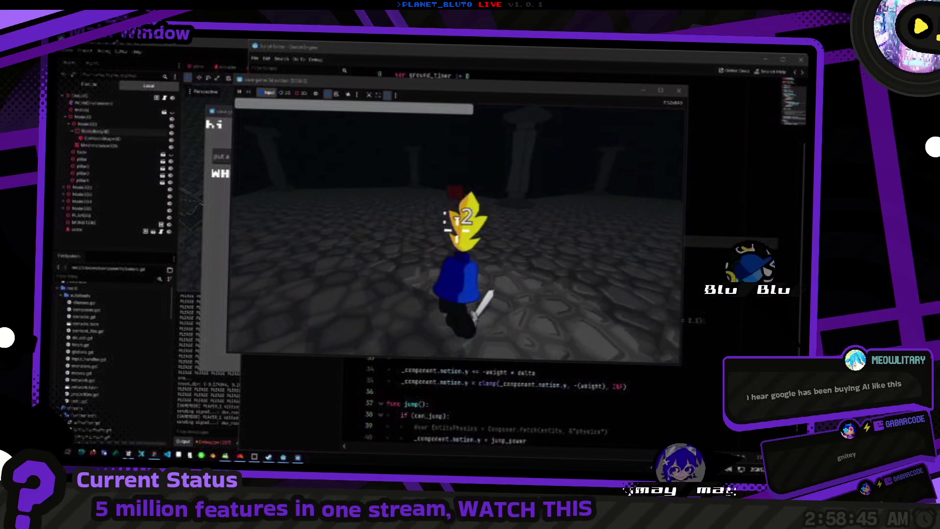
key(d)
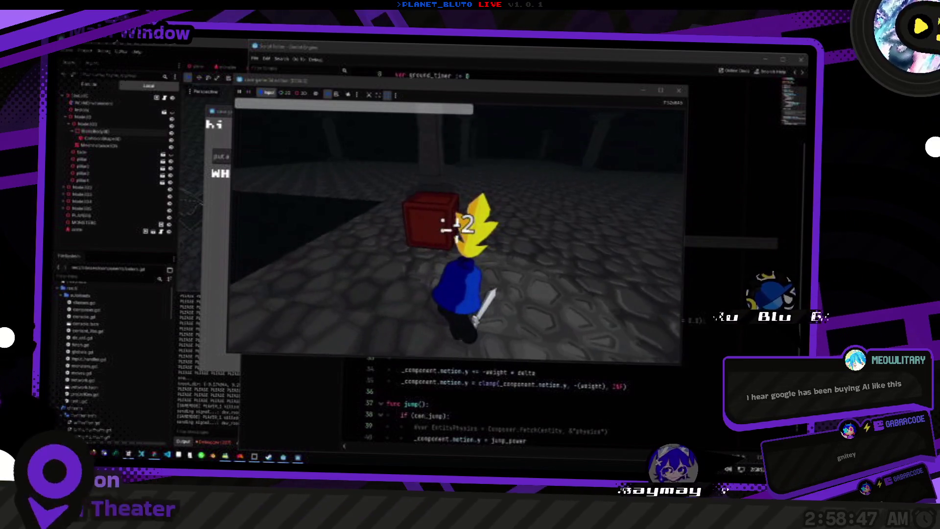
key(w)
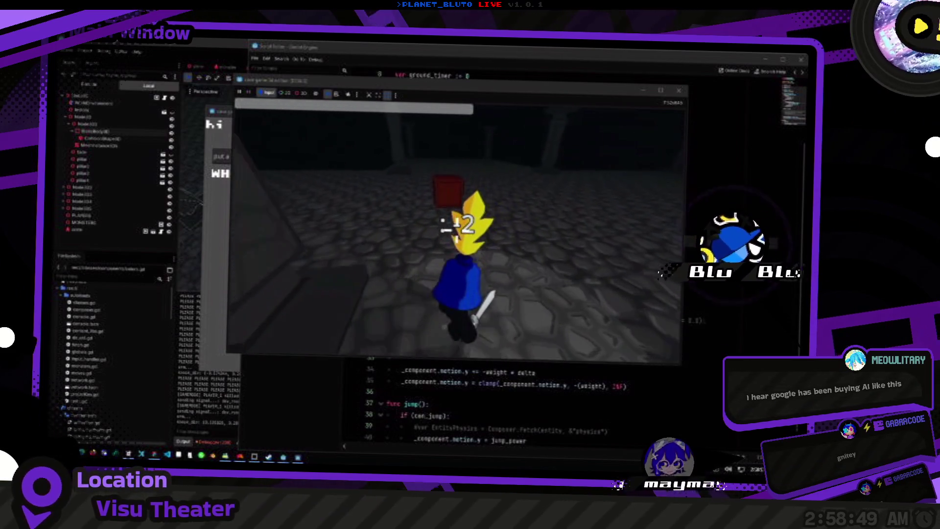
Circle away from the chest along the wall and floor edge, then close the game.
key(d)
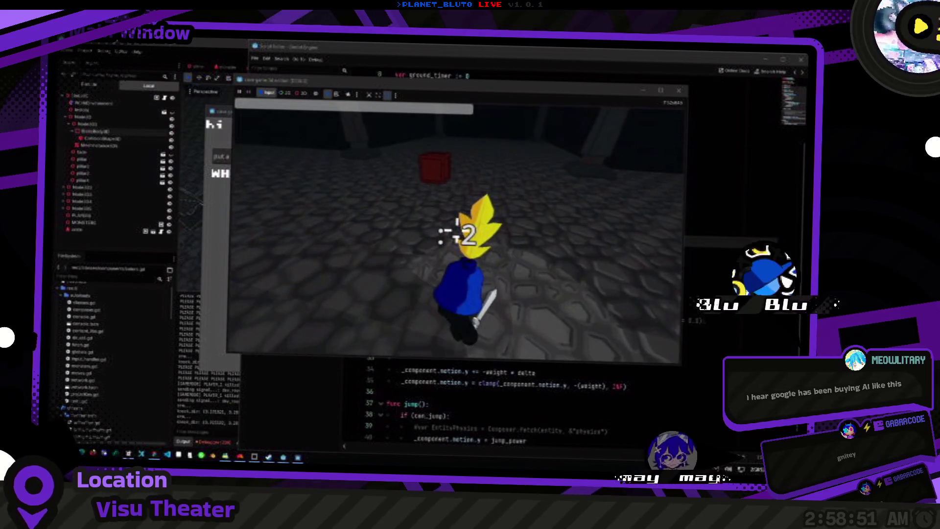
key(d)
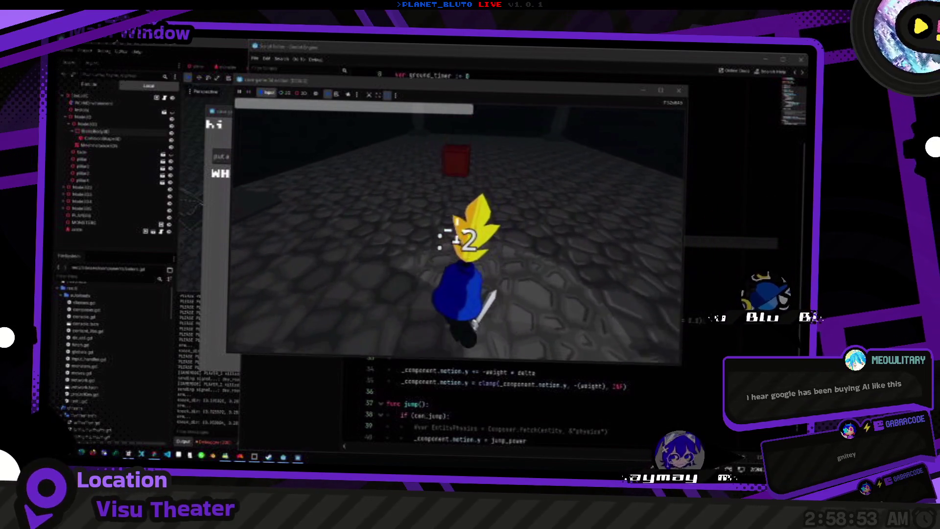
key(a)
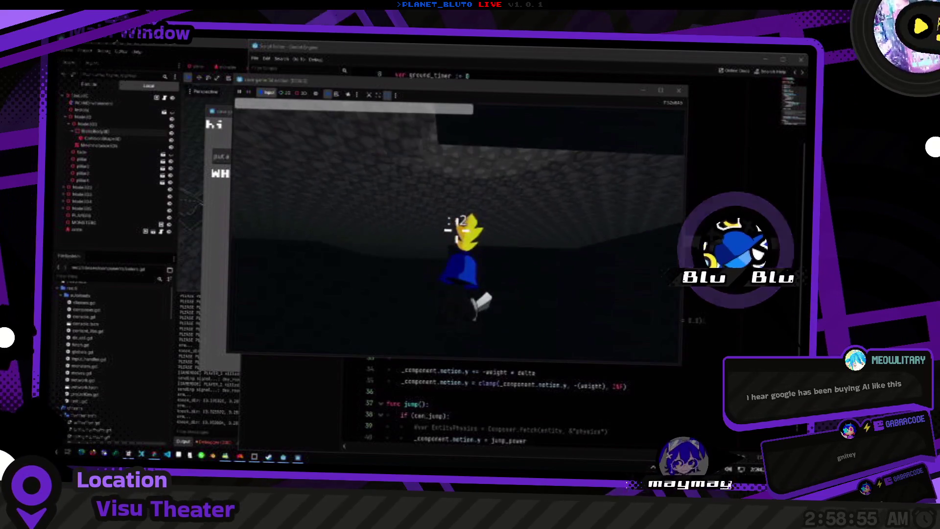
key(d)
key(a)
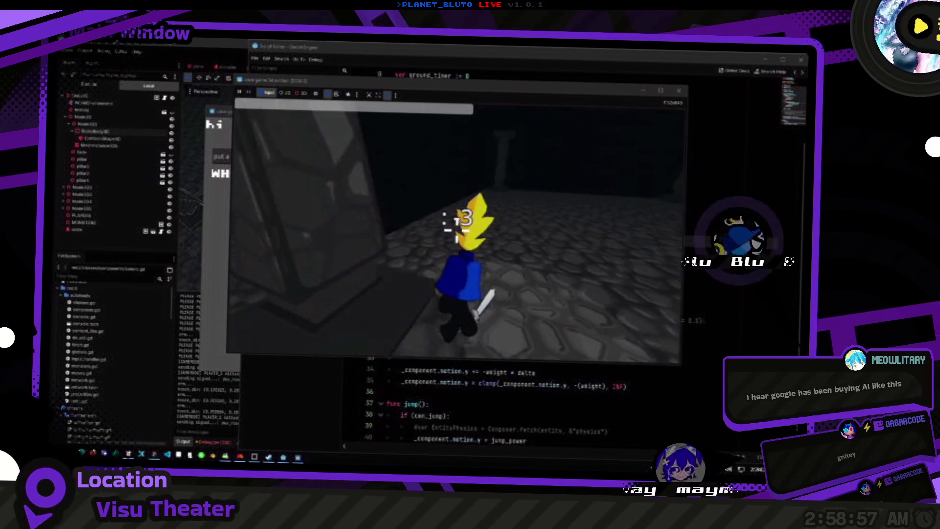
key(d)
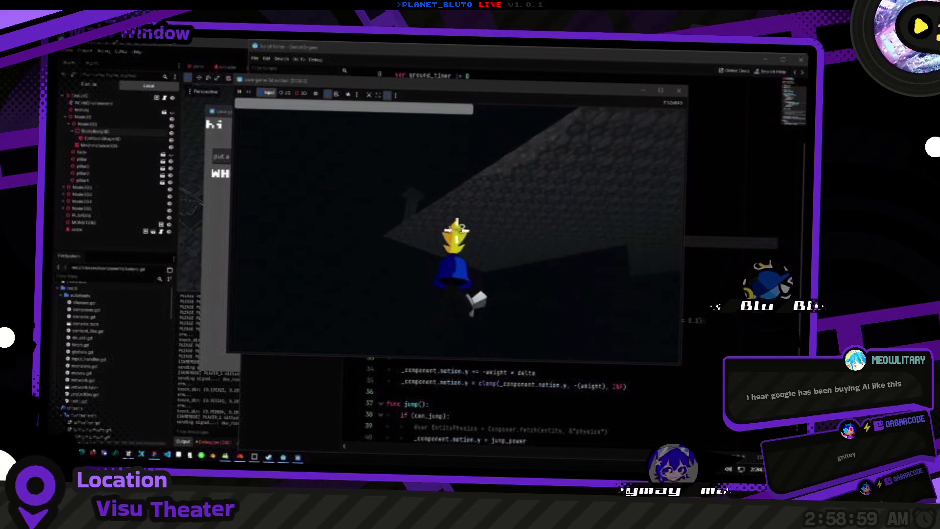
key(w)
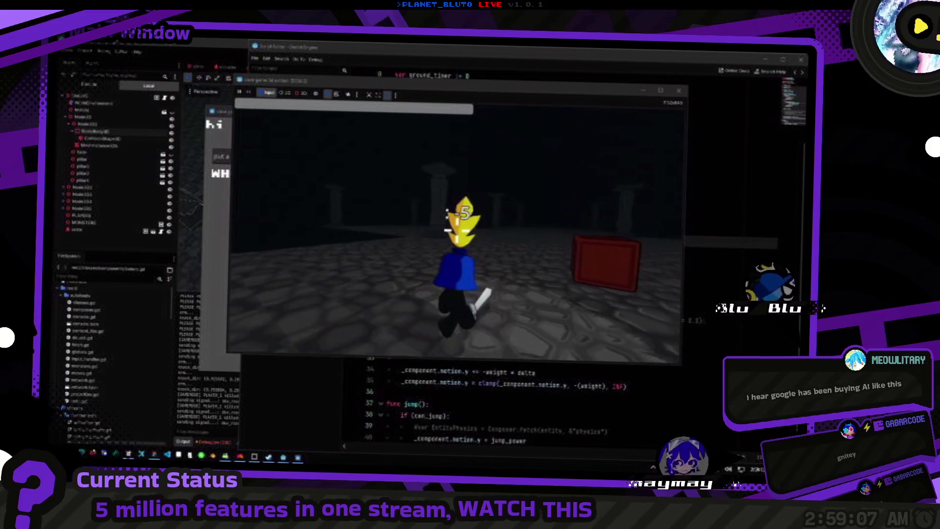
key(F8)
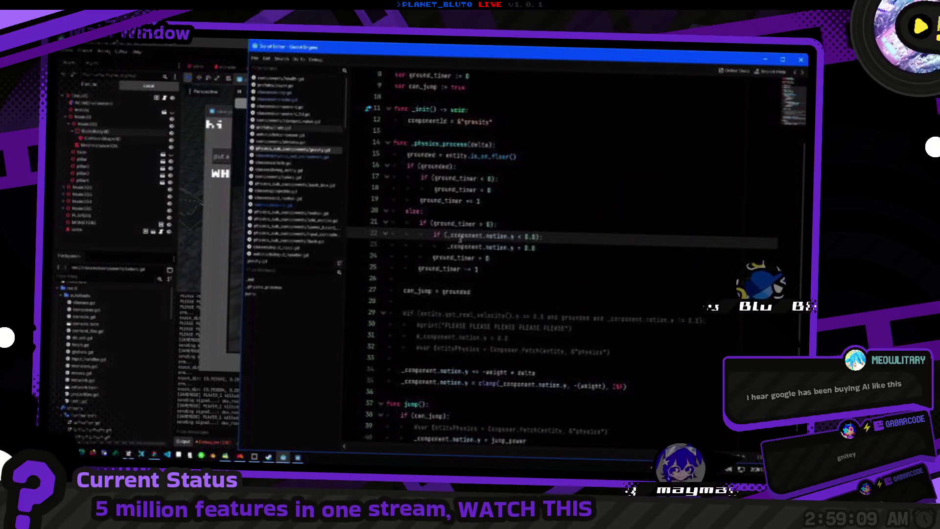
Expand Node3D and PLAYER_1 in the live Remote scene tree to inspect the player's physics node.
click(67, 153)
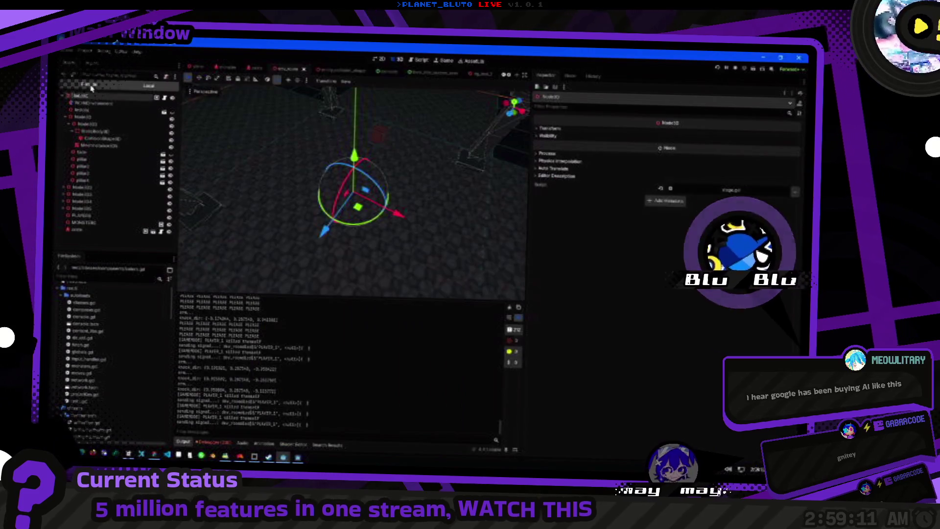
click(64, 194)
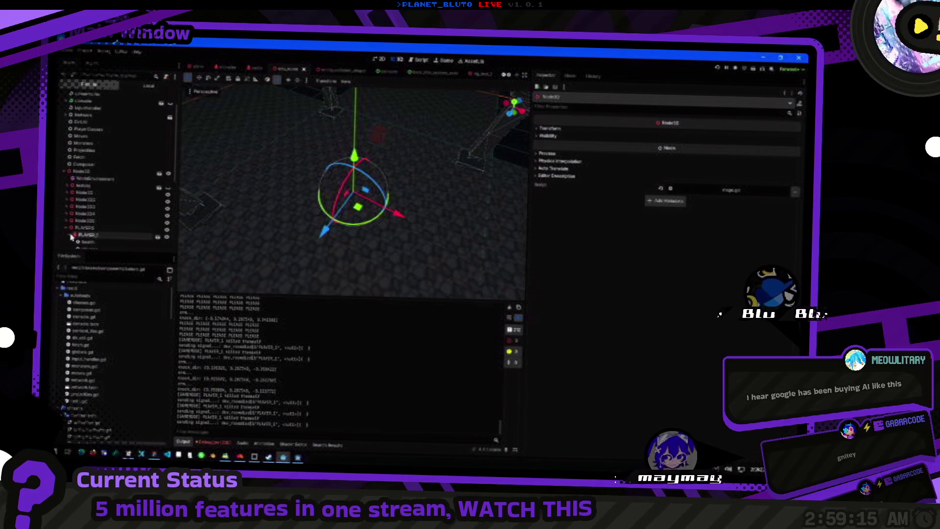
click(71, 236)
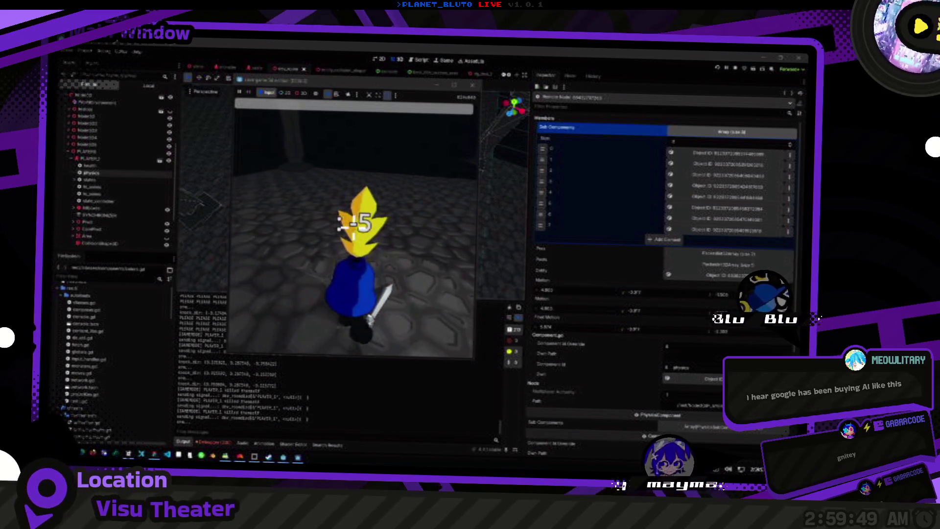
key(alt+Tab)
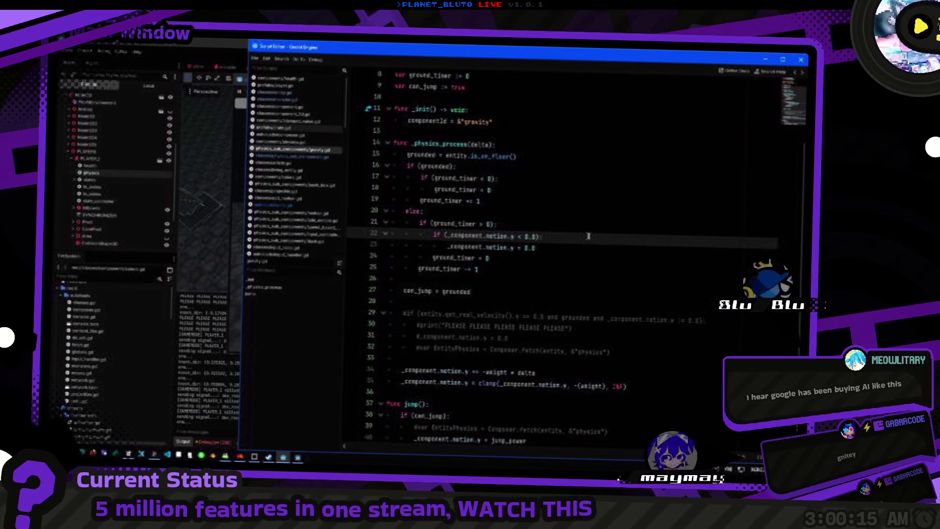
Bring the main editor back to watch the live player's Motion values in the Inspector.
key(alt+Tab)
key(alt+Tab)
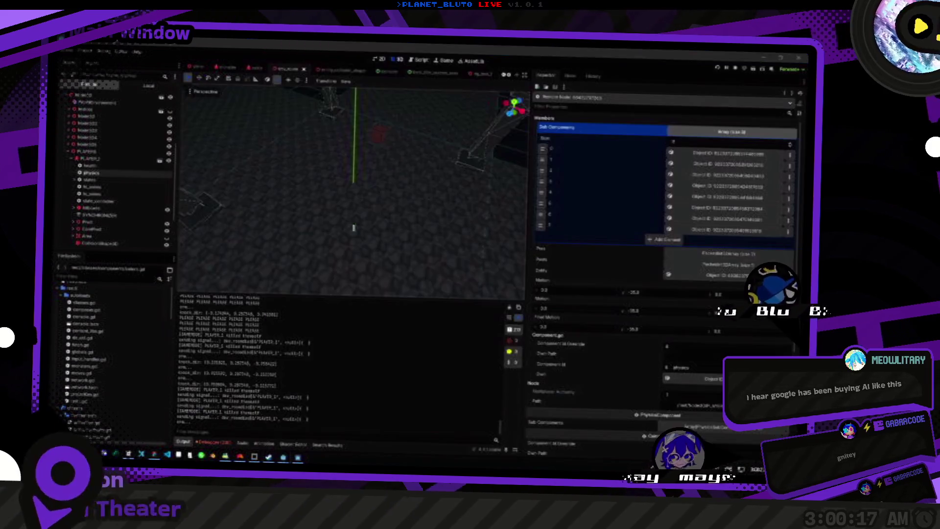
key(alt+Tab)
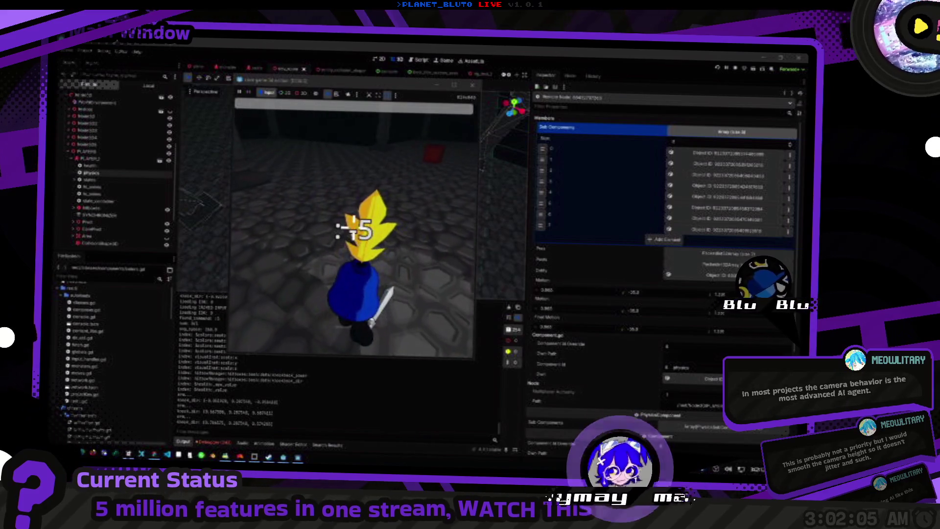
Open the in-game console to spawn a slime, then return to the gravity script.
key(grave)
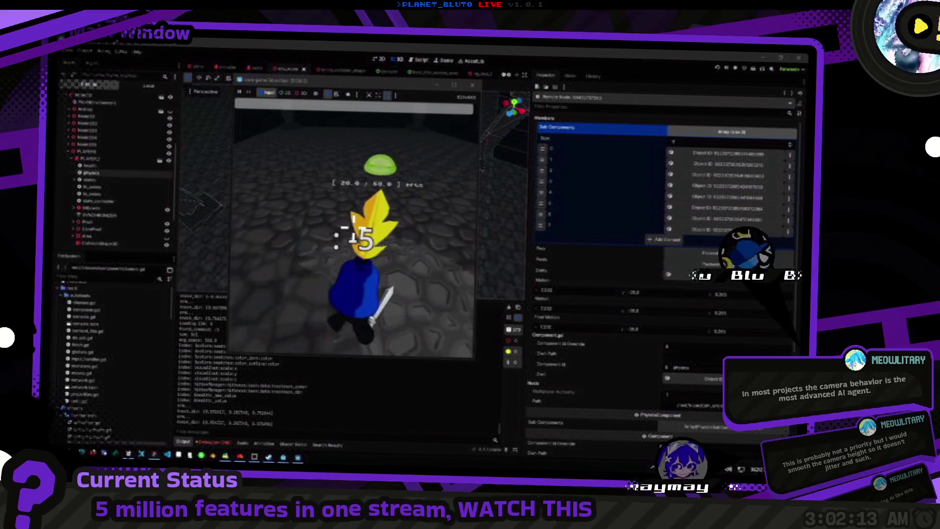
key(alt+Tab)
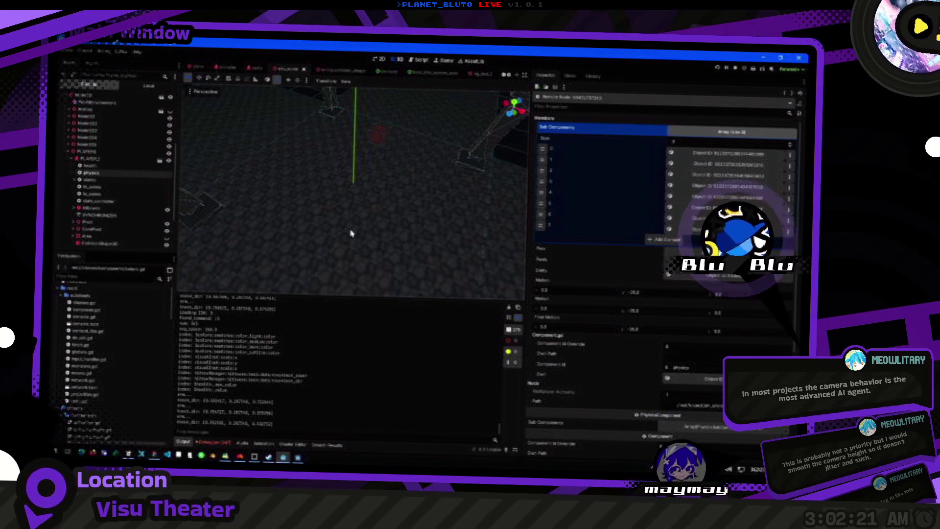
key(alt+Tab)
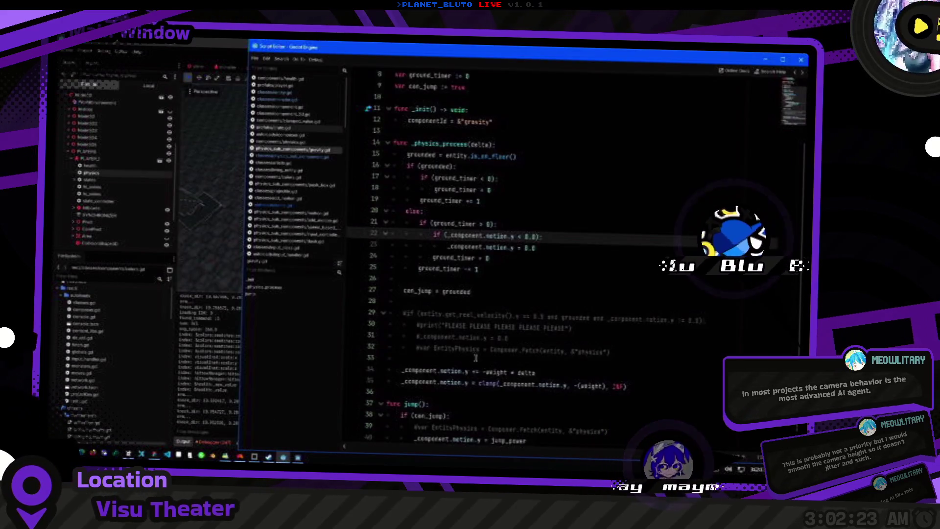
Paste a motion line under the grounded check after line 32.
scroll(481, 350, down, 1)
click(643, 325)
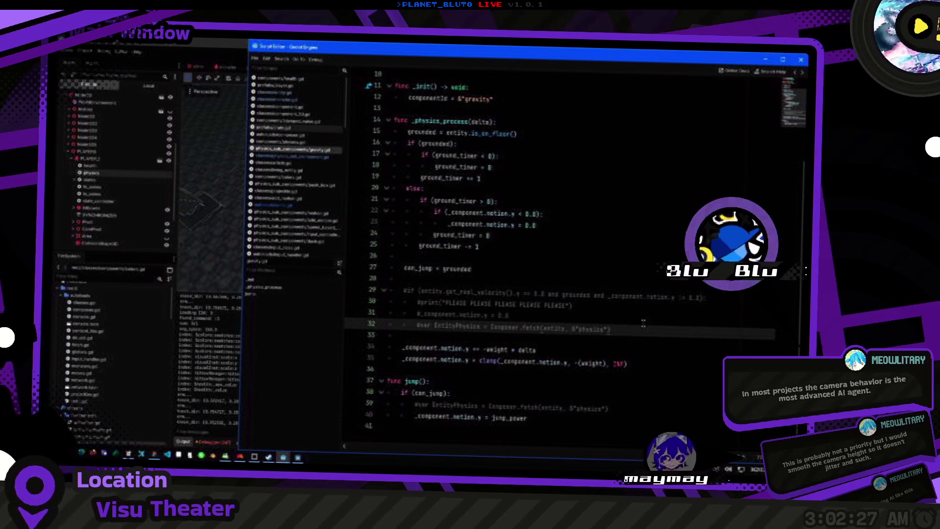
key(Down)
key(Return)
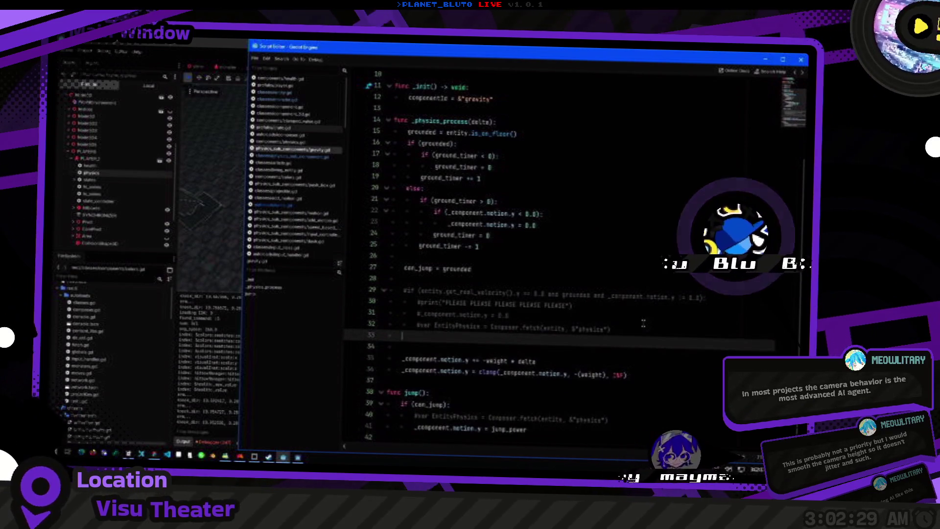
key(Down)
key(Up)
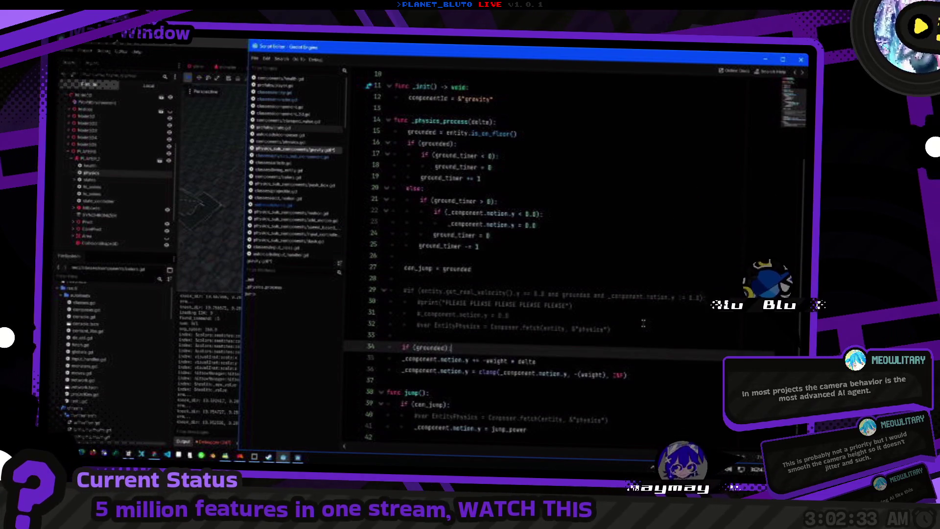
key(Return)
text(_component.motion.y += -weight * delta)
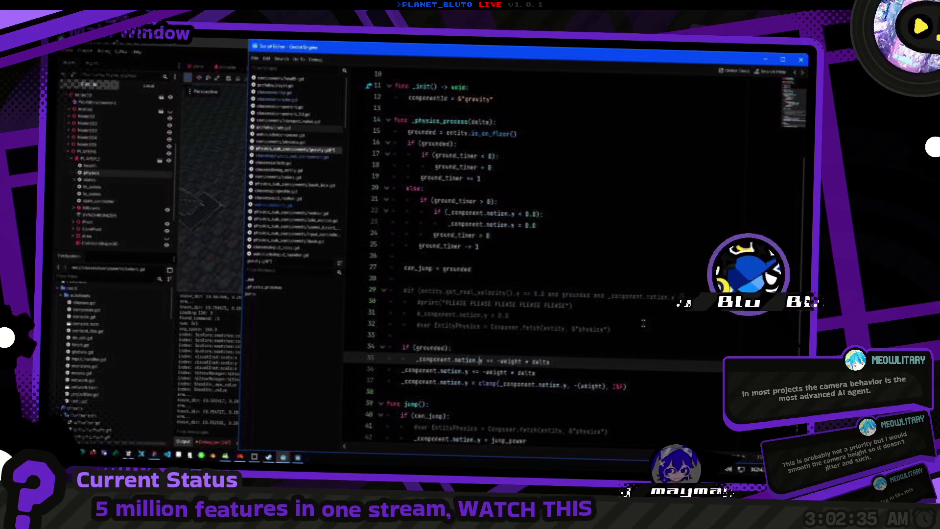
Make it '_component.motion.y = -weight * delta' and wrap the old motion lines in an else branch.
key(Delete)
key(End)
key(Return)
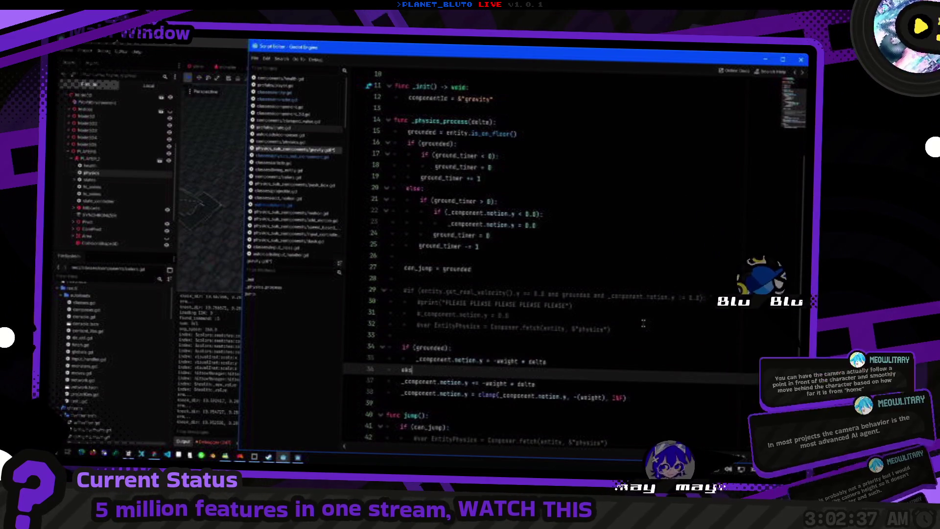
text(else:)
key(Down)
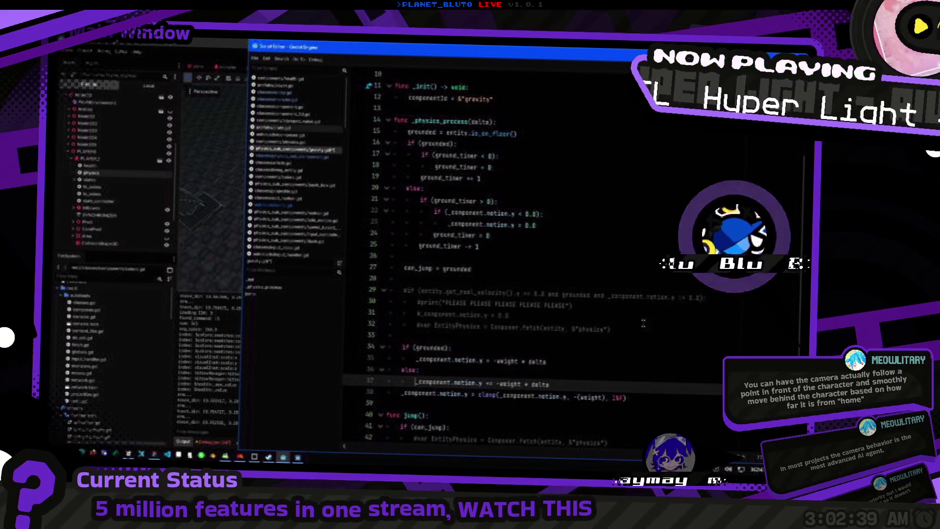
key(Tab)
Comment out the velocity reset lines 22–23 and return to the running game.
click(553, 257)
click(522, 225)
key(Up)
key(Up)
key(Up)
drag(522, 225, 545, 214)
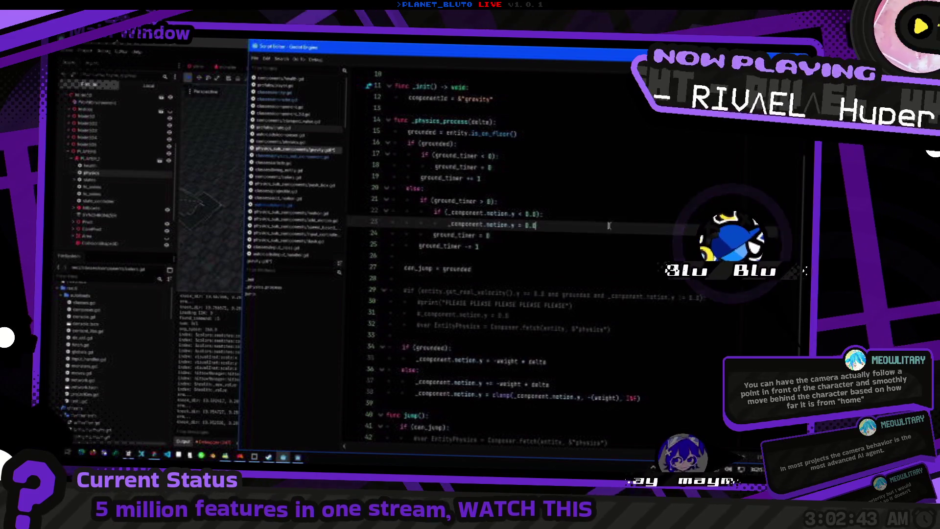
key(ctrl+k)
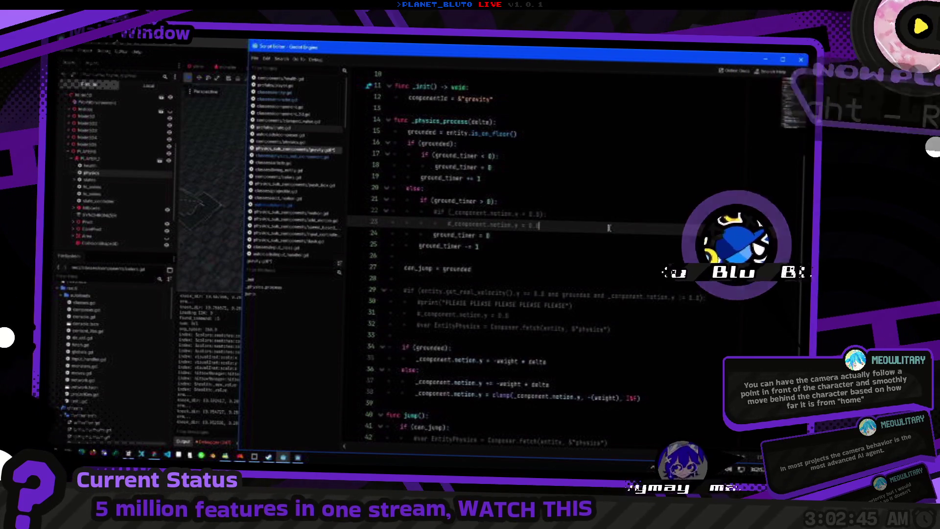
key(alt+Tab)
key(d)
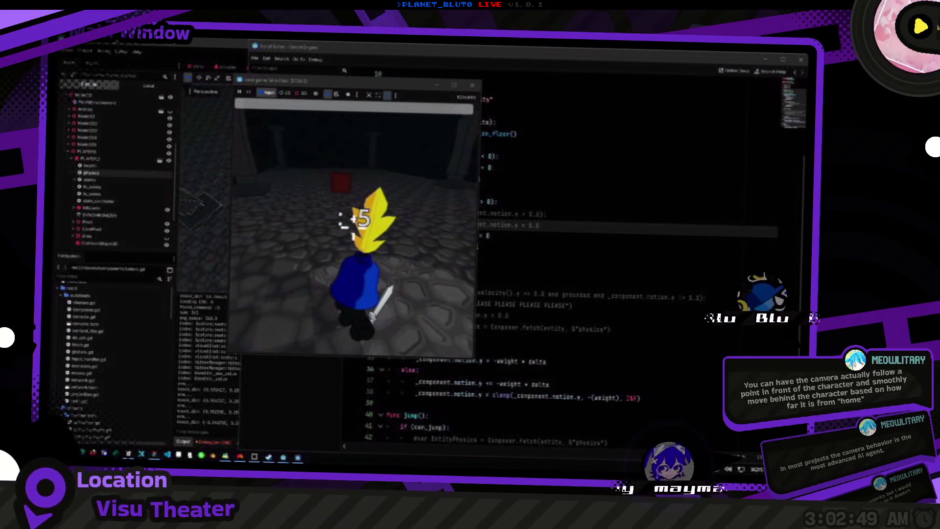
Run 'summon slime 1', hit the slime down to 20 of 60, then return to the gravity script.
key(grave)
text(summon slime 1)
key(Return)
key(grave)
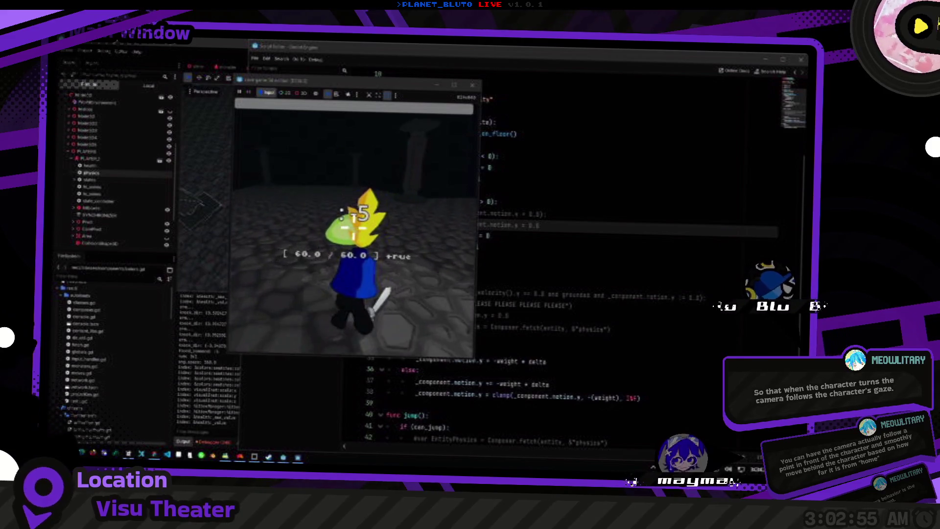
key(a)
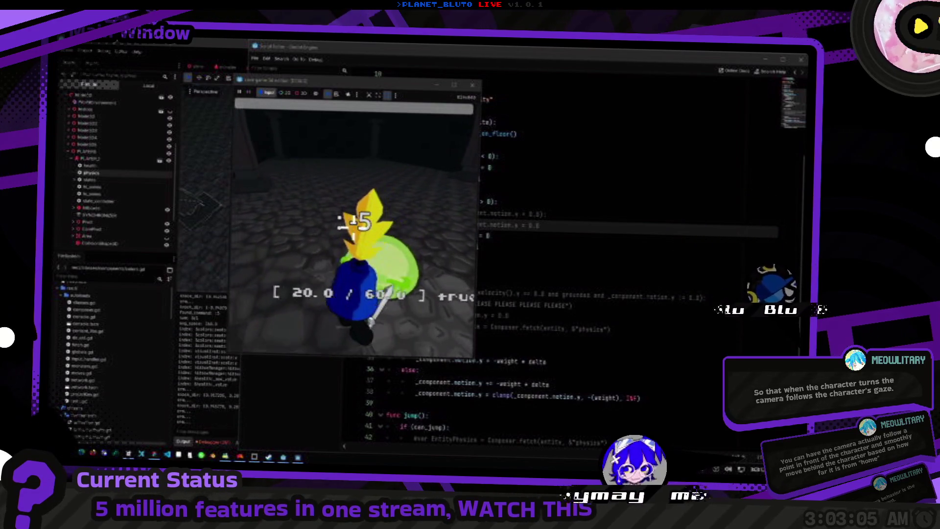
click(590, 328)
click(477, 361)
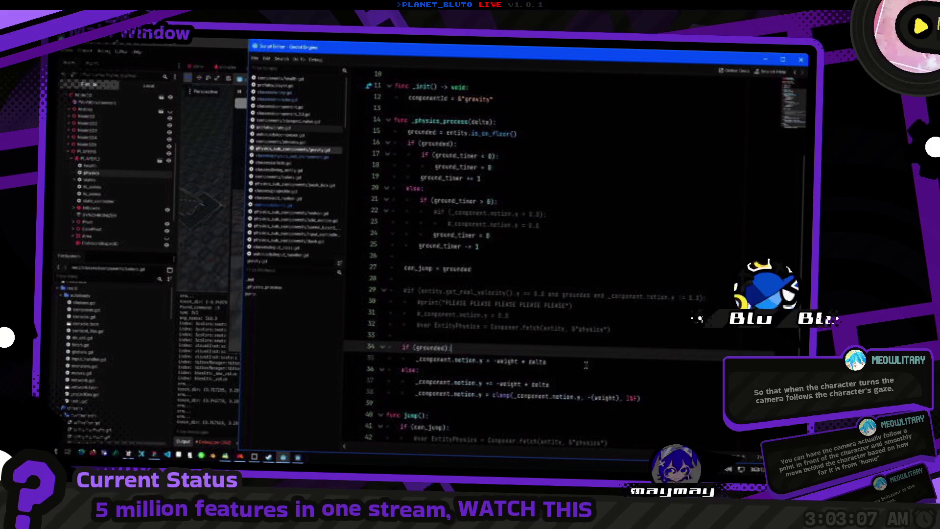
Add a blank line after the grounded assignment and run the game to test.
key(End)
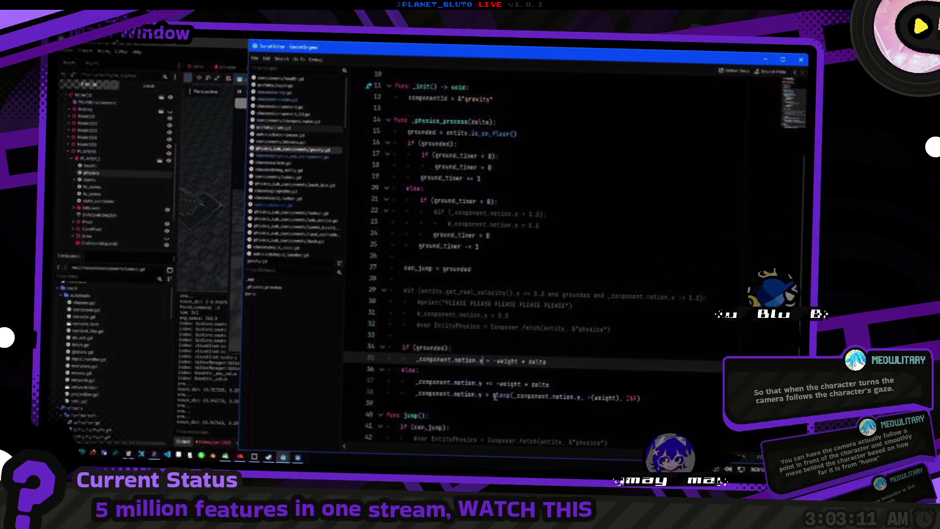
key(shift+Home)
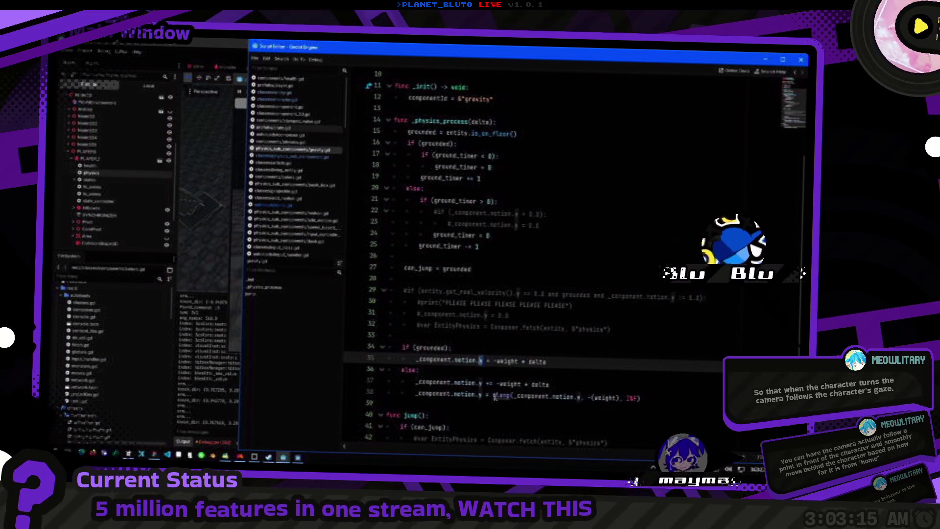
key(Up)
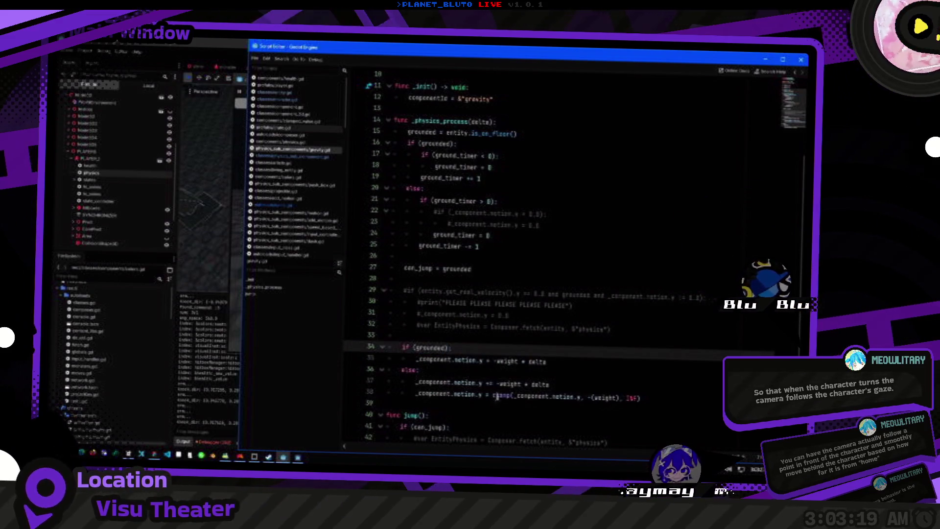
click(533, 137)
key(Return)
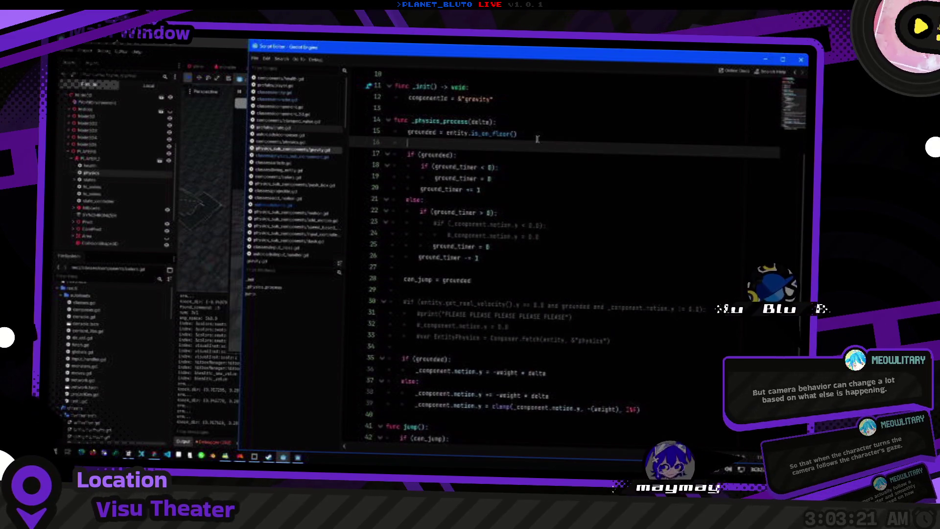
click(595, 257)
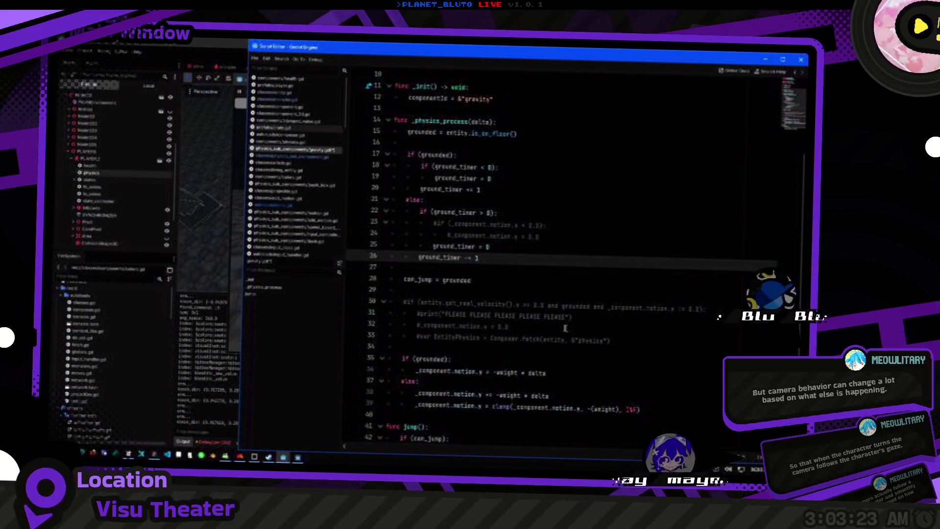
click(595, 373)
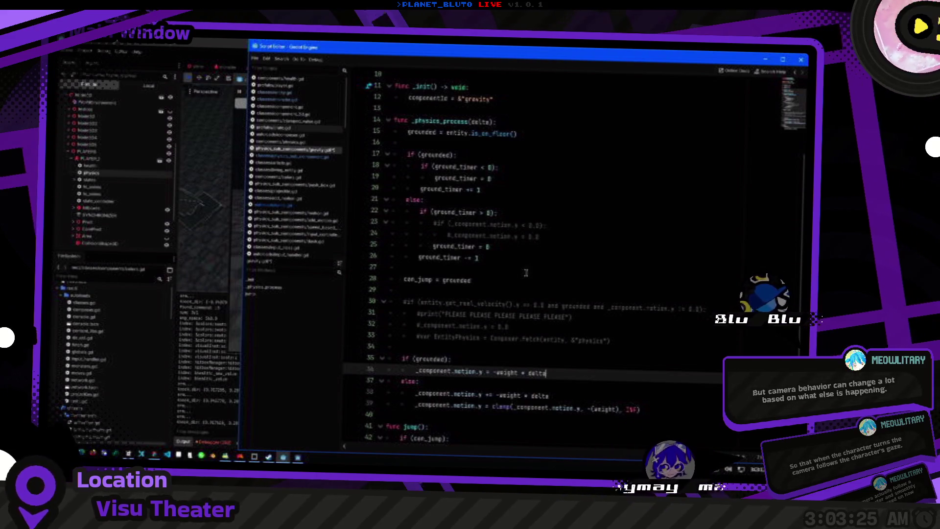
scroll(529, 277, down, 2)
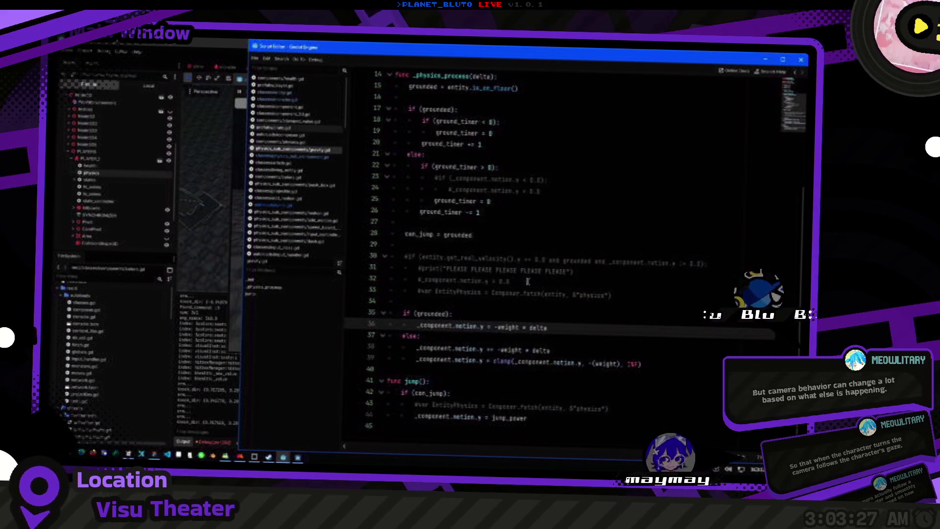
key(F5)
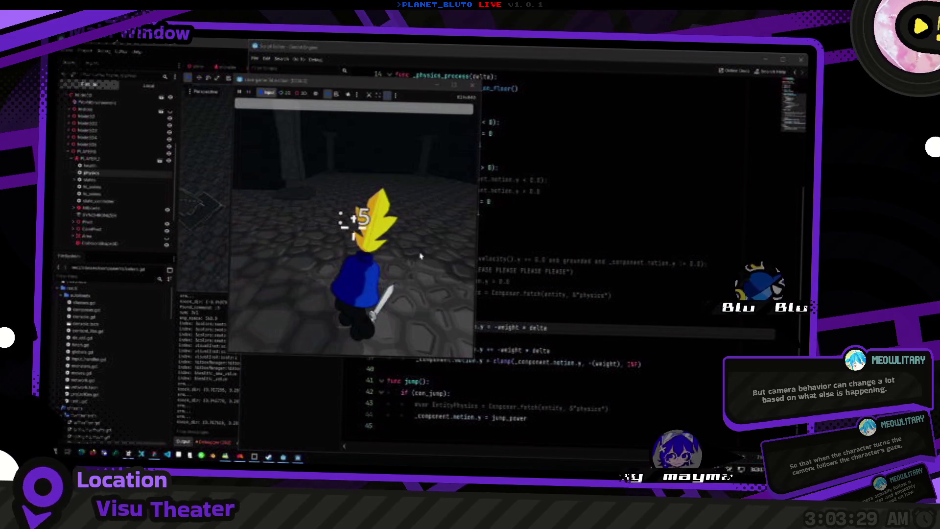
Delete ' * delta' from the grounded motion line and rerun the game.
click(531, 326)
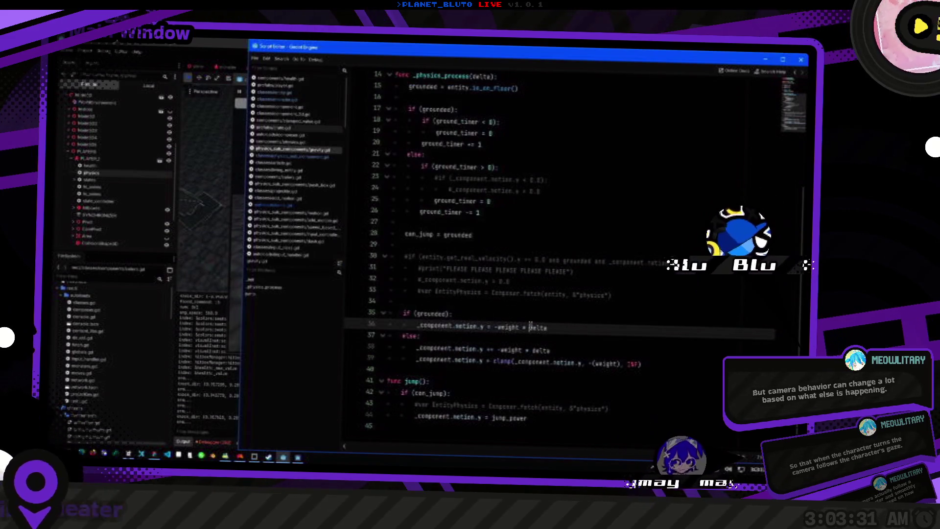
drag(548, 328, 520, 328)
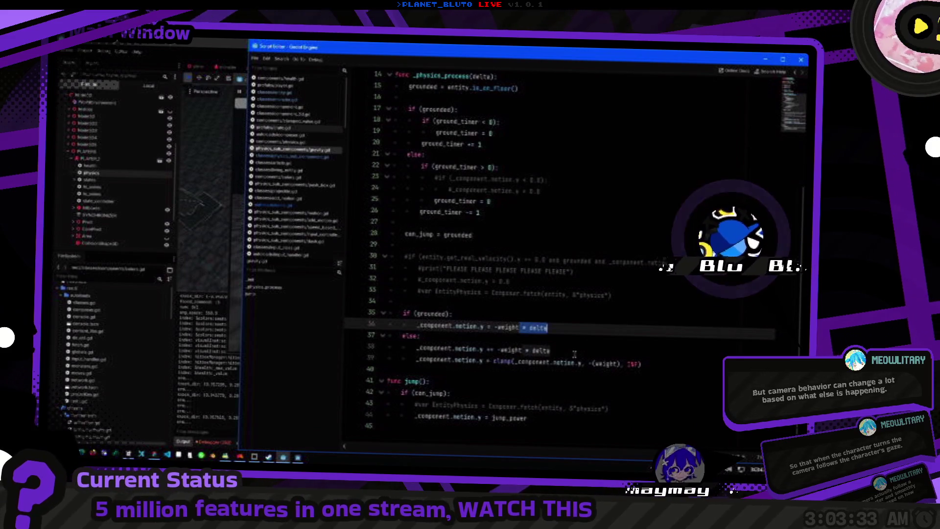
key(BackSpace)
key(F5)
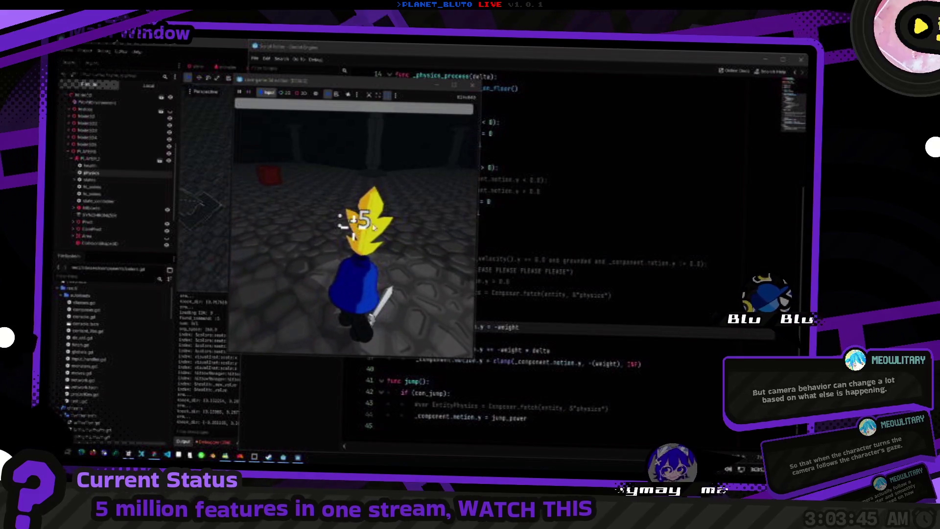
Set grounded motion.y to '-weight / 60.0' and retest it in the game.
click(546, 336)
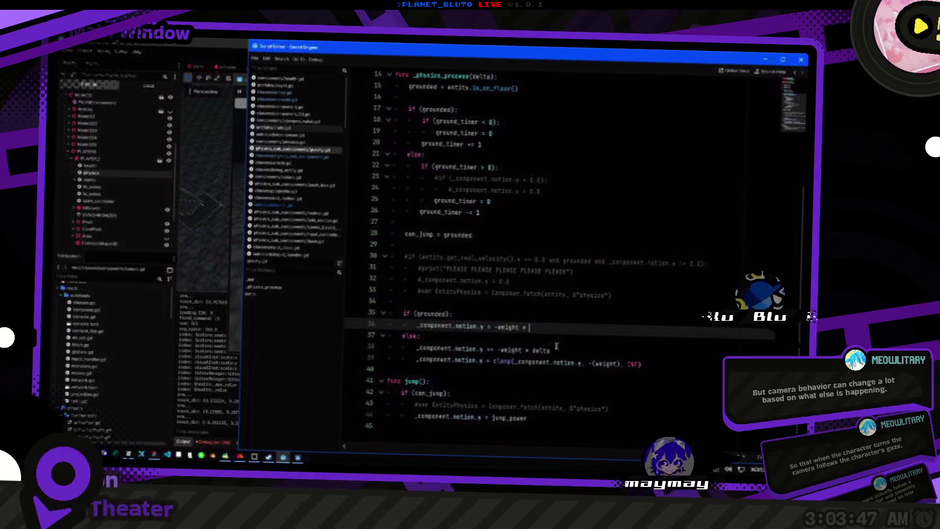
key(BackSpace)
text(/ 60.0)
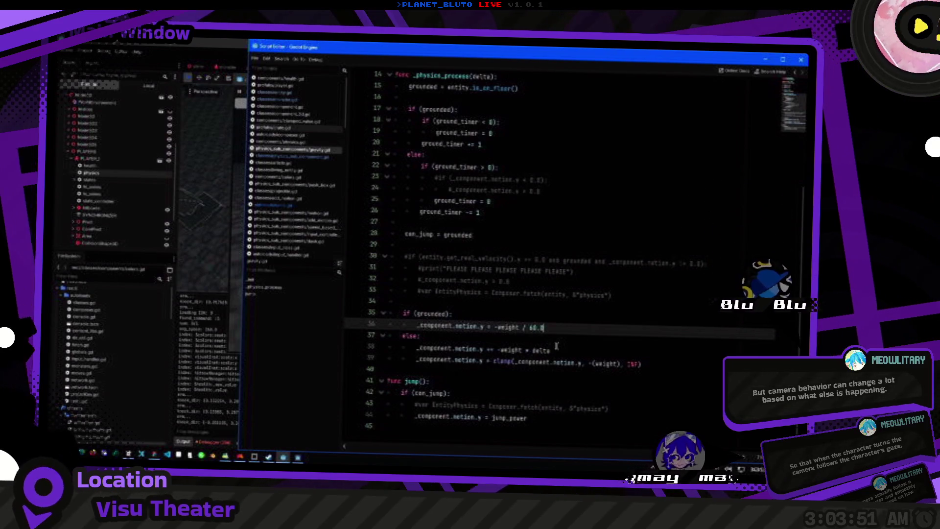
key(F5)
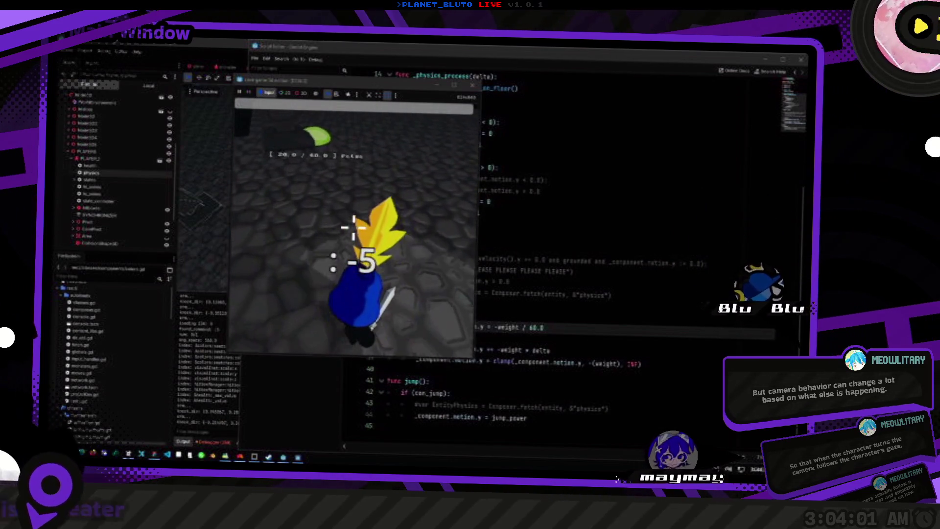
click(591, 337)
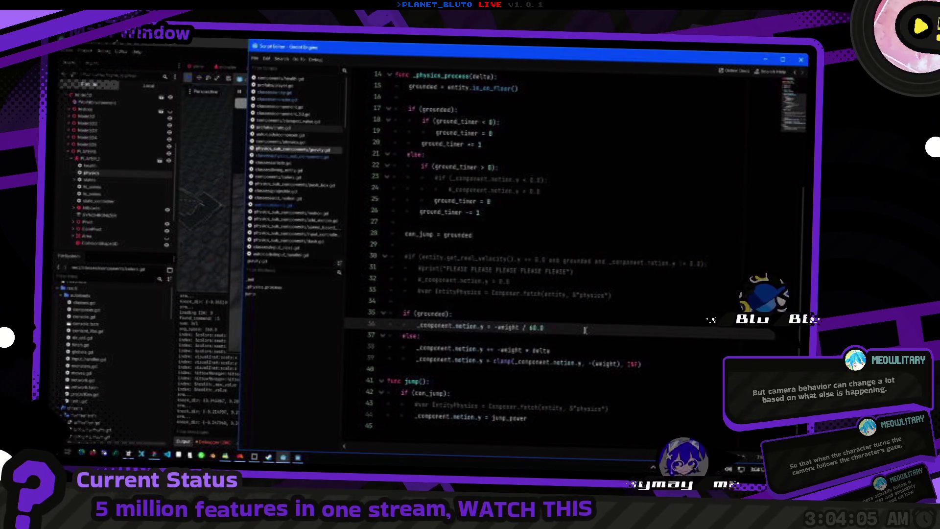
scroll(465, 171, up, 3)
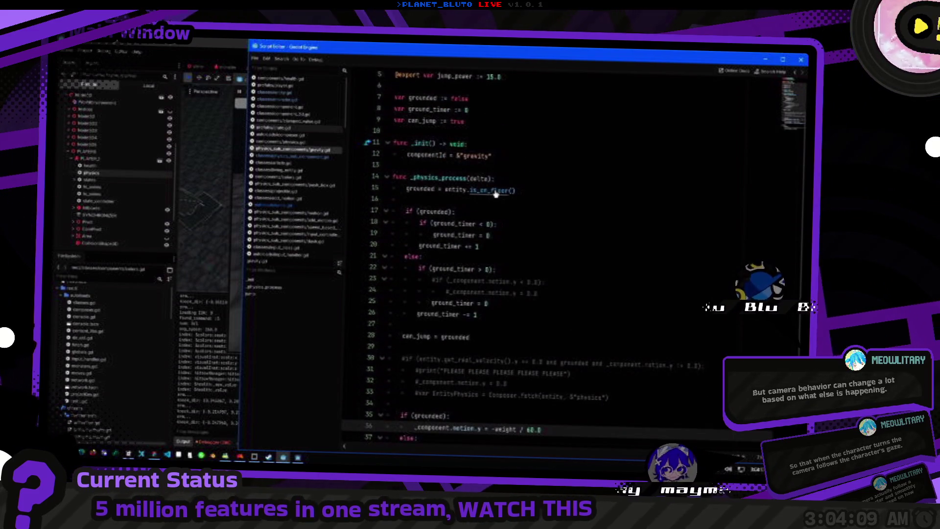
Rewrite the timer condition on line 15 as 'if (abs(ground_timer) > 5):'.
click(496, 192)
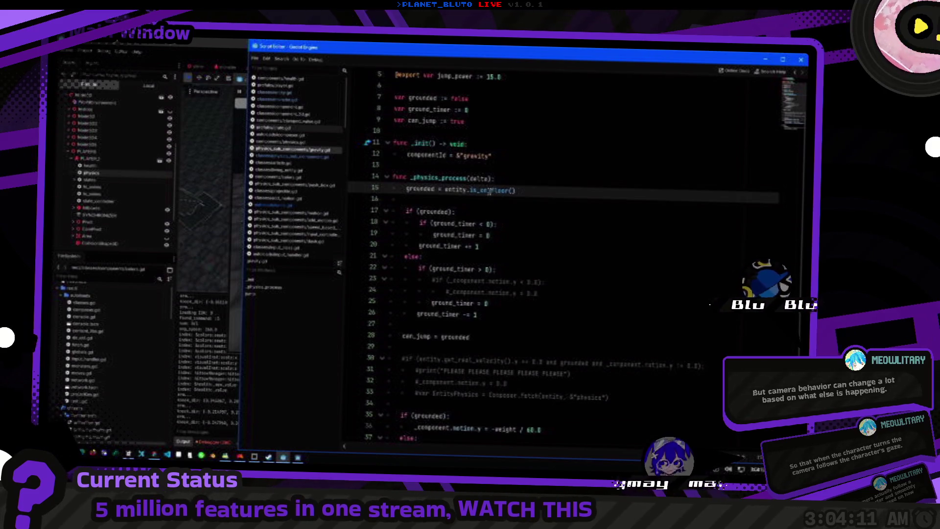
mouse_move(487, 189)
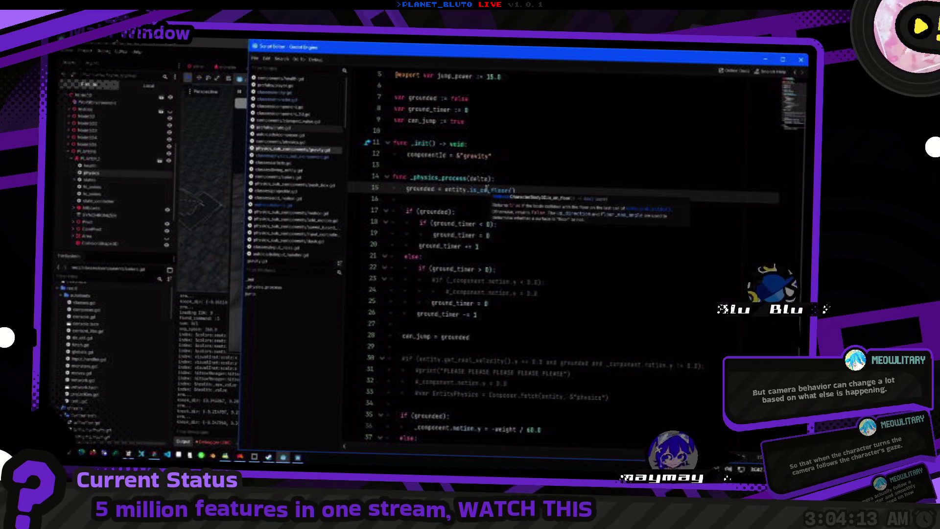
double_click(463, 234)
click(530, 181)
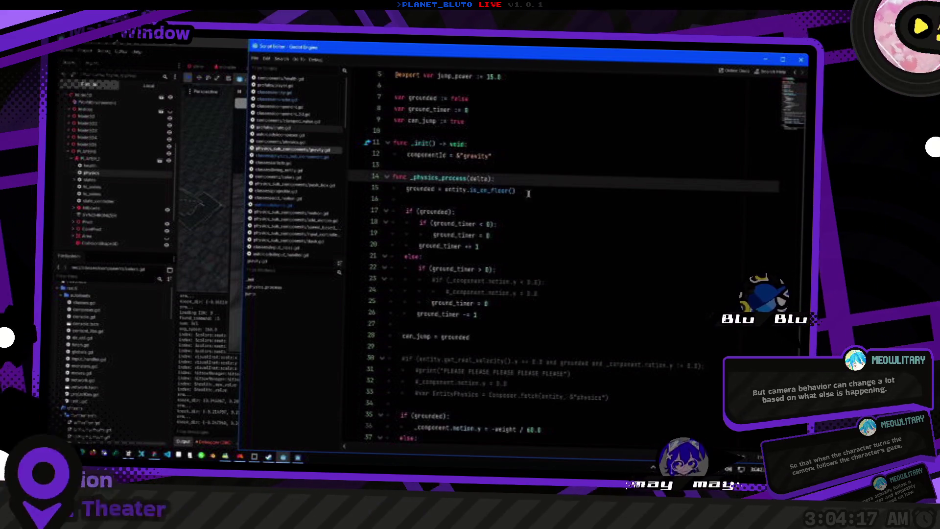
key(Return)
key(ctrl+shift+Left)
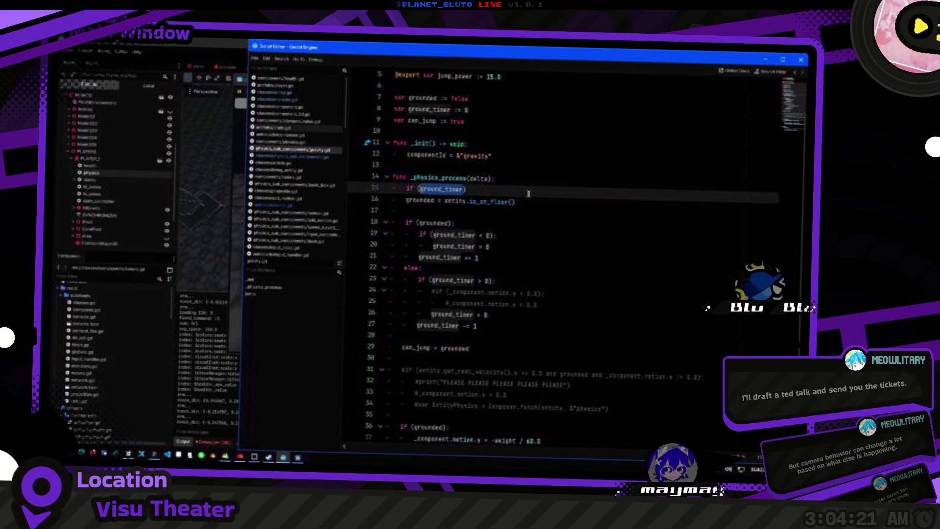
text((abs)
key(End)
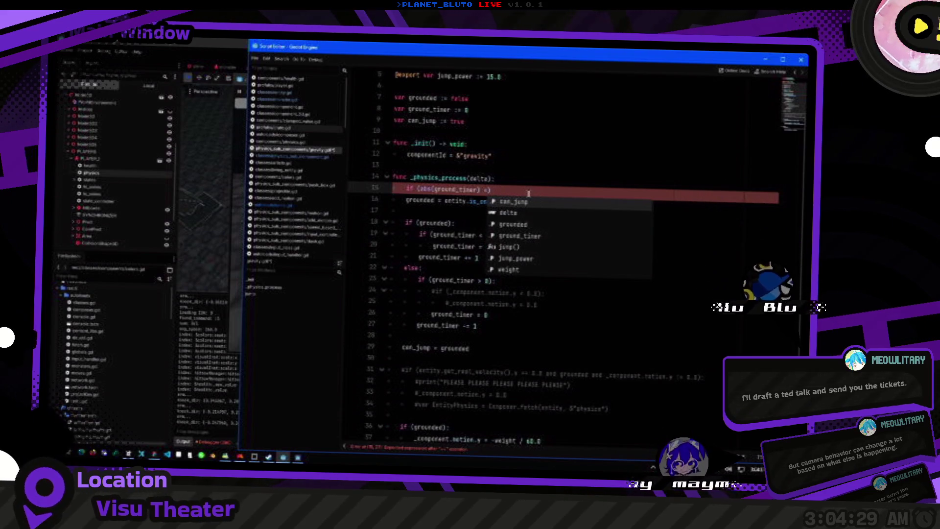
key(BackSpace)
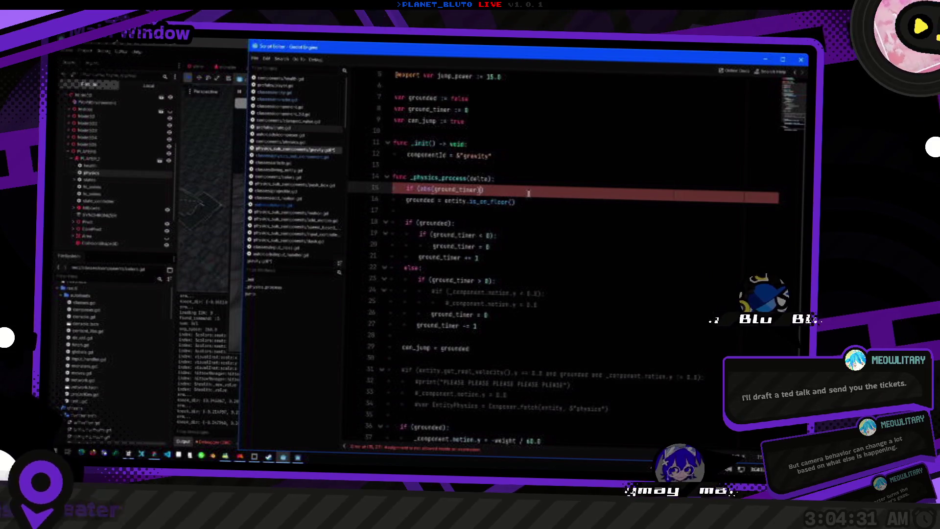
key(BackSpace)
key(BackSpace)
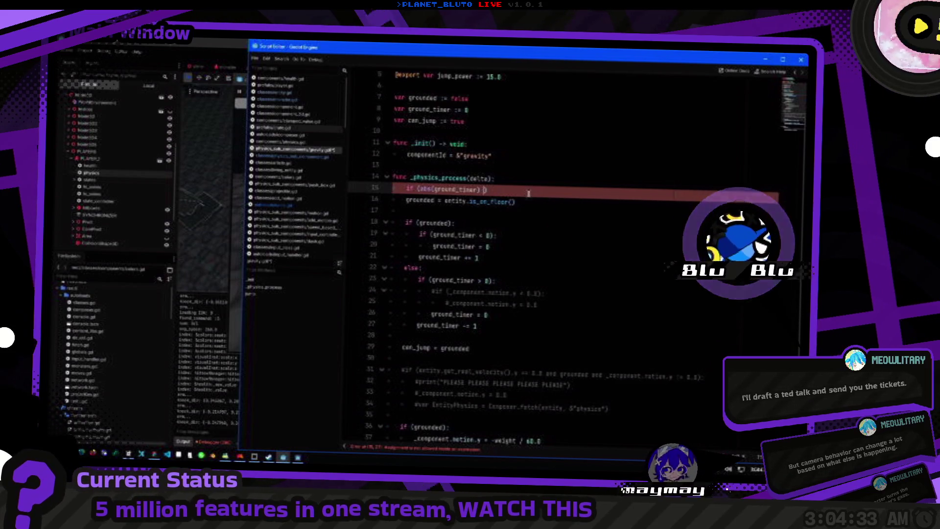
text(< 0)
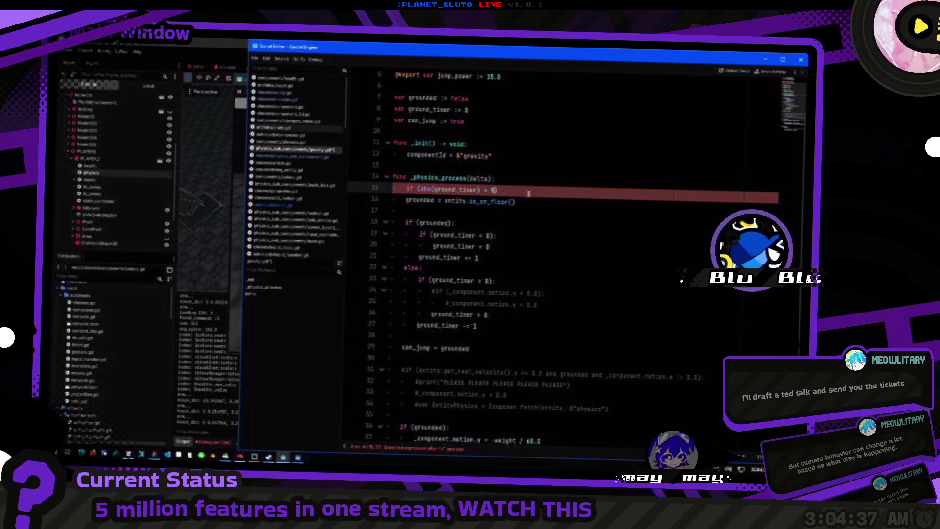
text(:)
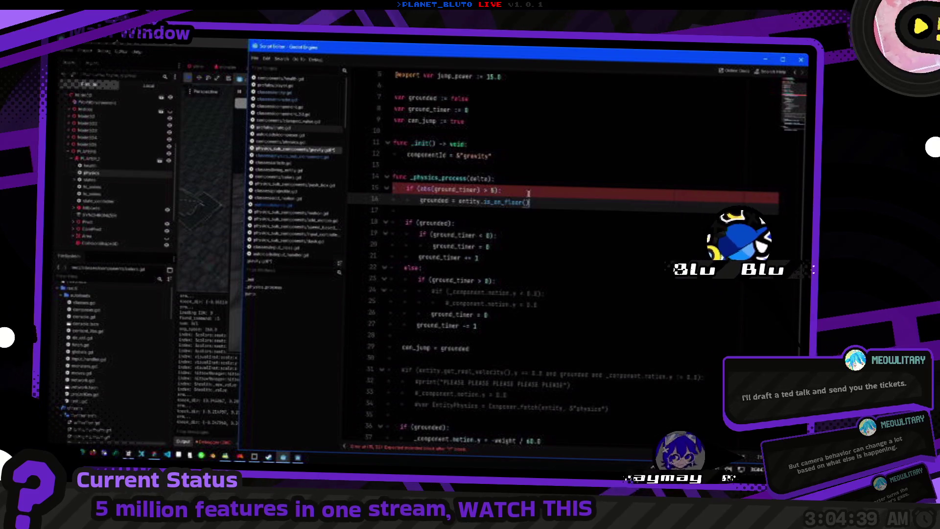
Restore line 37 to '-weight * delta' and run the project.
scroll(528, 194, down, 2)
click(543, 371)
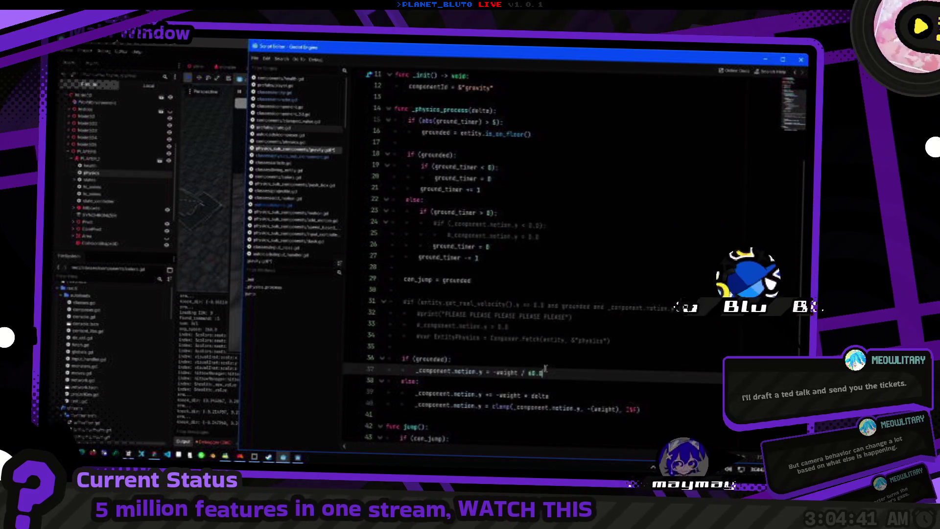
key(Down)
key(Down)
key(ctrl+d)
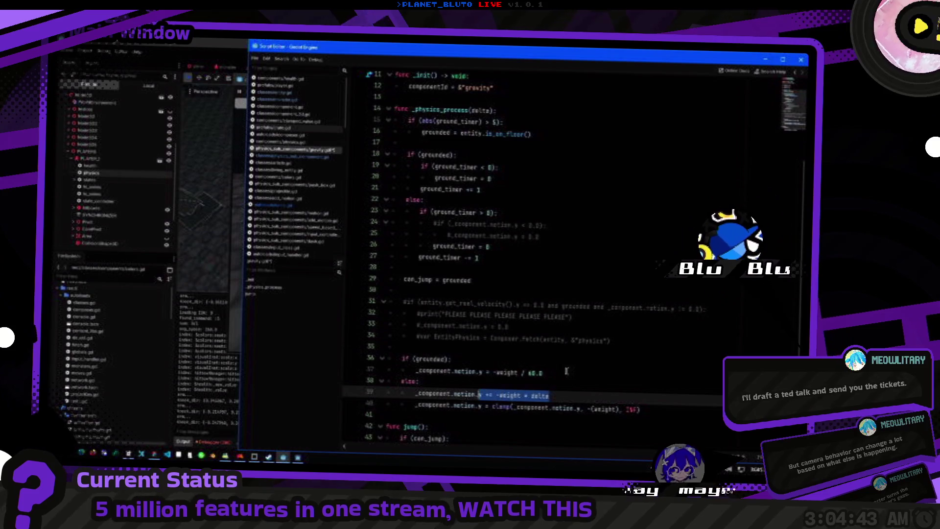
key(Up)
key(Up)
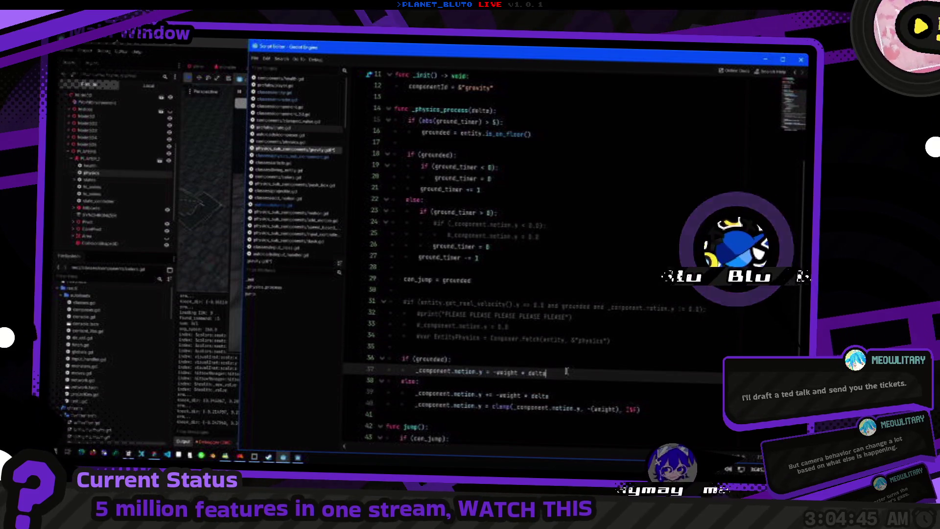
key(F5)
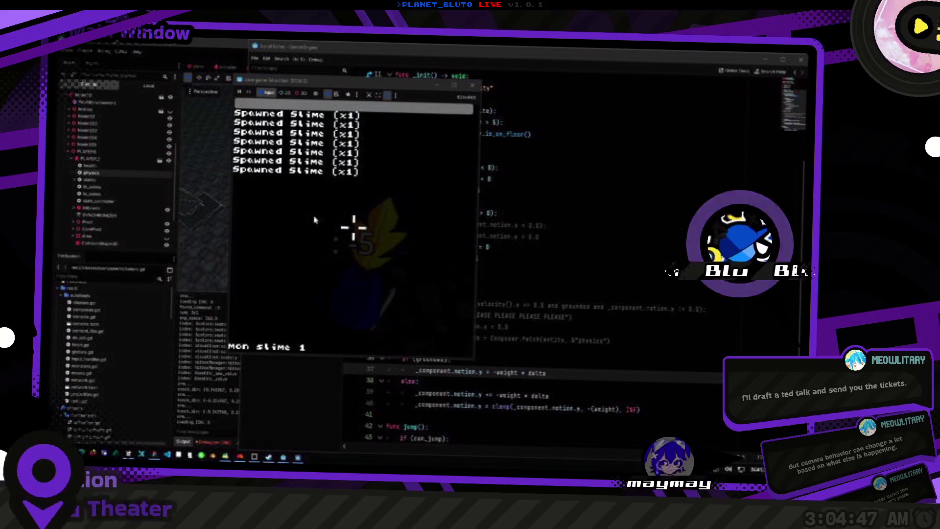
Play-test the grounding briefly, stopping and relaunching the game.
click(314, 220)
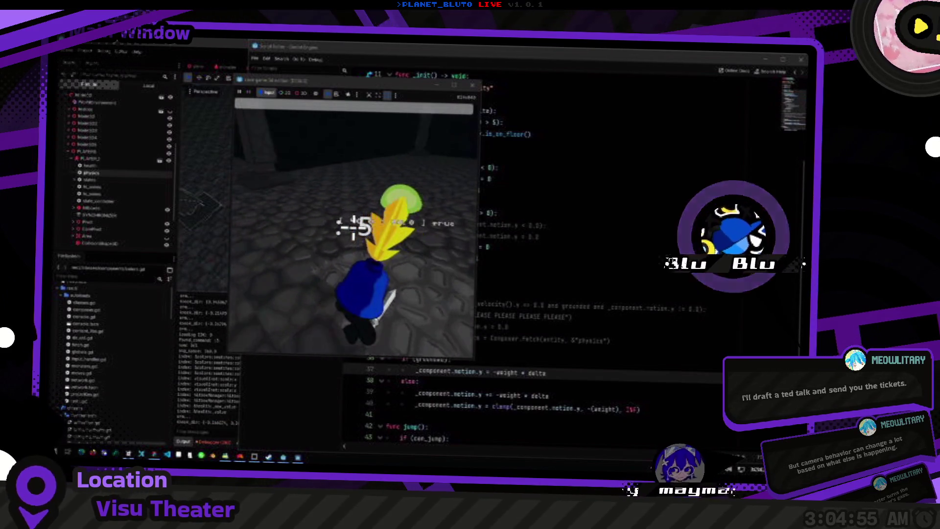
key(F8)
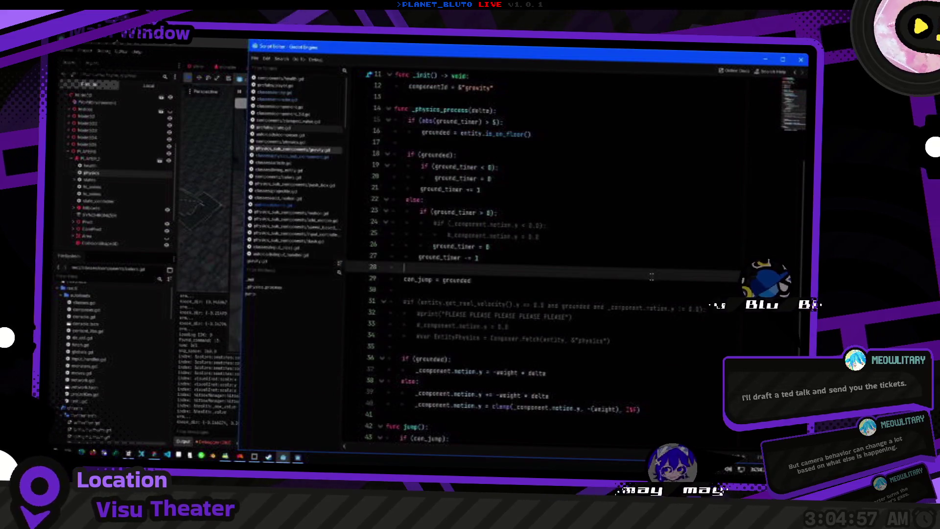
scroll(563, 235, up, 3)
click(565, 237)
key(F5)
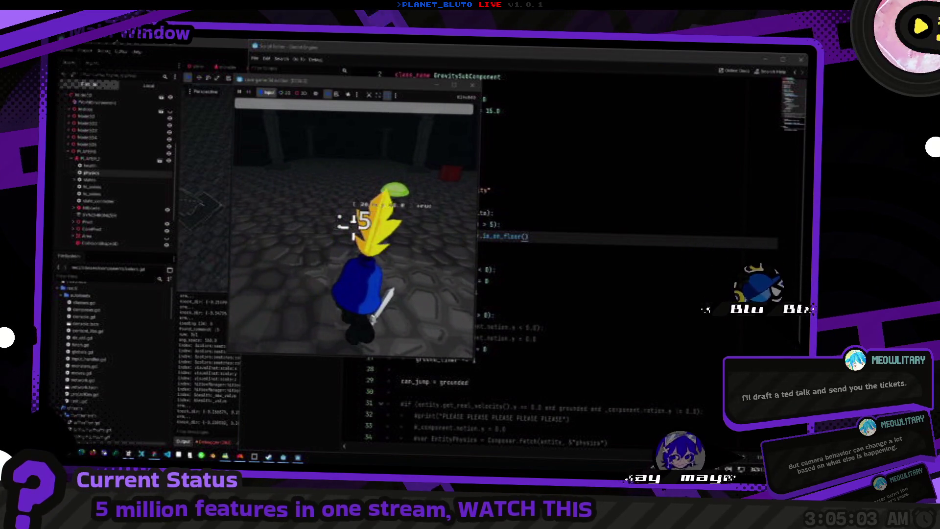
key(F8)
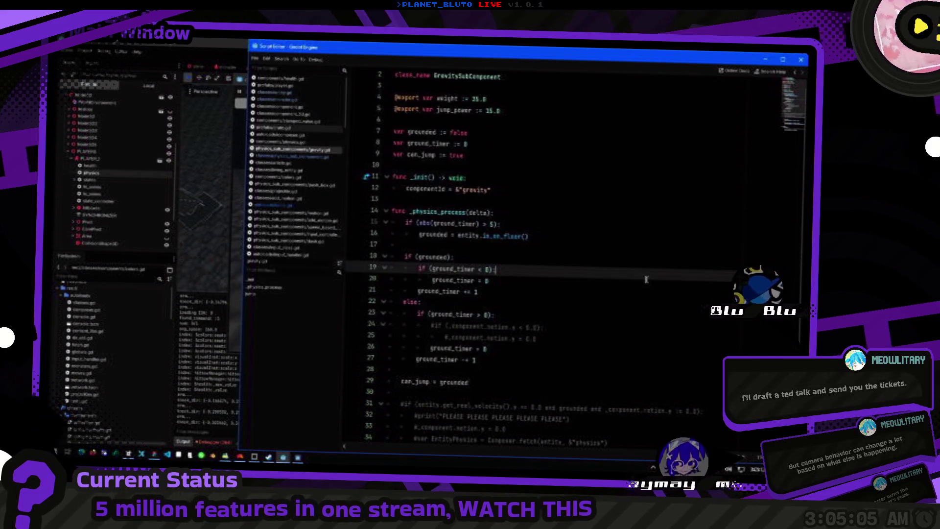
Run two more quick playtests, then select motion.y on line 37.
click(496, 328)
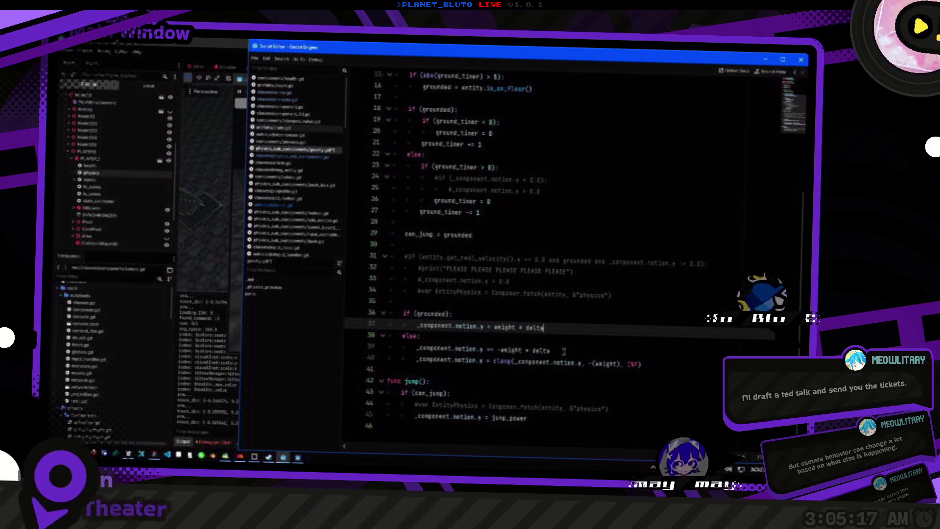
key(F5)
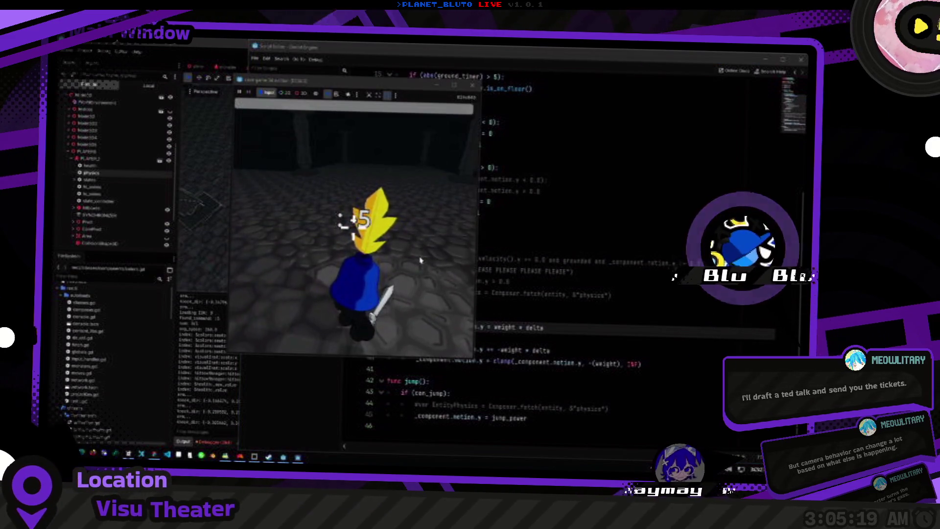
key(F8)
key(F5)
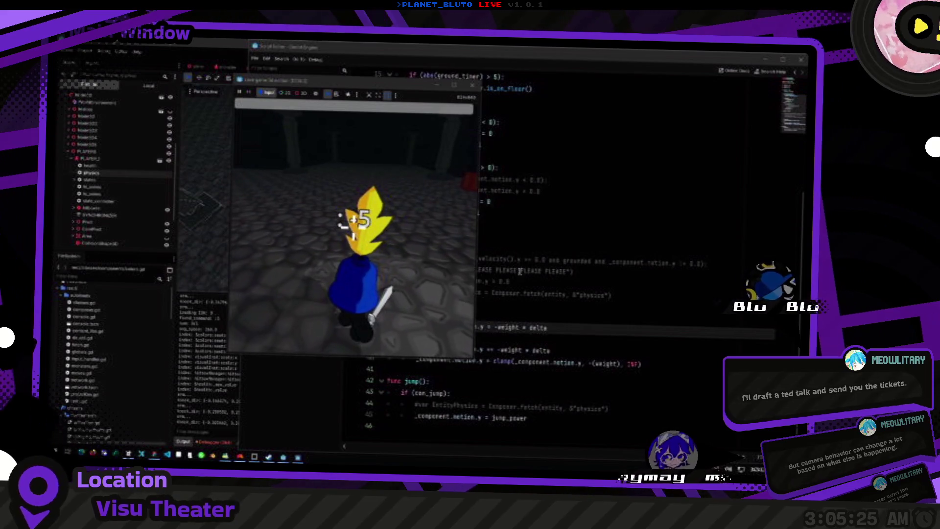
key(F8)
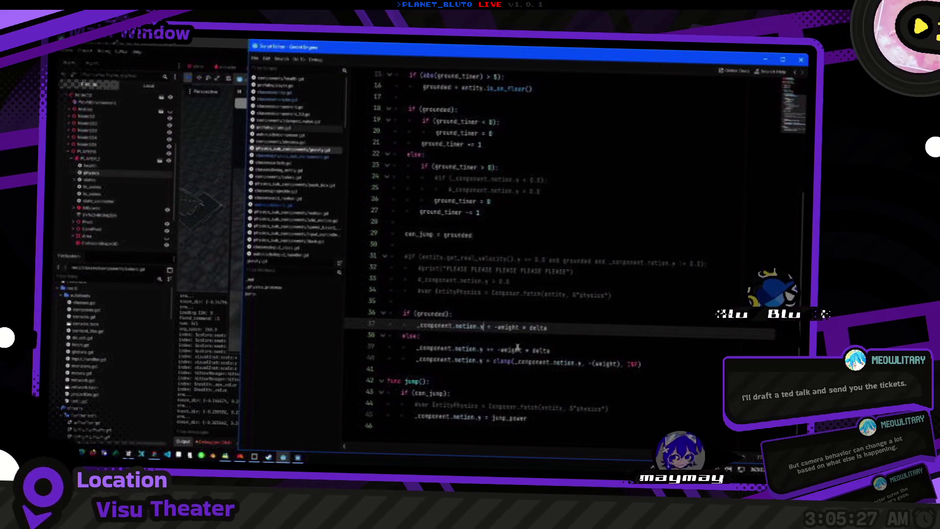
key(shift+Home)
key(ctrl+shift+Right)
key(ctrl+shift+Right)
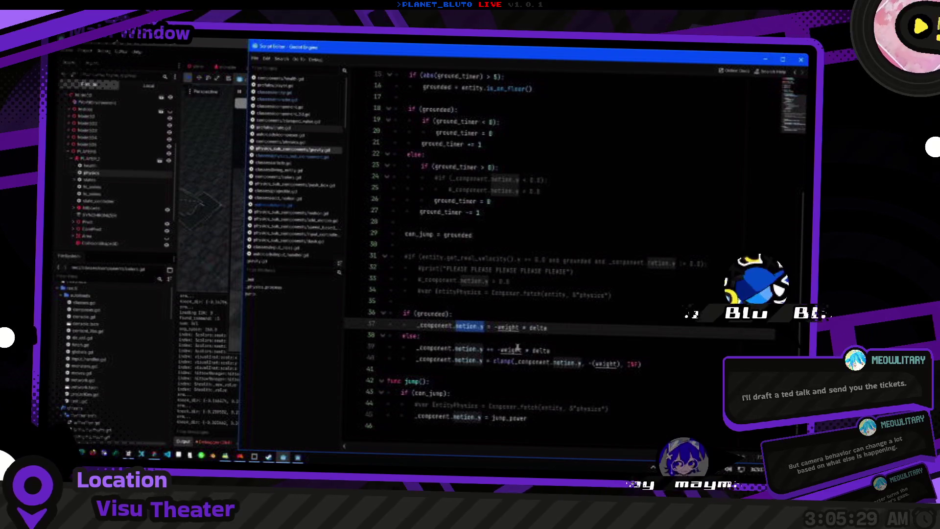
Switch between the main editor's 3D scene and the gravity script.
click(136, 387)
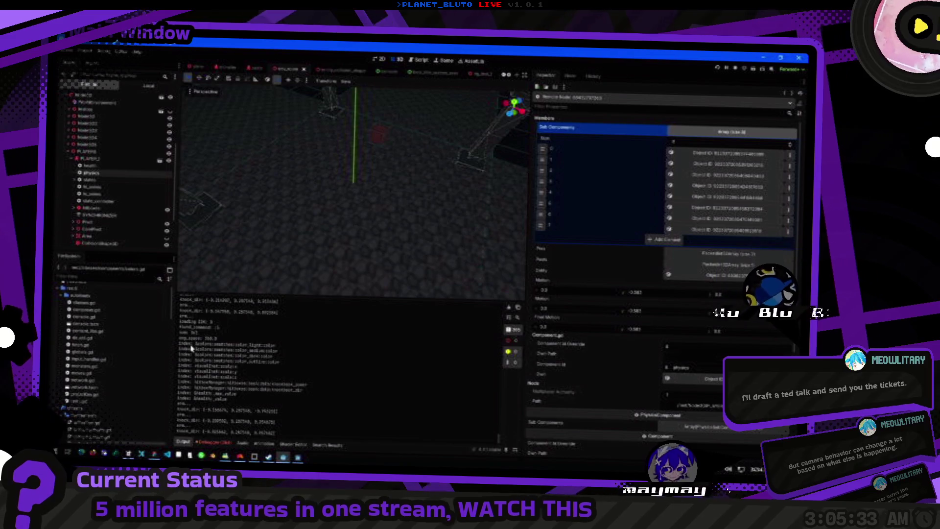
key(alt+Tab)
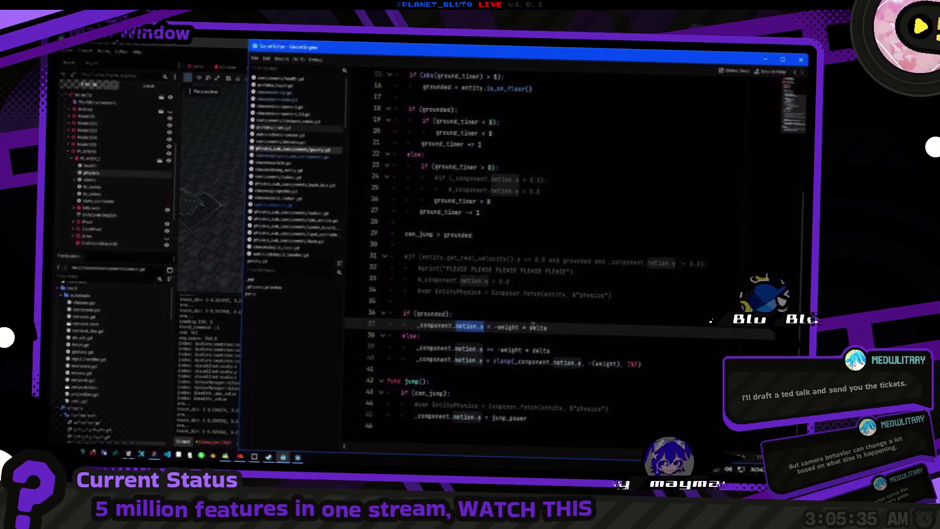
key(alt+Tab)
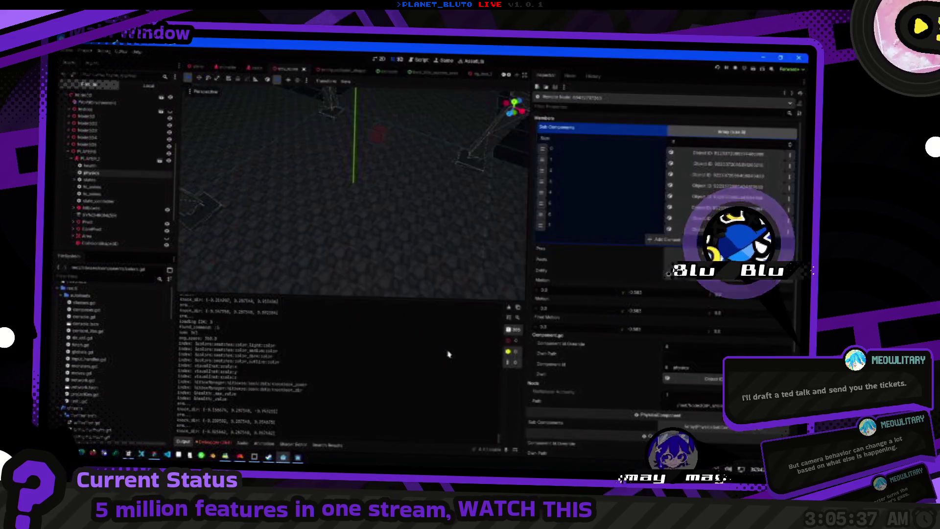
key(alt+Tab)
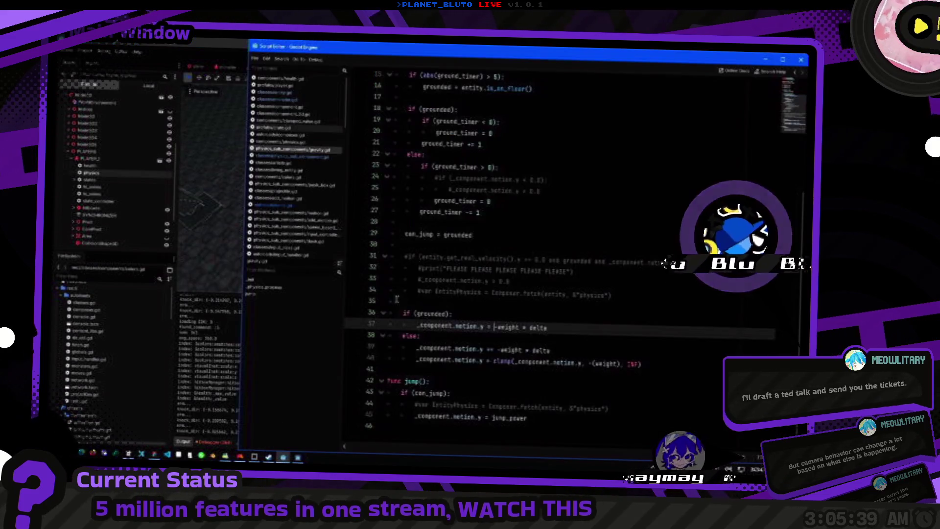
Search all project files for motion.y and open its line 31 match.
click(508, 259)
key(ctrl+shift+f)
key(Return)
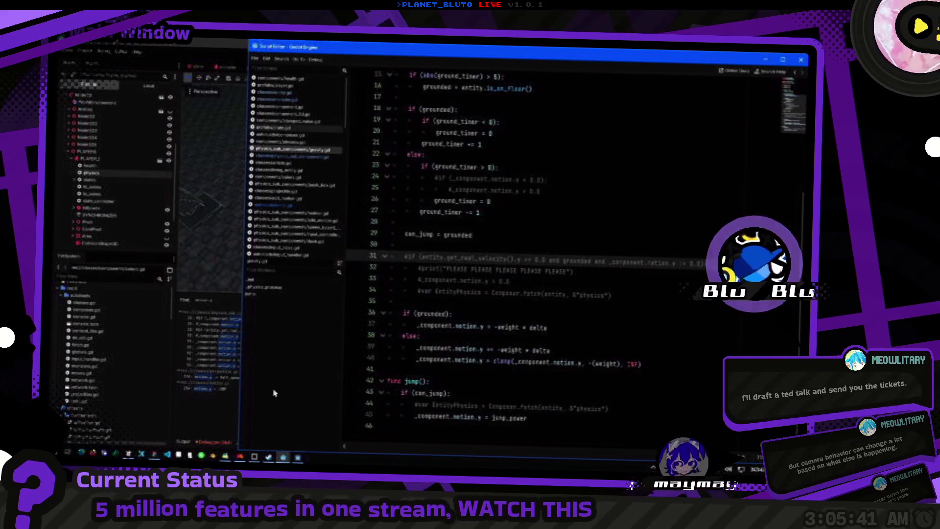
click(233, 416)
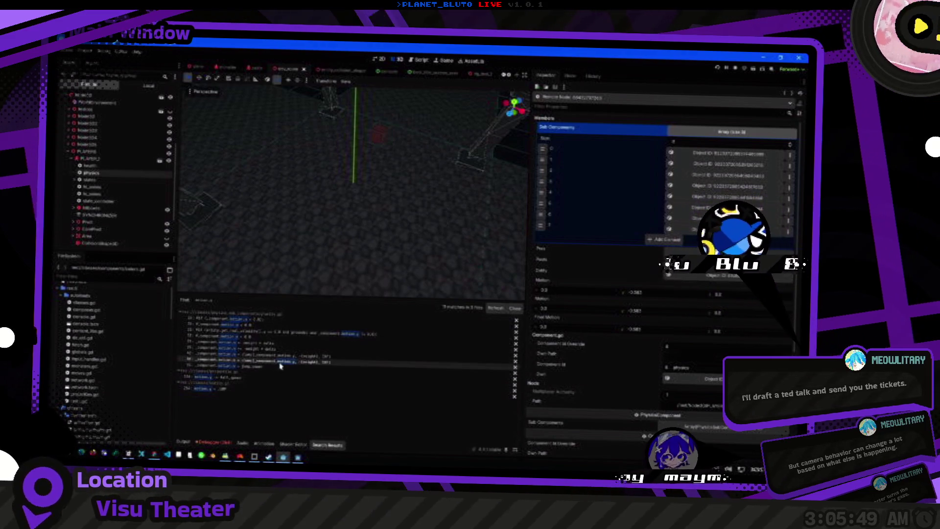
click(342, 354)
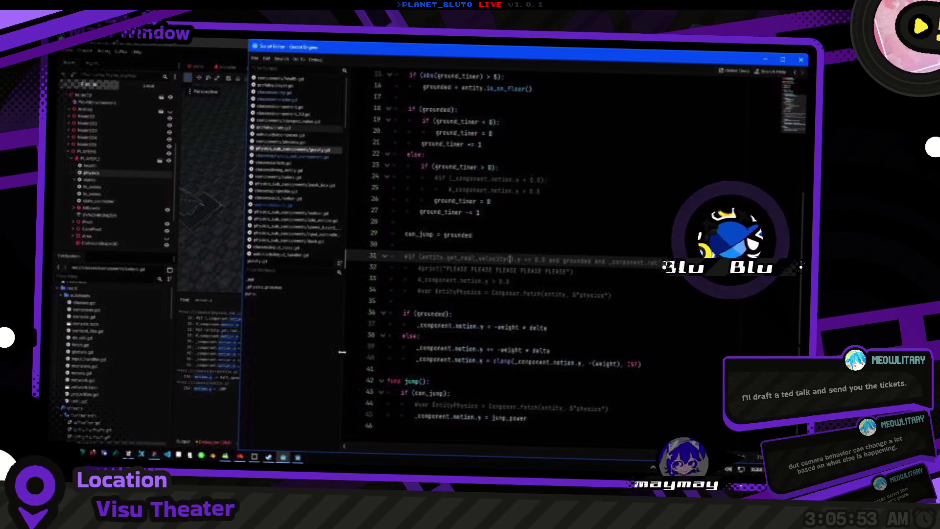
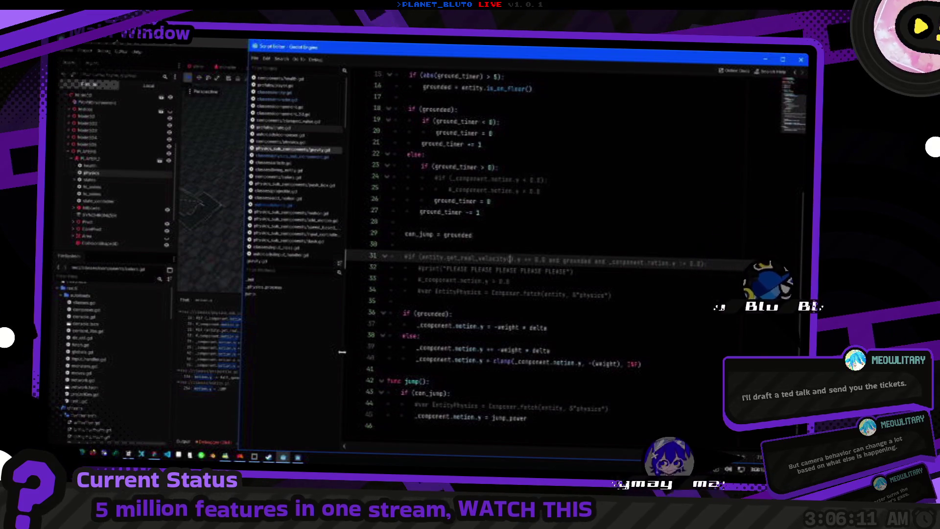
Add 'signal on_grounded()' on a new line just below class_name in the gravity script.
scroll(549, 276, up, 5)
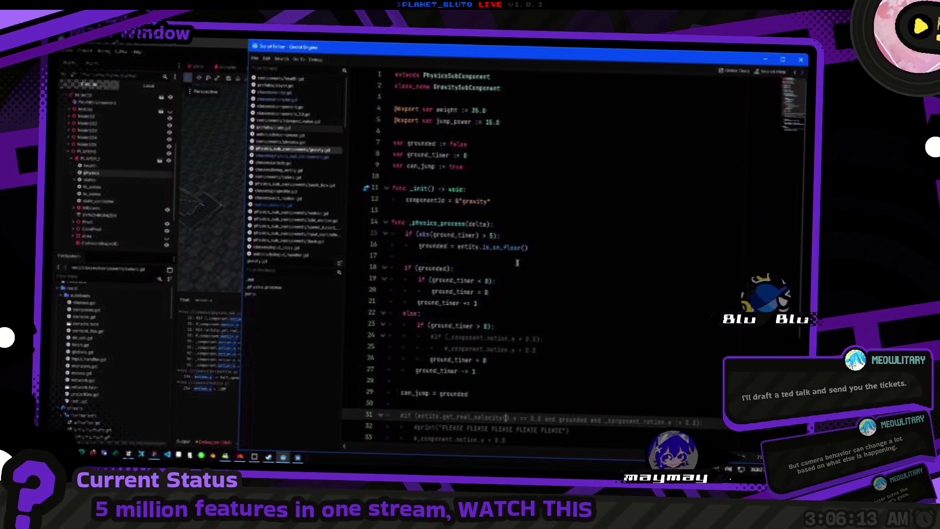
click(500, 136)
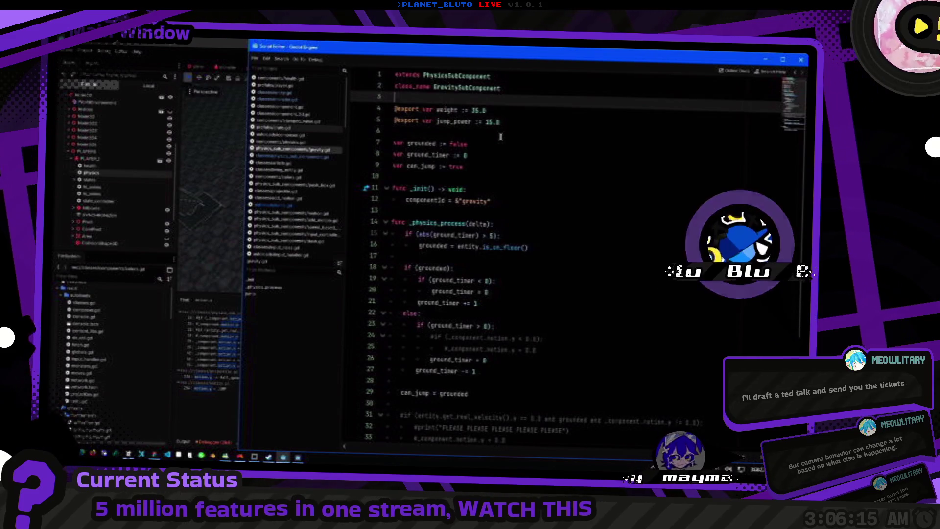
key(Up)
key(Up)
key(Up)
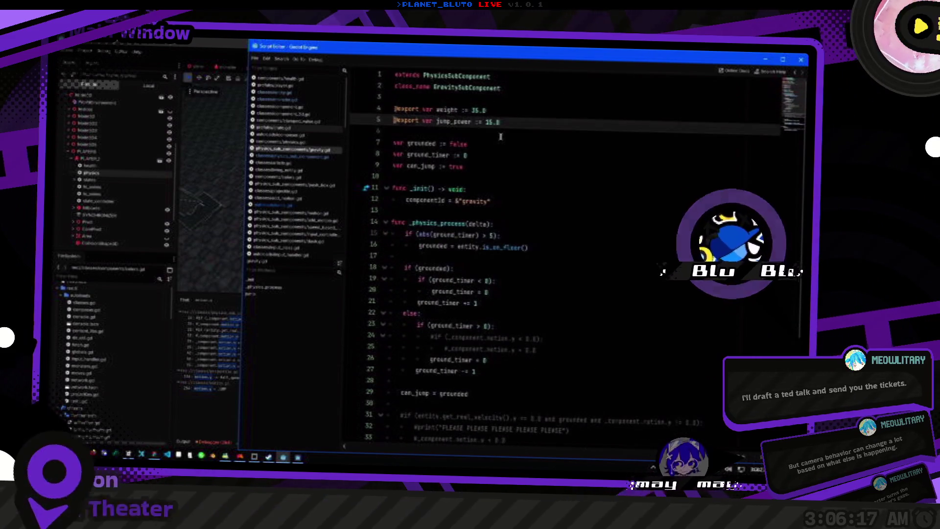
key(Return)
key(Return)
key(Up)
text(s)
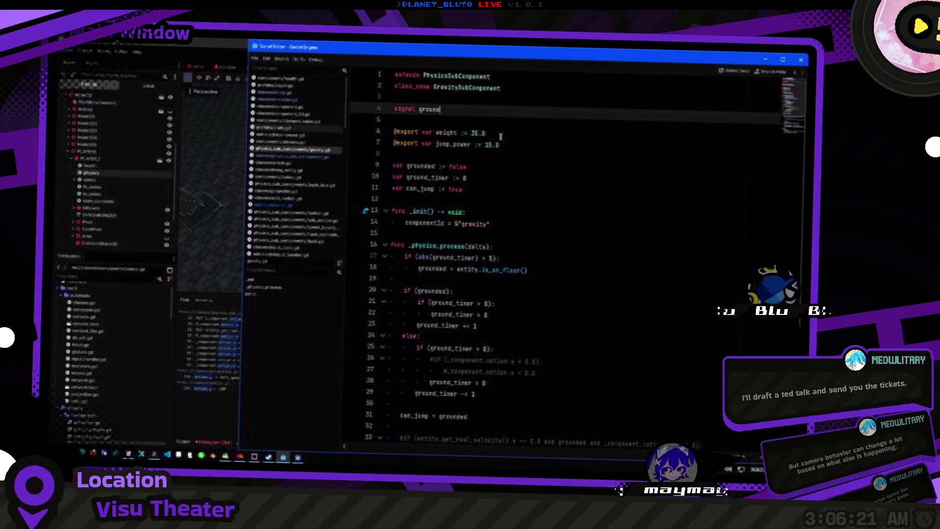
text(on_)
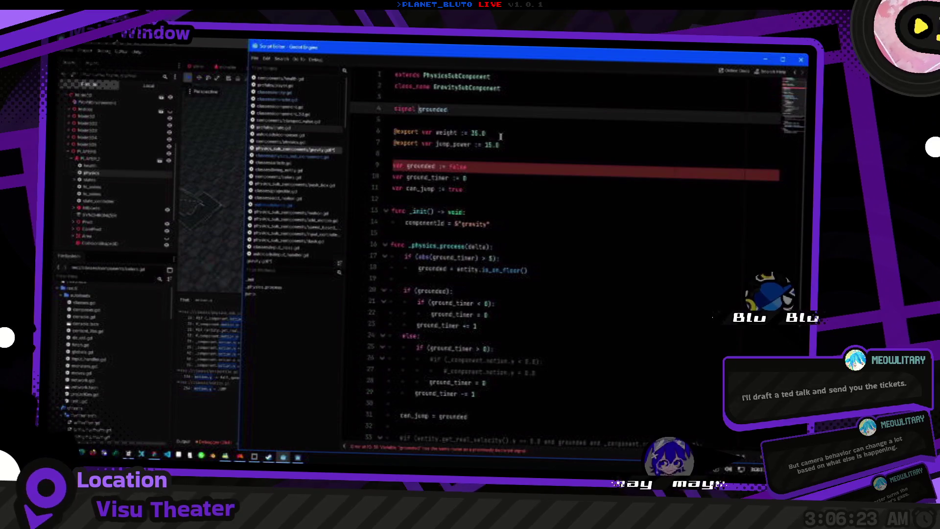
key(End)
key(ctrl+shift+Left)
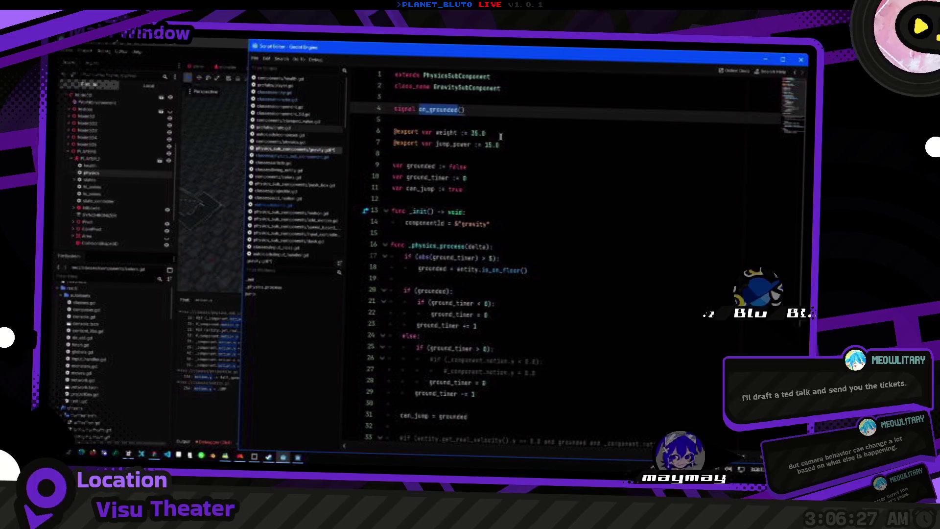
key(End)
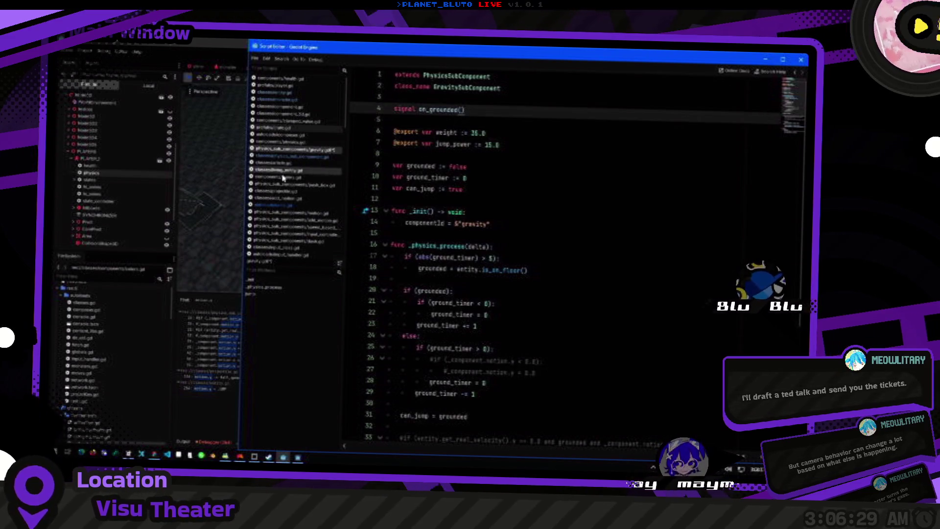
Open the add_motion_sub_component.gd script in the script editor.
click(289, 198)
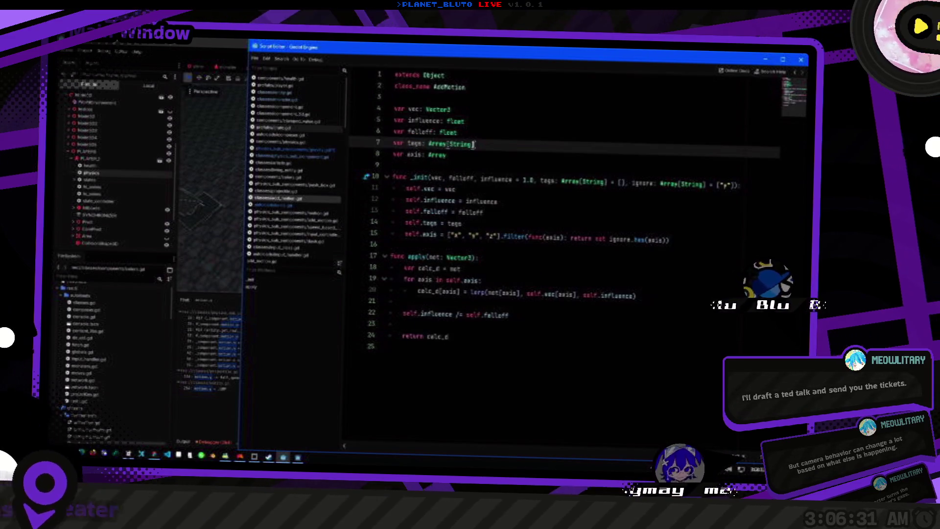
key(alt+Tab)
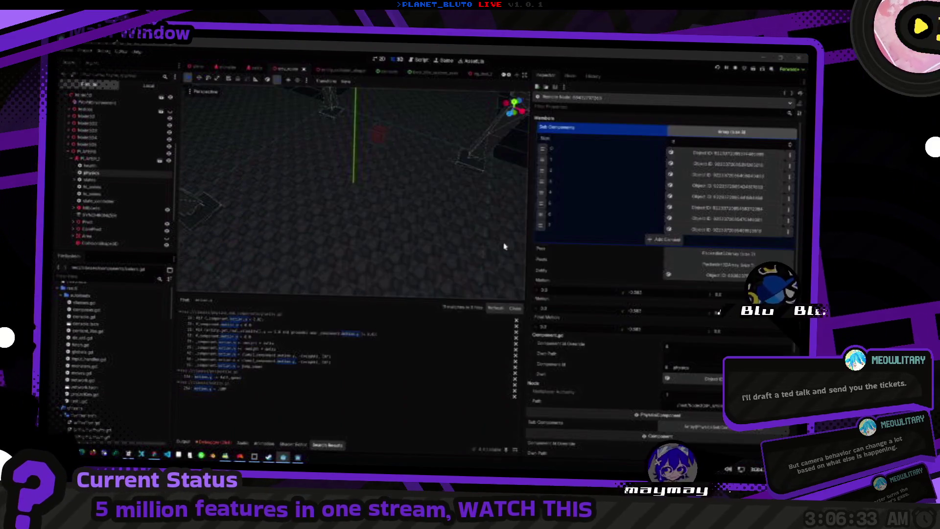
key(alt+Tab)
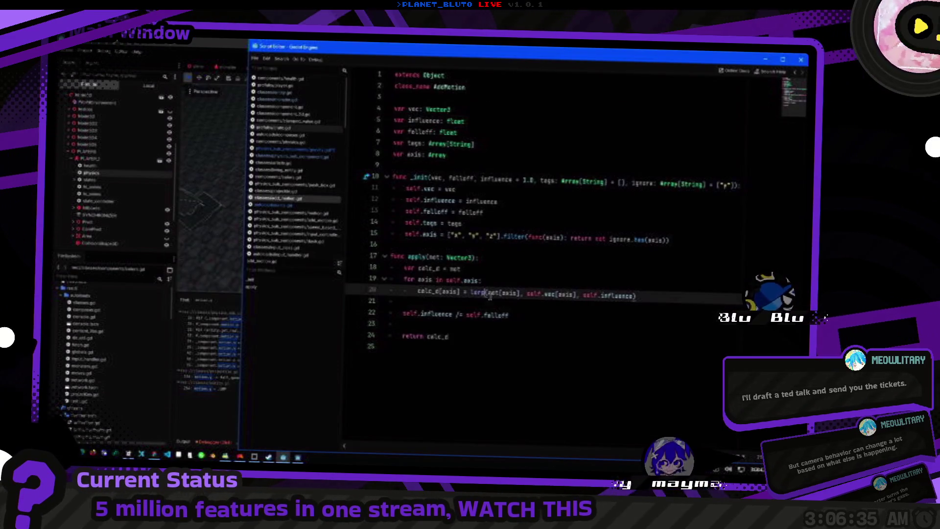
click(505, 284)
key(alt+Tab)
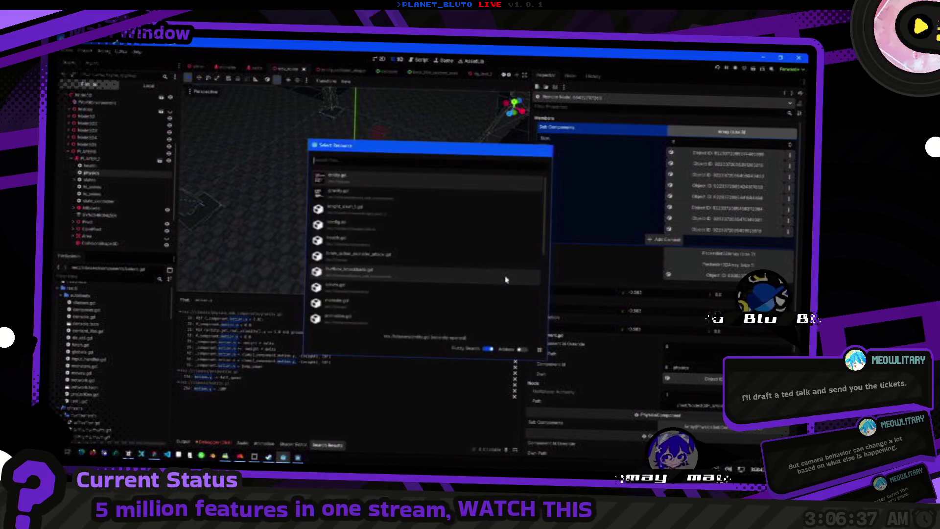
key(alt+Tab)
click(294, 220)
scroll(390, 251, down, 2)
scroll(391, 250, up, 2)
Add a func _ready(): calling super() after the init function.
click(521, 194)
scroll(510, 230, down, 2)
scroll(497, 266, up, 2)
click(442, 181)
key(Return)
key(Return)
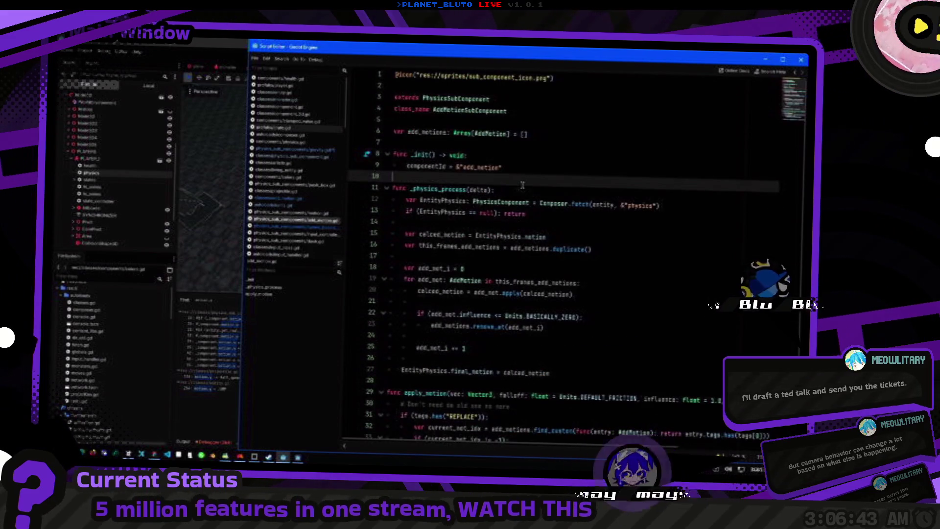
click(536, 186)
text(func _re)
key(Return)
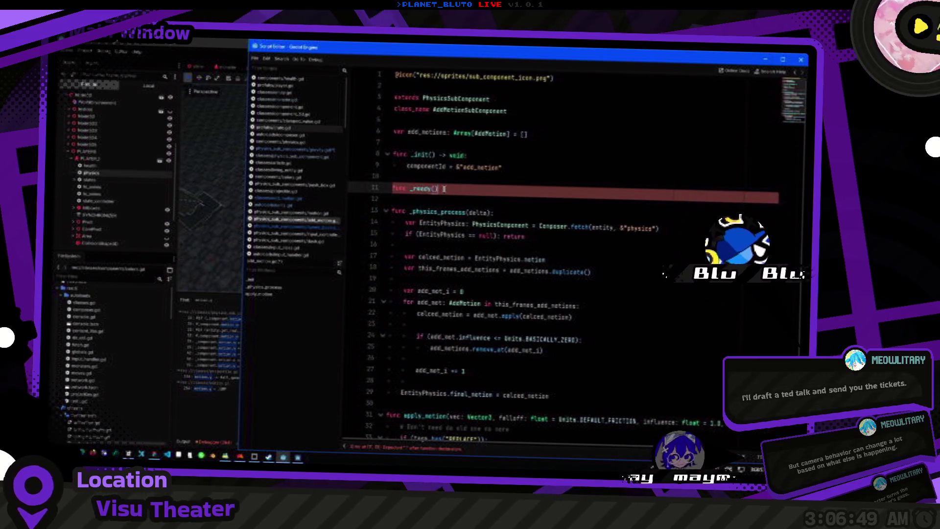
ctrl+click(424, 188)
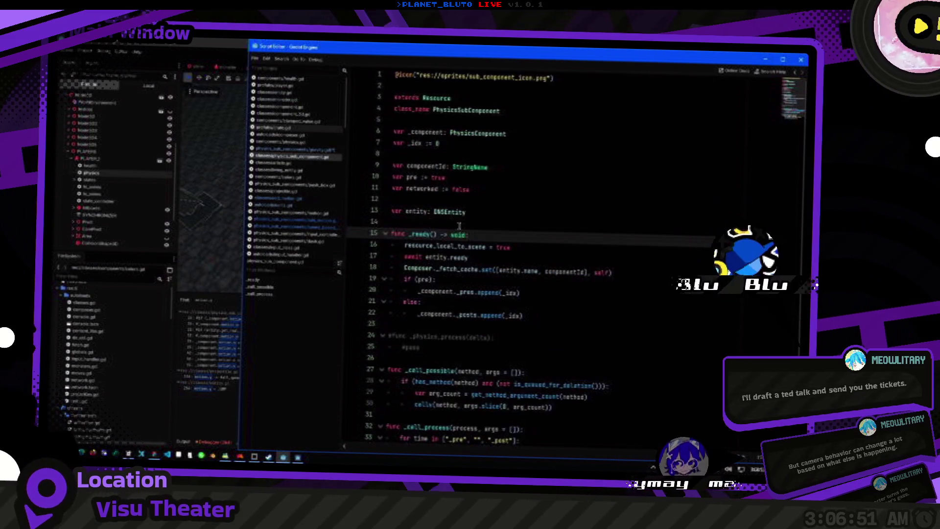
key(alt+Left)
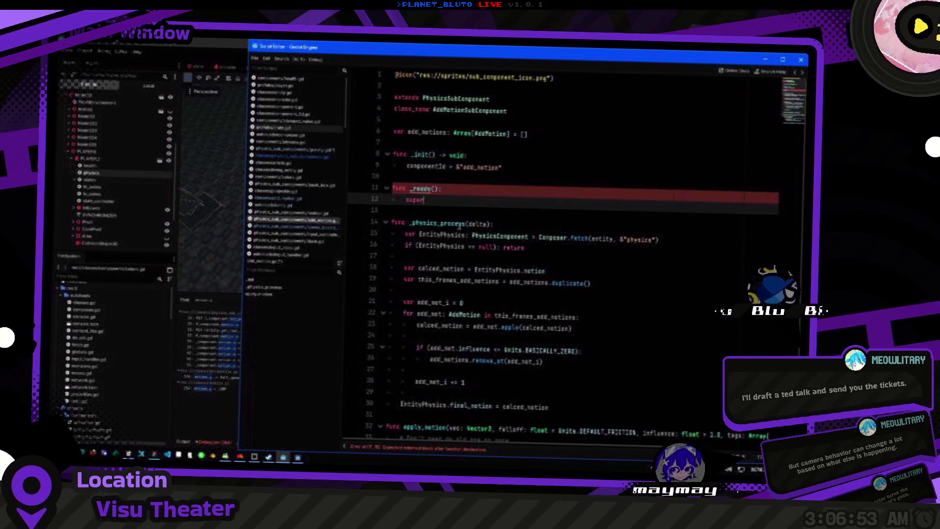
In _ready, store the component fetched with Composer.fetch(&"gravity") in a variable.
key(Return)
text(on_grounded)
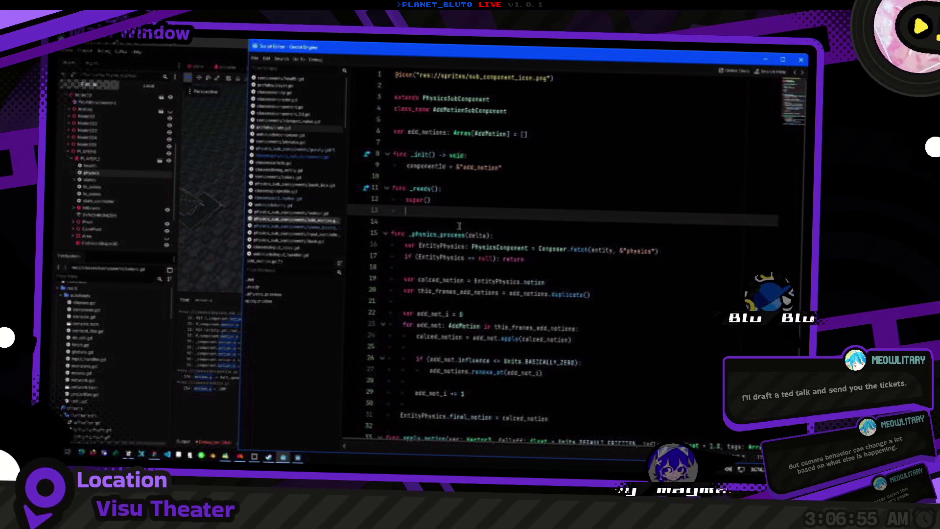
key(Return)
text(var Entity)
text(Ph)
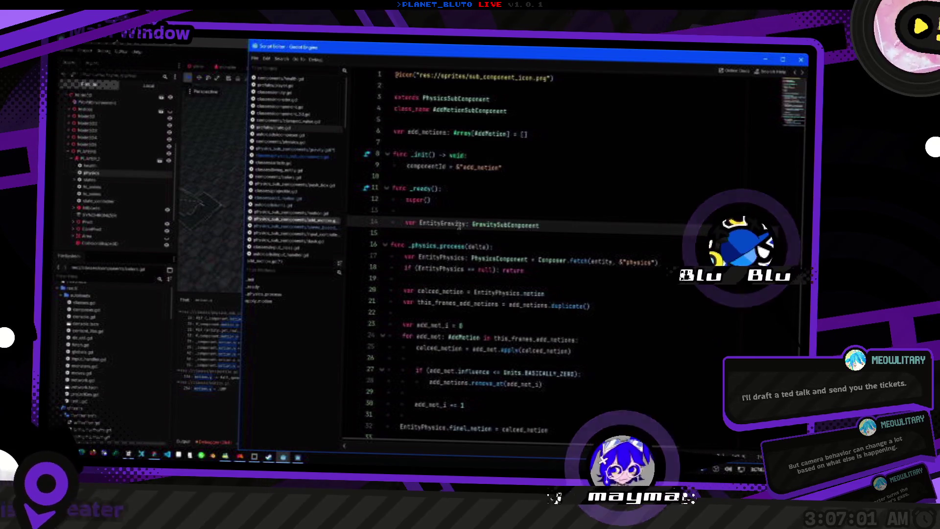
text(Composer.)
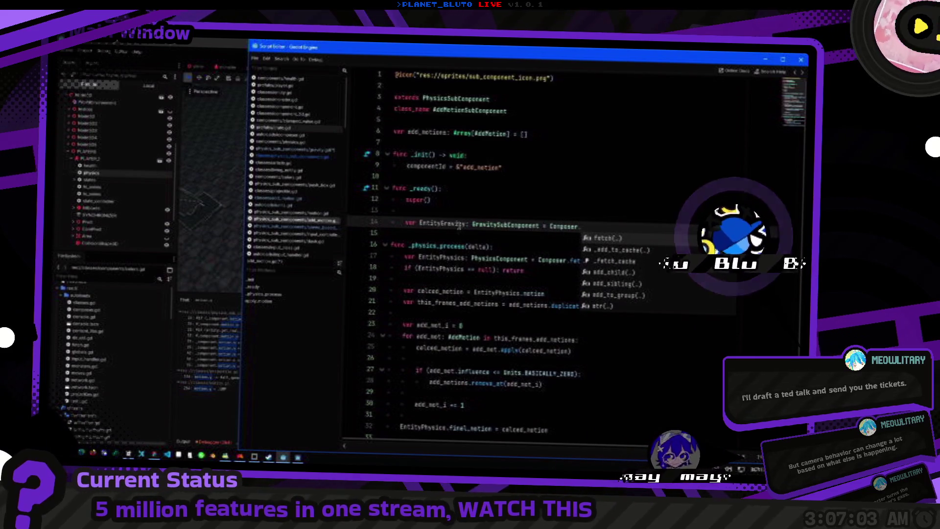
key(BackSpace)
key(BackSpace)
text(f)
key(Return)
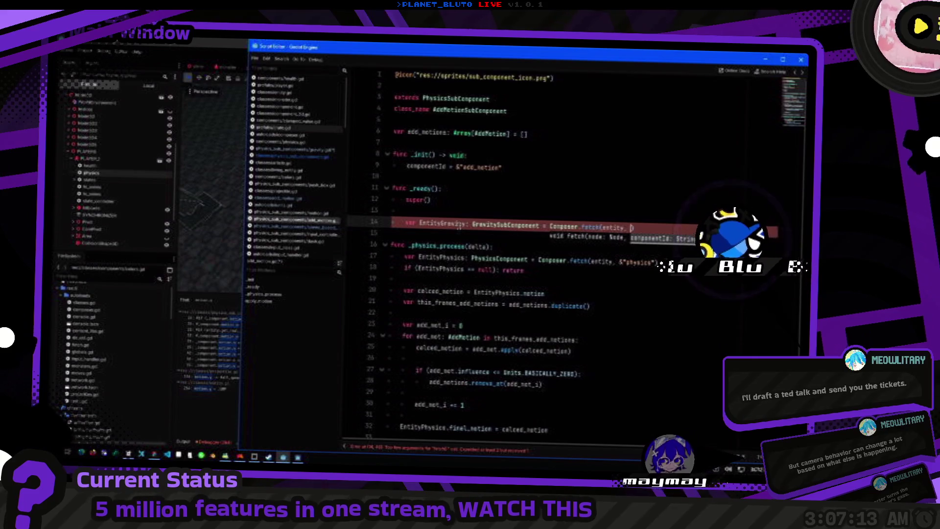
text(&"gravity")
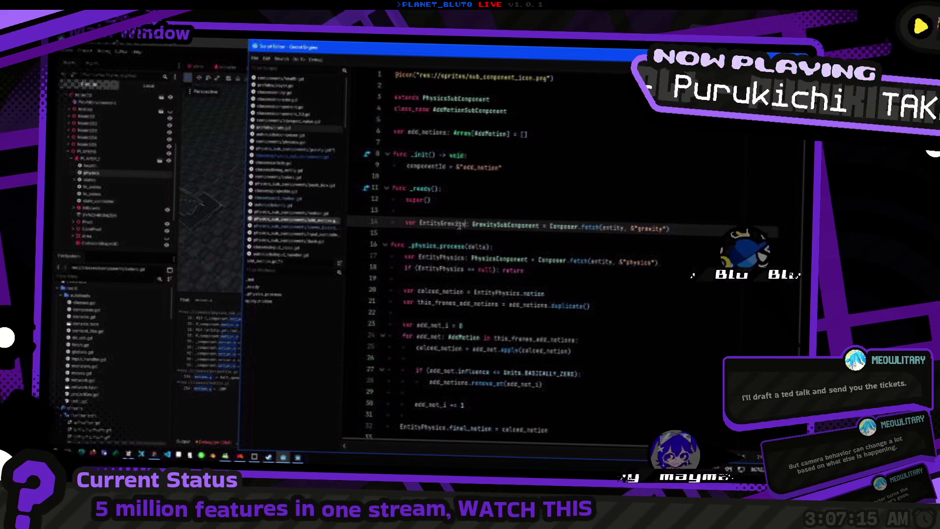
key(Return)
If the gravity component exists, connect its on_grounded signal to _on_grounded.
text(EntityGravity.EntityGravity)
key(BackSpace)
key(BackSpace)
key(BackSpace)
text(on_grounded.connec)
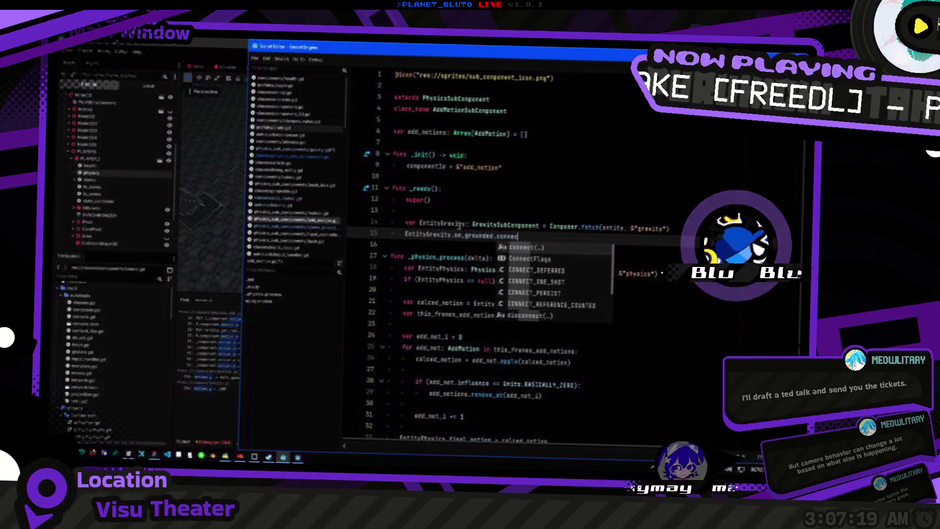
key(Return)
text(_on_)
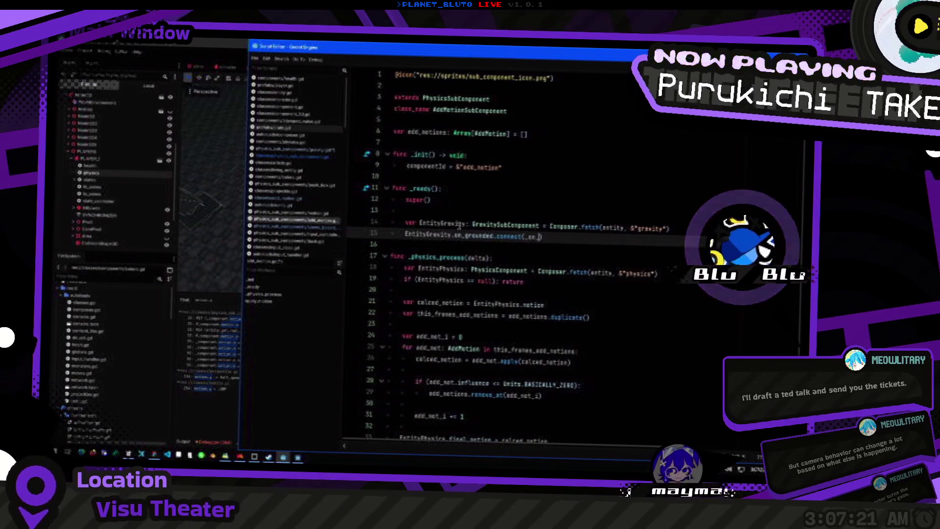
text(grounded)
double_click(460, 224)
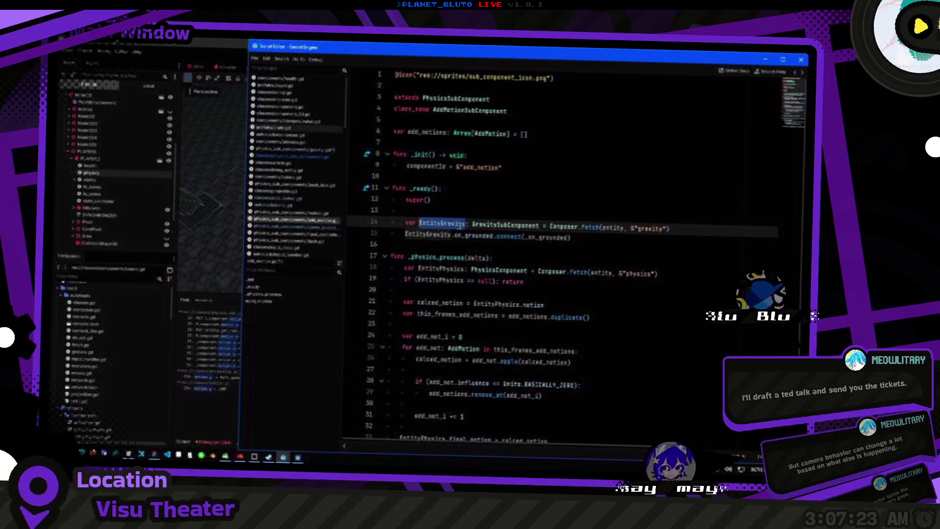
key(End)
key(Return)
key(Down)
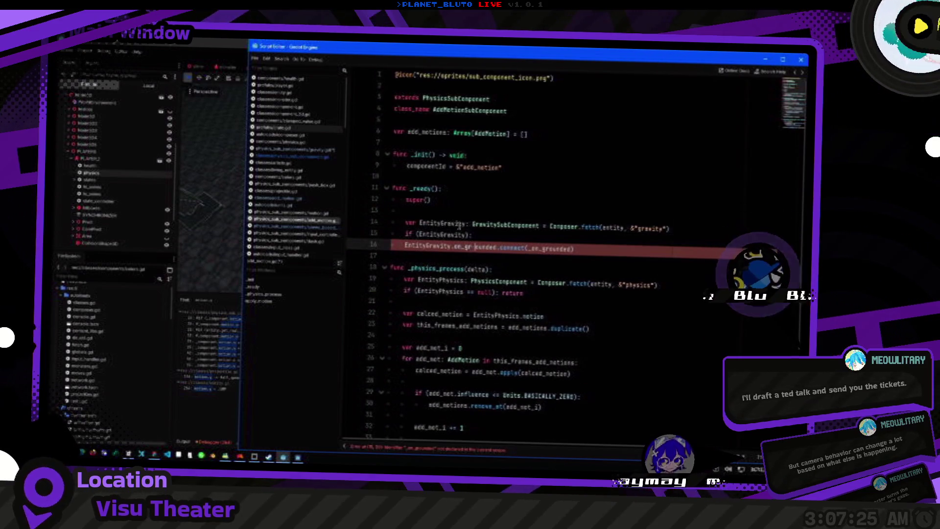
key(BackSpace)
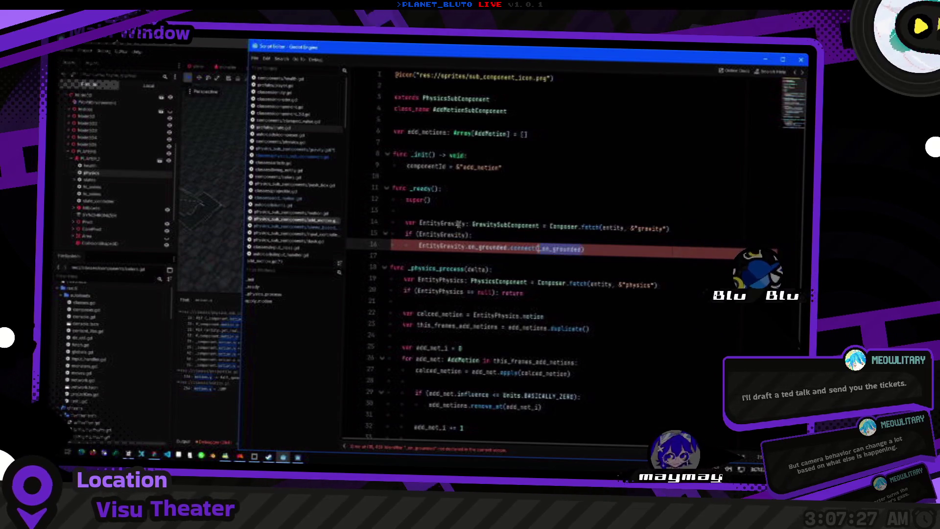
scroll(459, 224, down, 4)
click(432, 326)
text(func _on_grounded()
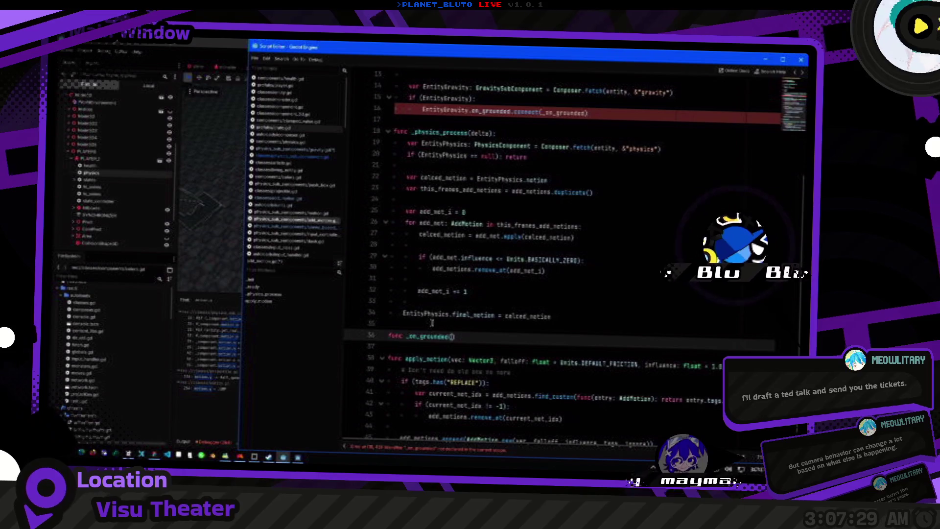
Finish the _on_grounded() header with a placeholder pass body.
text(:)
key(Return)
text(pass)
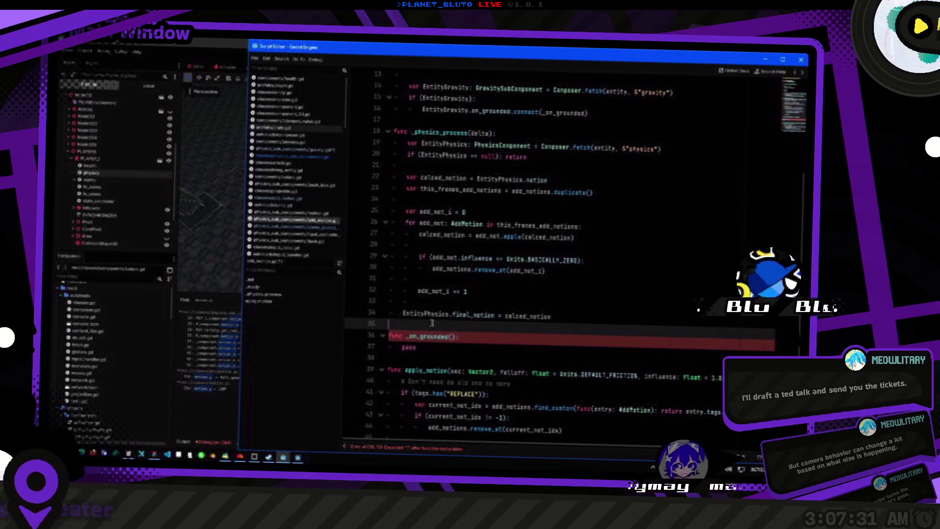
double_click(445, 258)
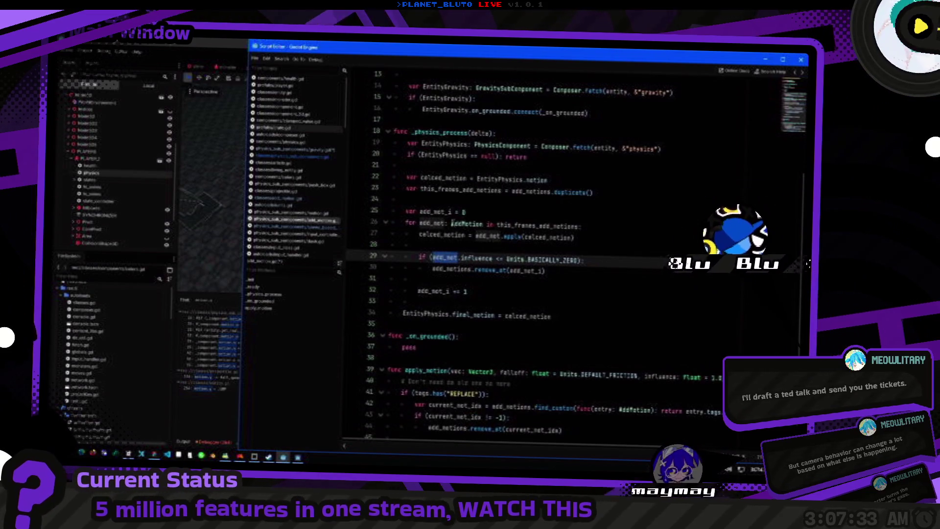
click(527, 224)
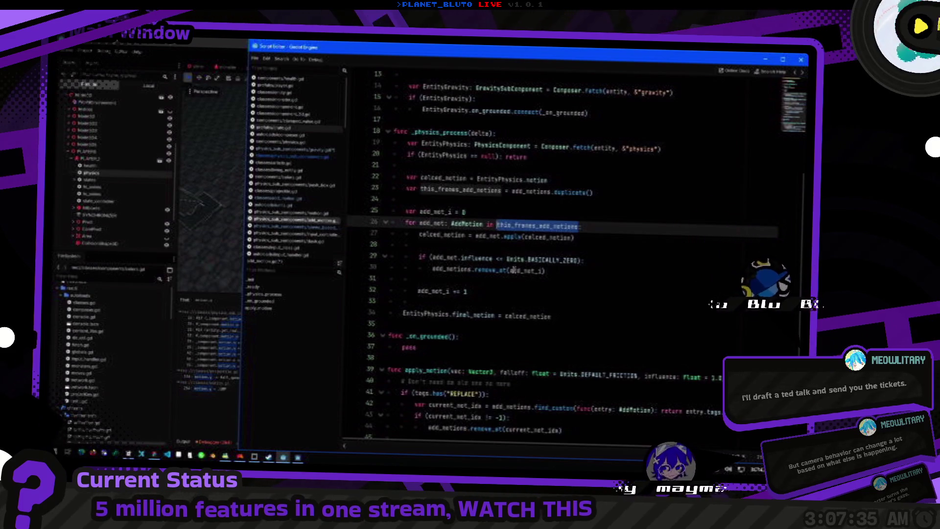
click(530, 192)
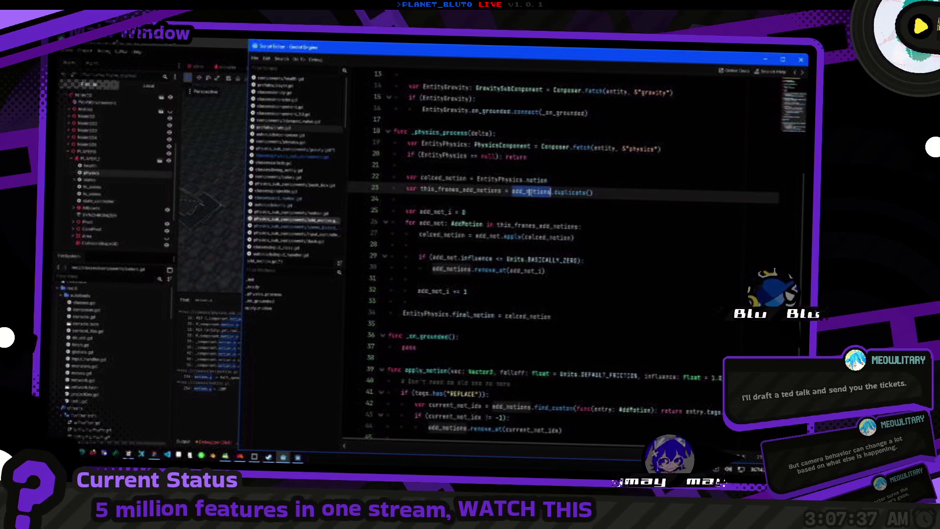
Replace pass with 'for add_mot in add_notions: add_mot.vec.y = 0.0 # surely not.'.
double_click(415, 347)
text(for add_motion)
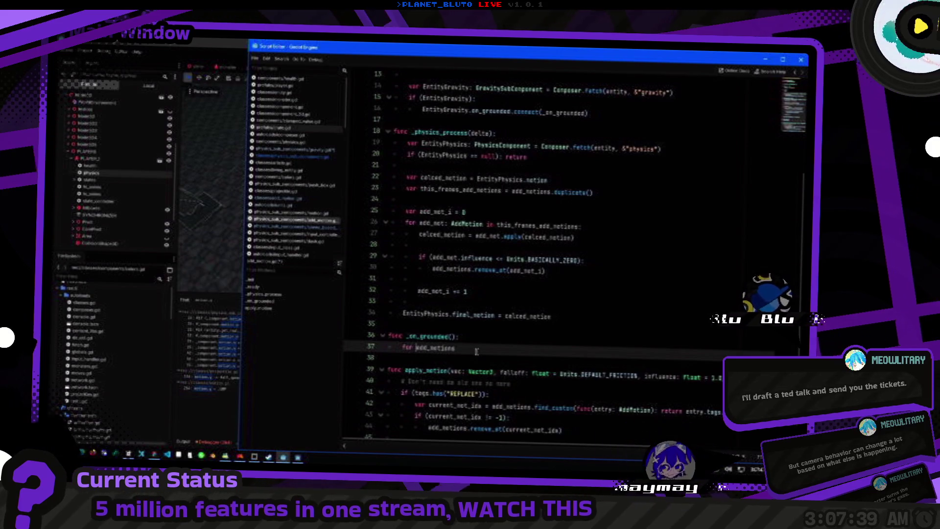
key(Home)
text(for add_mot in)
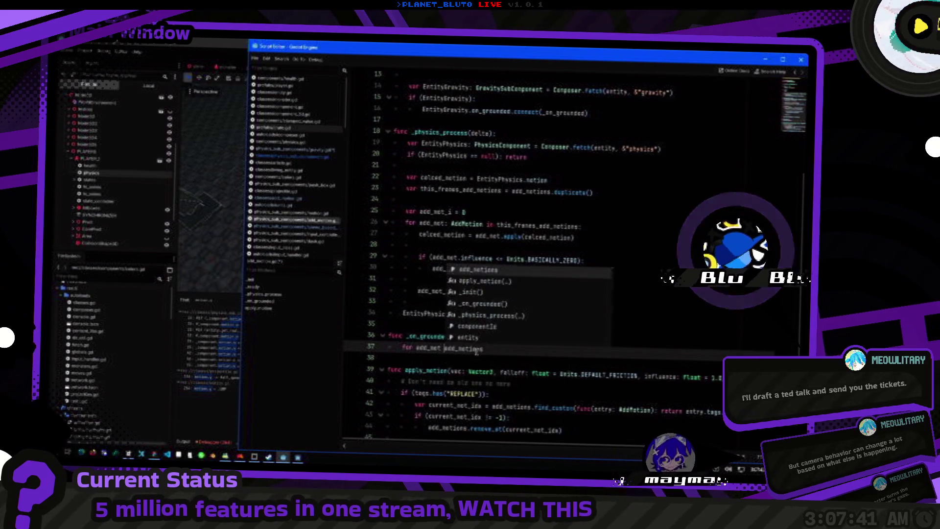
key(End)
text(:)
key(Return)
text(add_mot.)
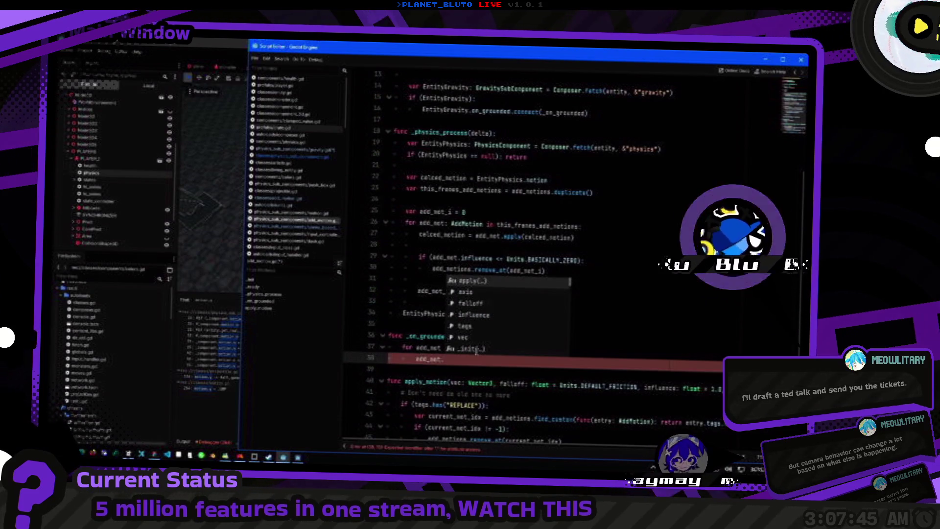
text(vec = )
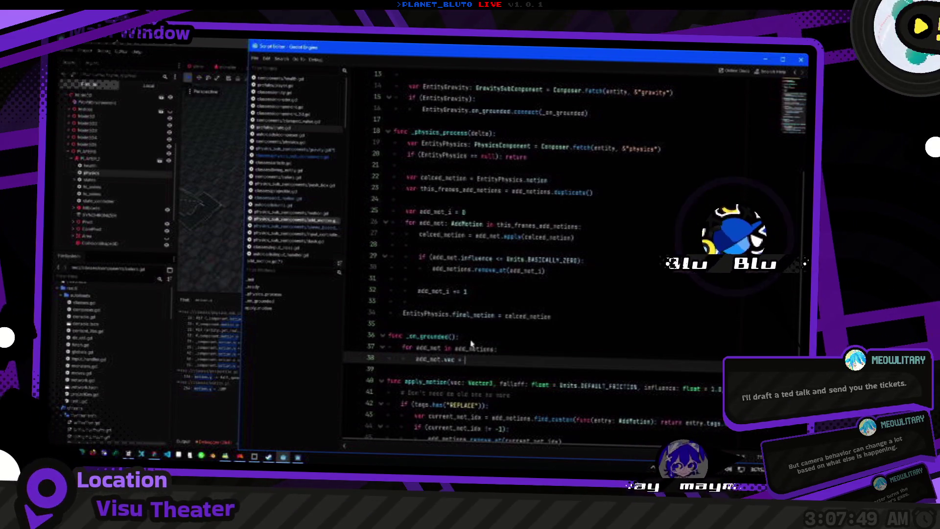
text(.y)
scroll(472, 343, down, 2)
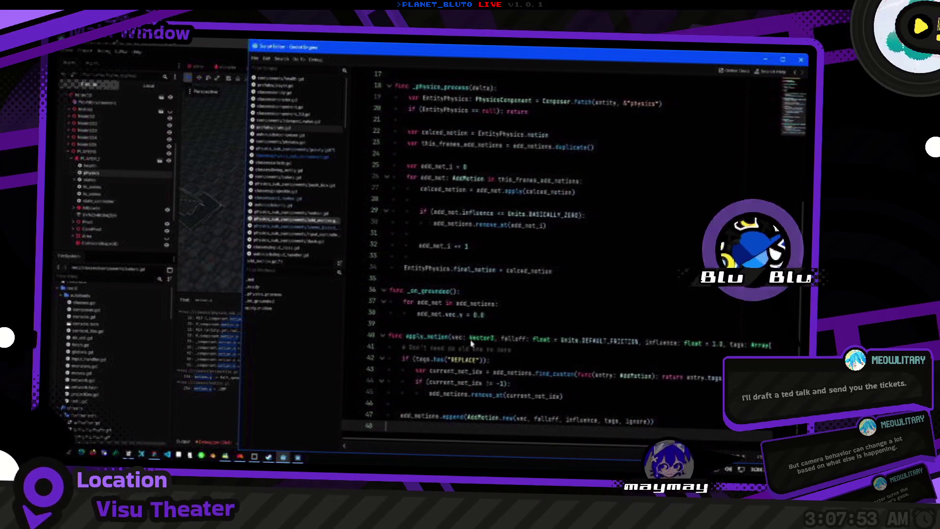
click(515, 318)
key(BackSpace)
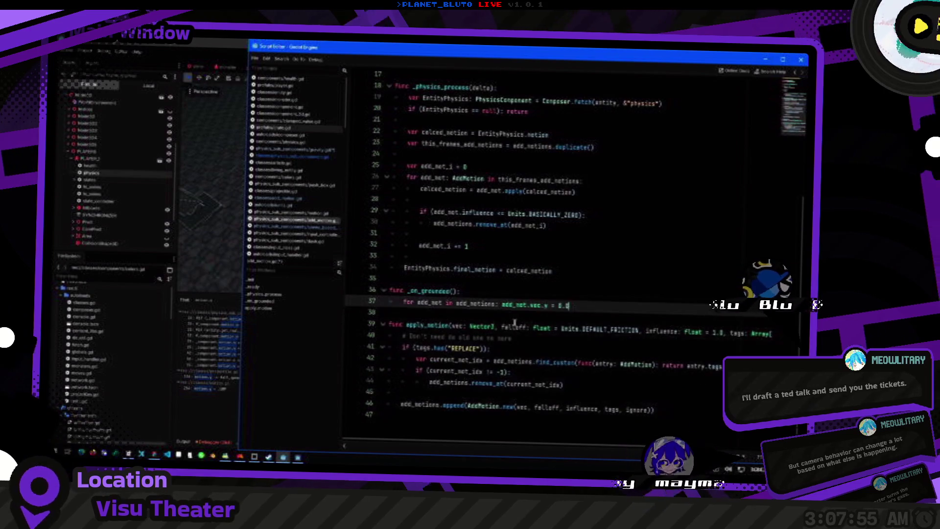
text( # surely not...)
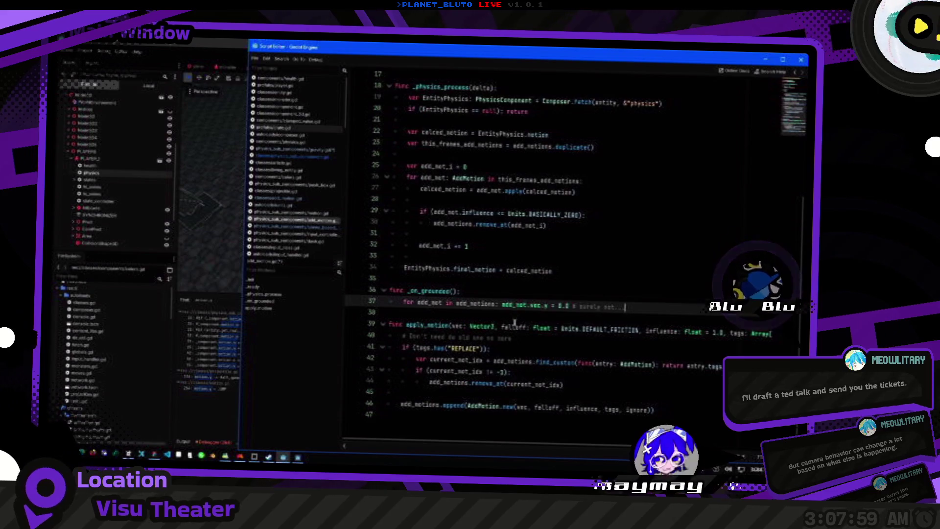
key(alt+Tab)
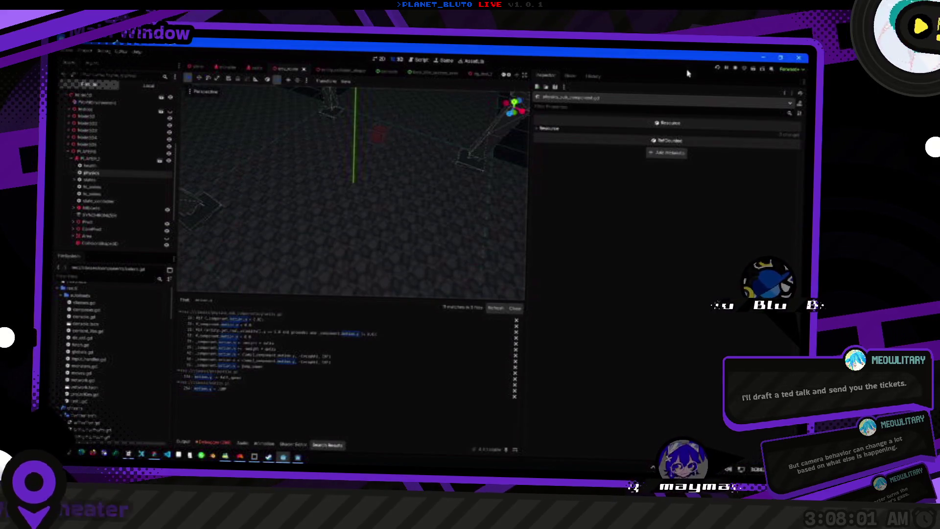
click(727, 69)
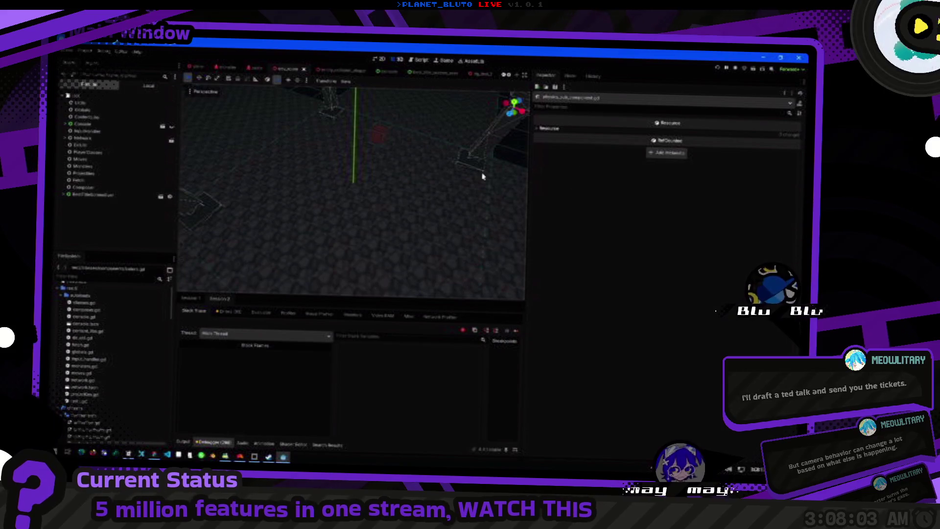
key(F5)
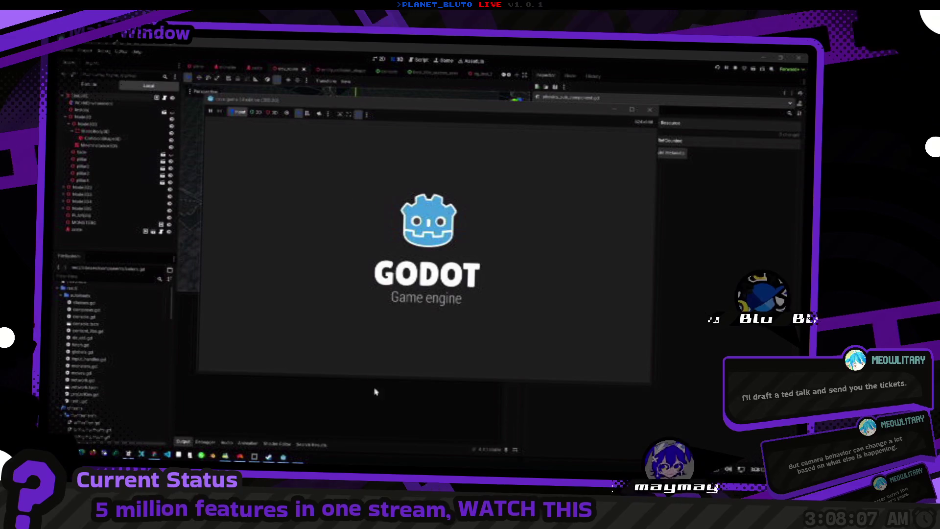
click(305, 159)
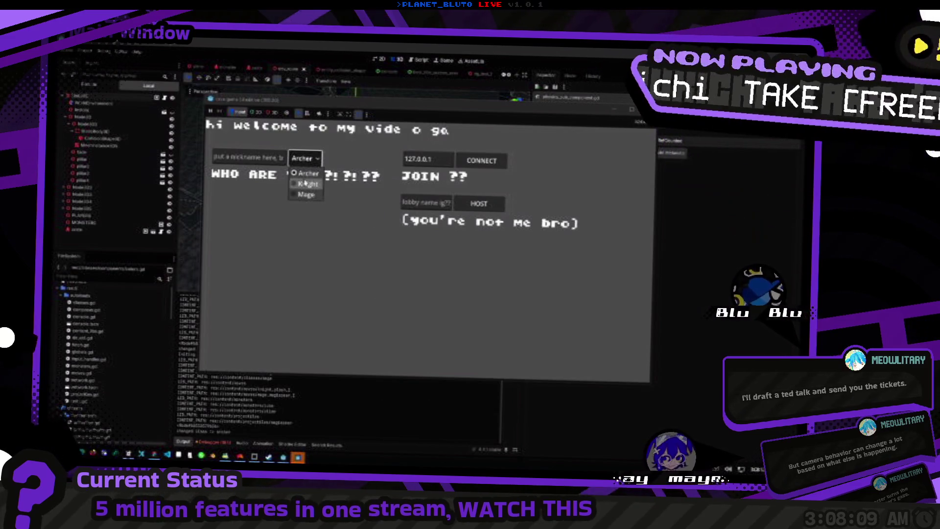
click(306, 184)
click(479, 203)
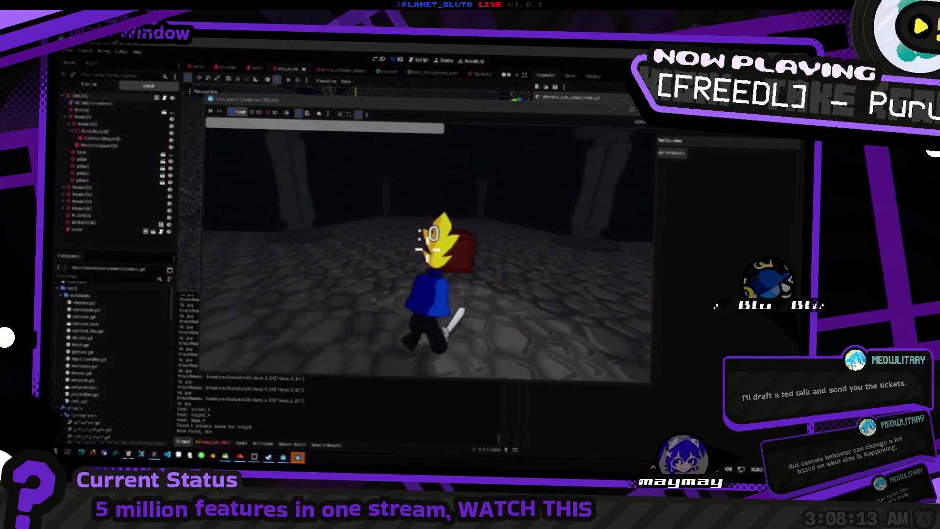
key(s)
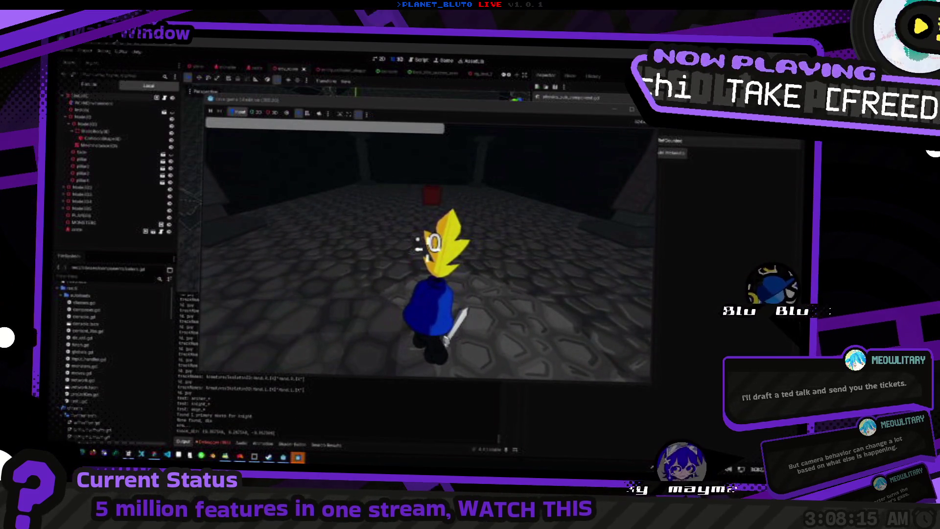
key(Escape)
key(F8)
key(alt+Tab)
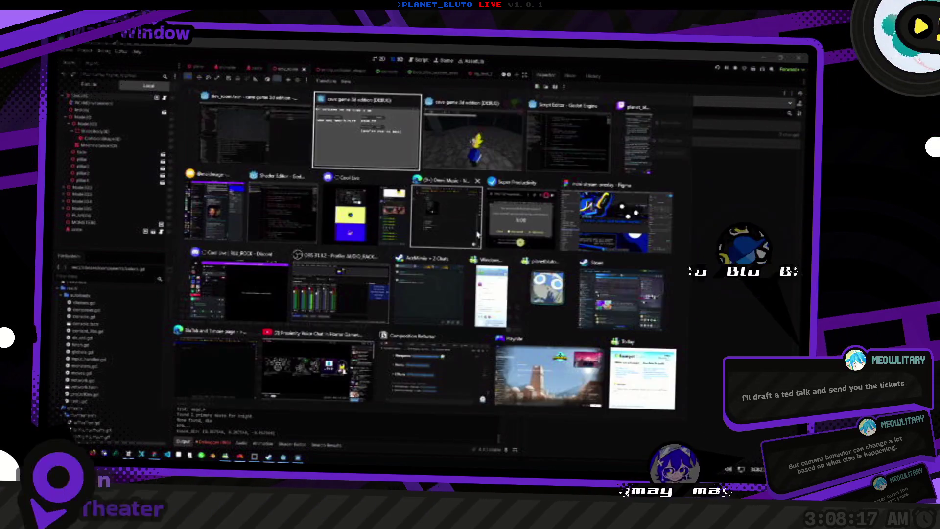
Navigate back through recent scripts and open the GravitySubComponent script.
scroll(487, 239, up, 6)
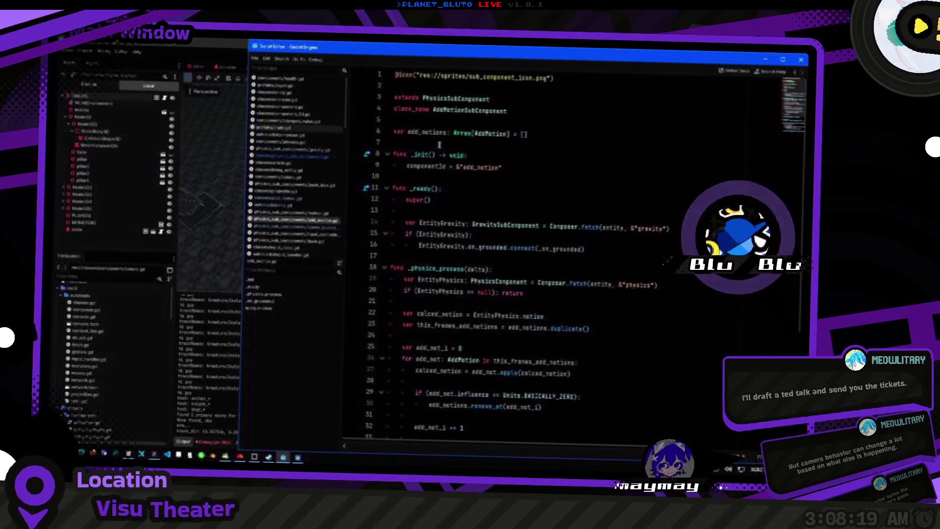
scroll(468, 144, down, 5)
key(ctrl+z)
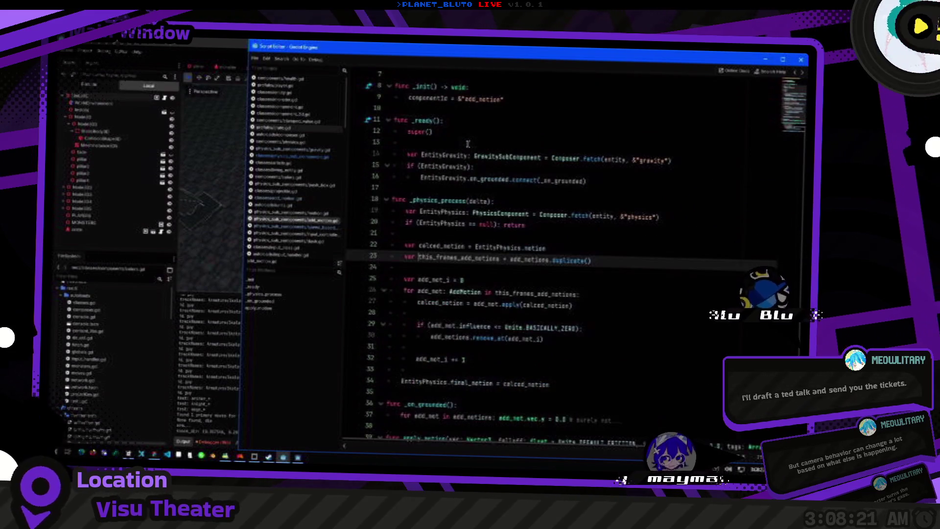
key(alt+Left)
key(alt+Left)
key(alt+Left)
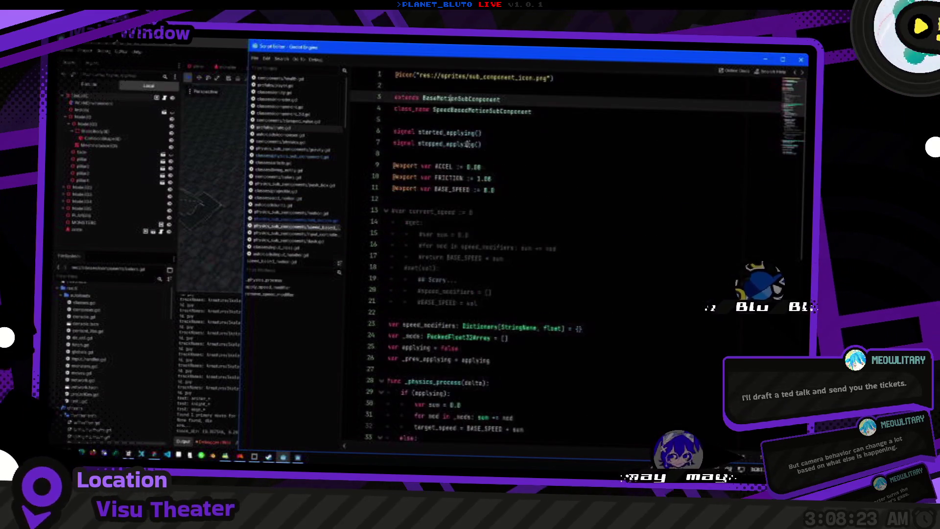
key(alt+Left)
key(alt+Right)
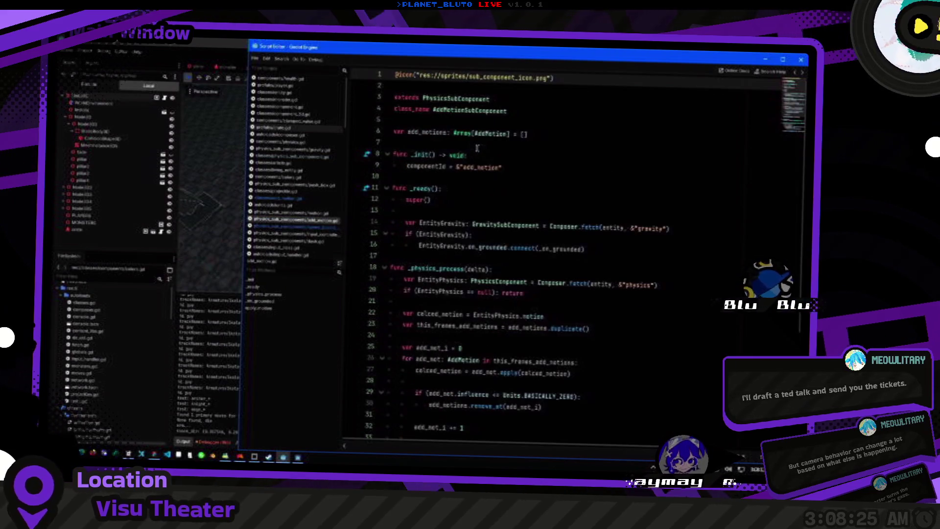
click(324, 150)
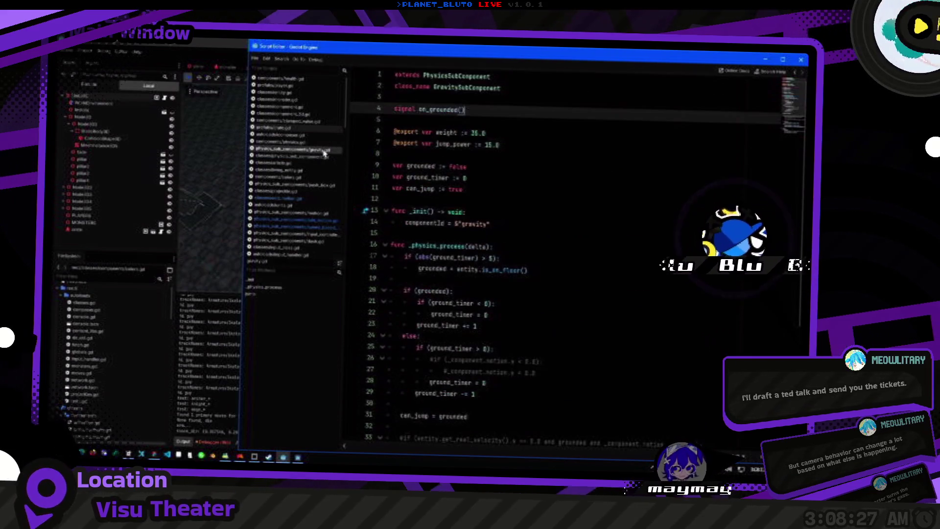
Add on_grounded.emit() under the 'if (ground_timer < 0):' check in the grounded branch.
key(ctrl+shift+f)
key(Return)
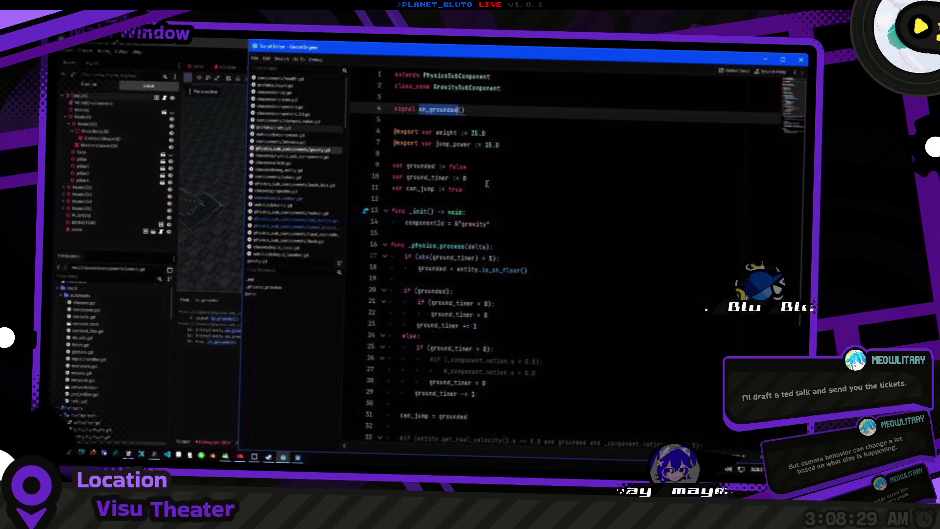
key(ctrl+f)
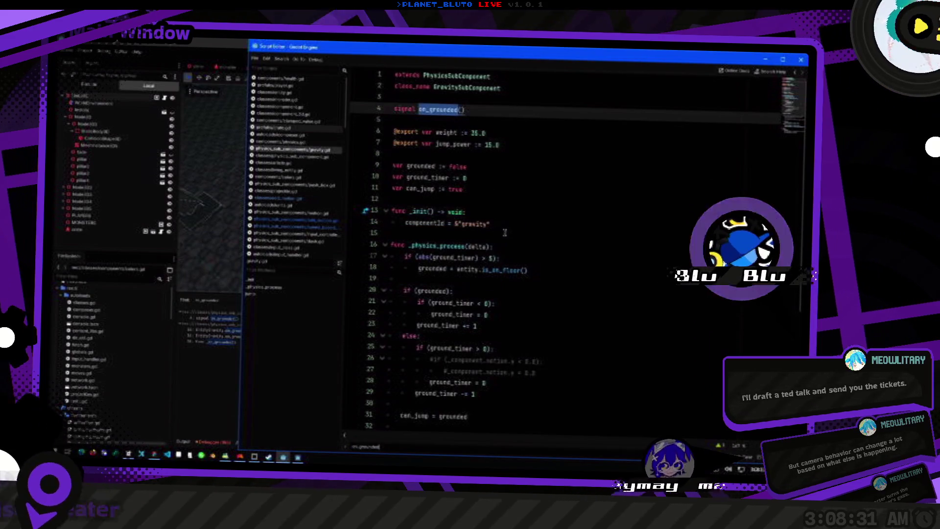
scroll(570, 189, down, 5)
click(550, 302)
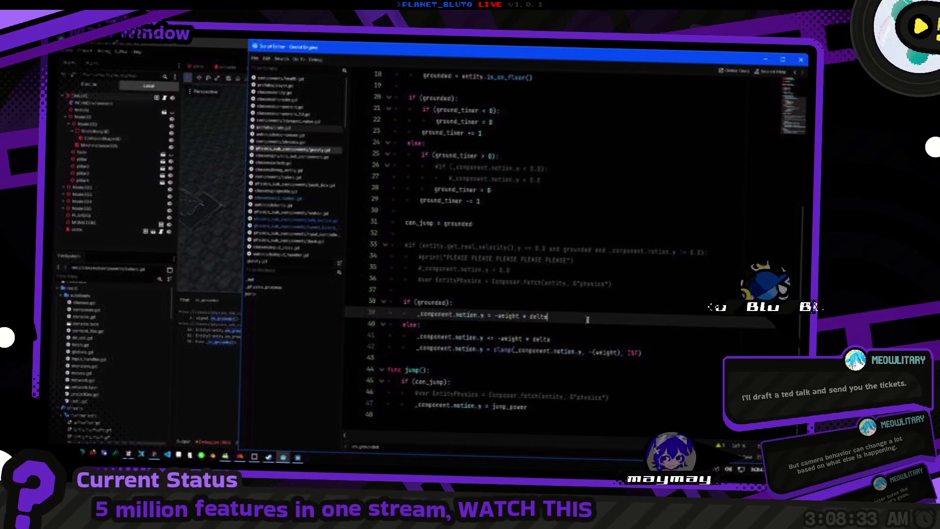
scroll(502, 189, up, 3)
click(517, 212)
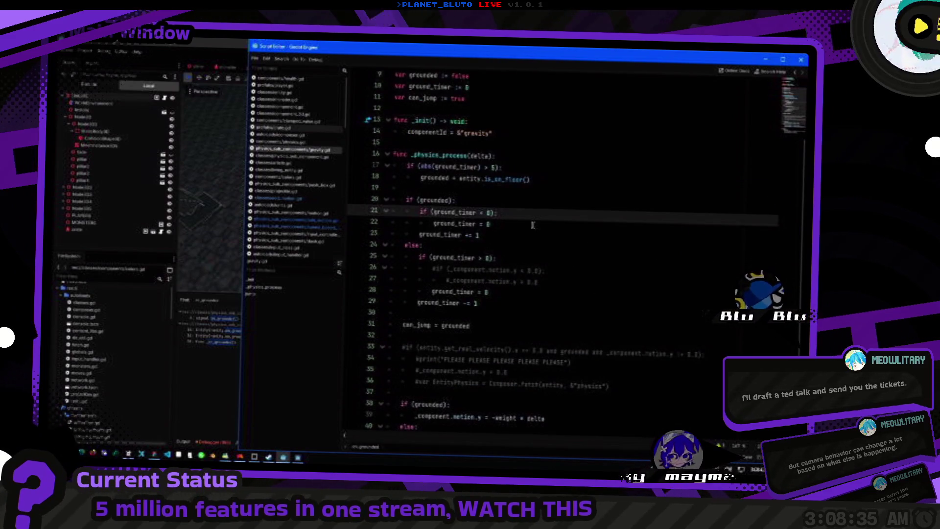
key(Return)
text(on_grounded)
key(BackSpace)
key(BackSpace)
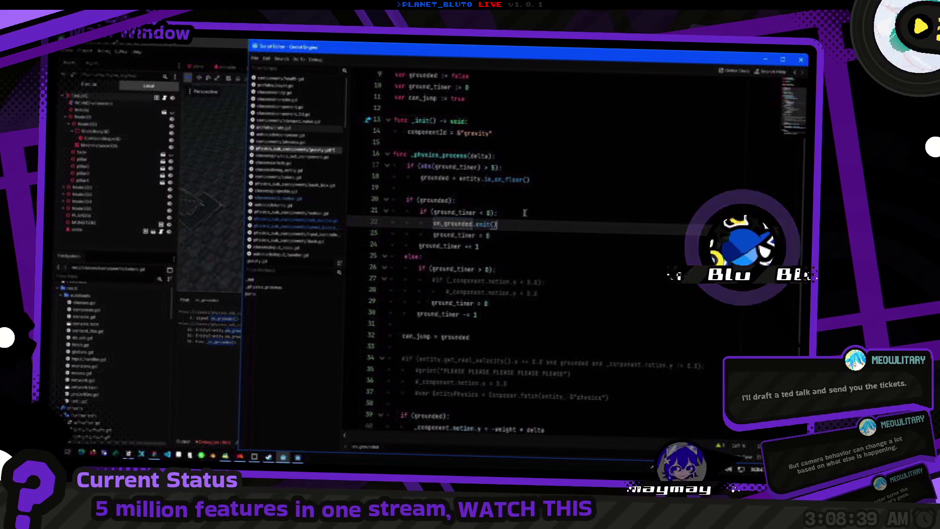
key(alt+Tab)
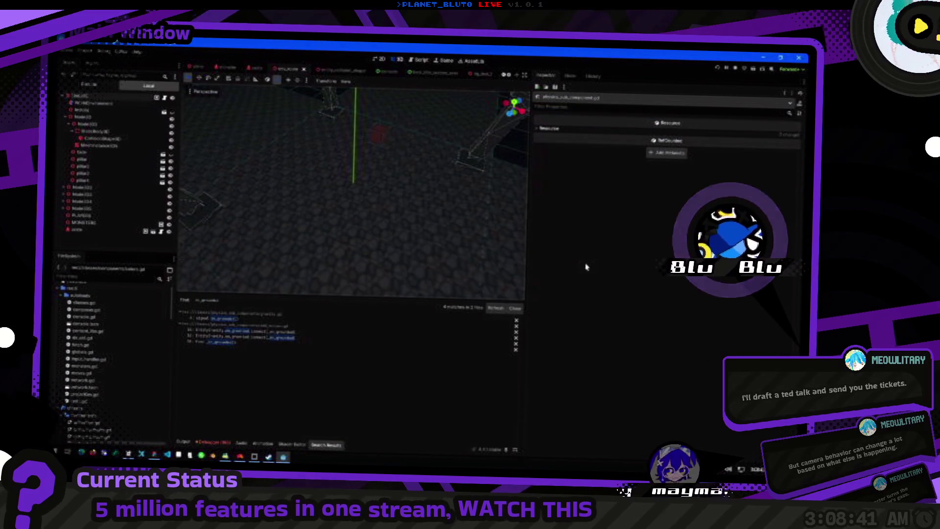
Run the project with F5, host as the Knight to reach the dungeon, then return to the editor.
key(F5)
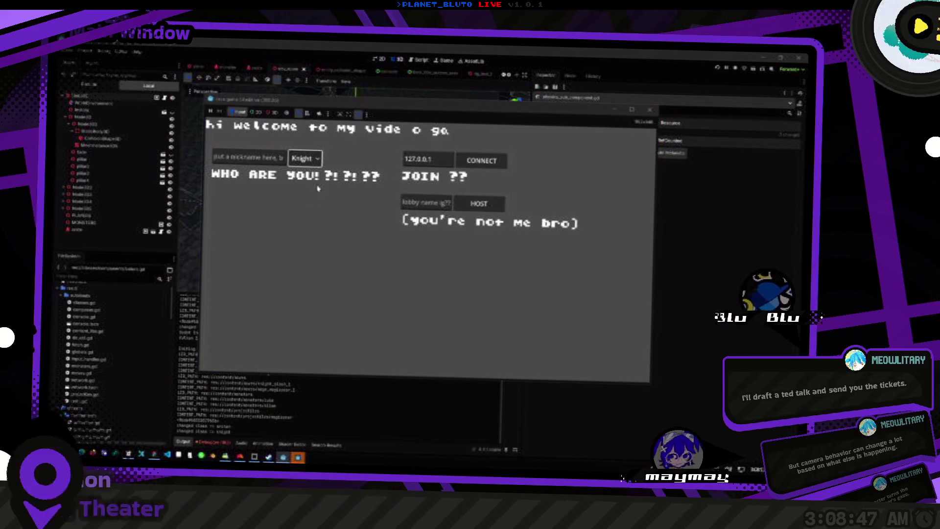
click(482, 208)
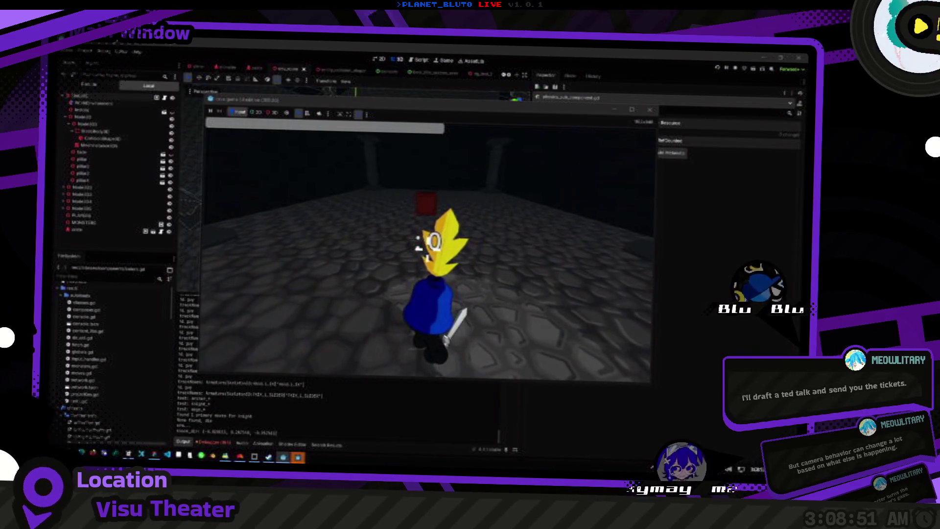
key(alt+Tab)
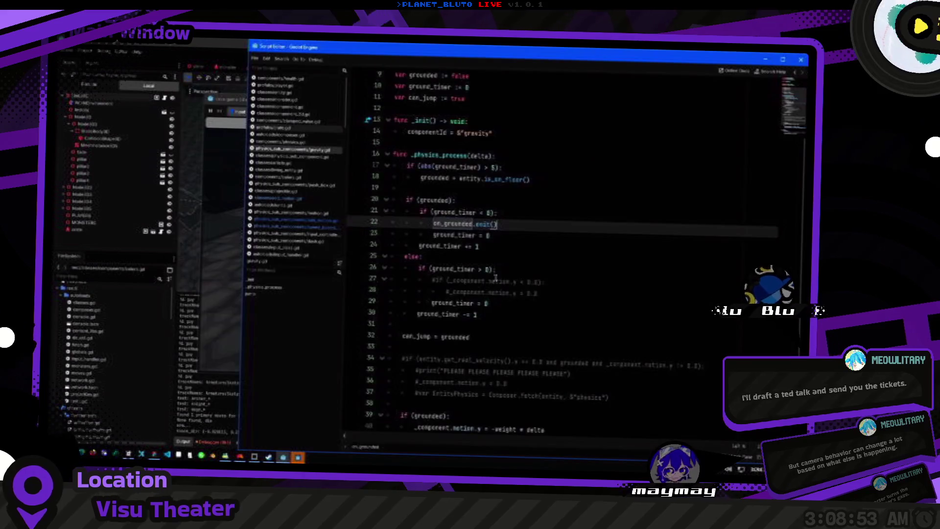
Open the add-motion component script at the _on_grounded loop.
click(611, 241)
click(302, 199)
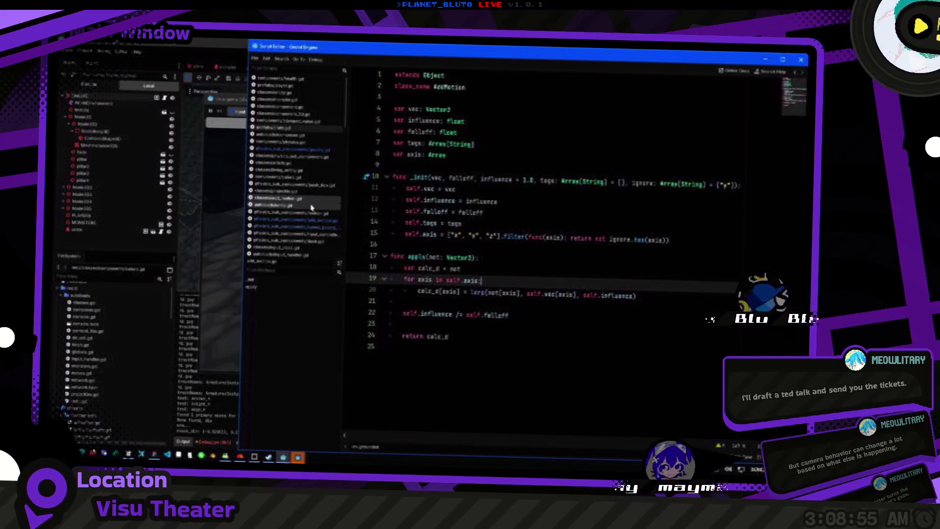
click(297, 220)
scroll(506, 330, down, 5)
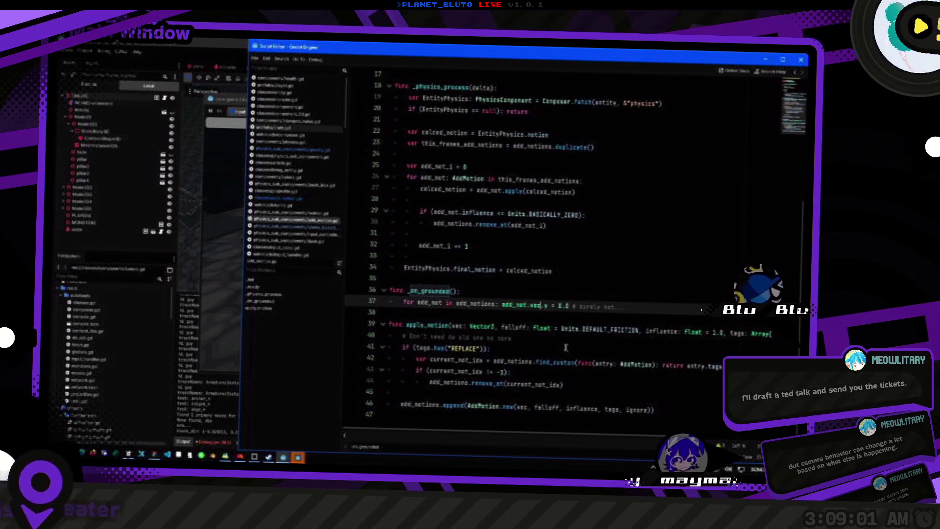
Add print("pre: ", add_mot.vec) before and print("post: ", add_mot.vec) after the vec.y = 0.0 line.
key(Return)
key(Return)
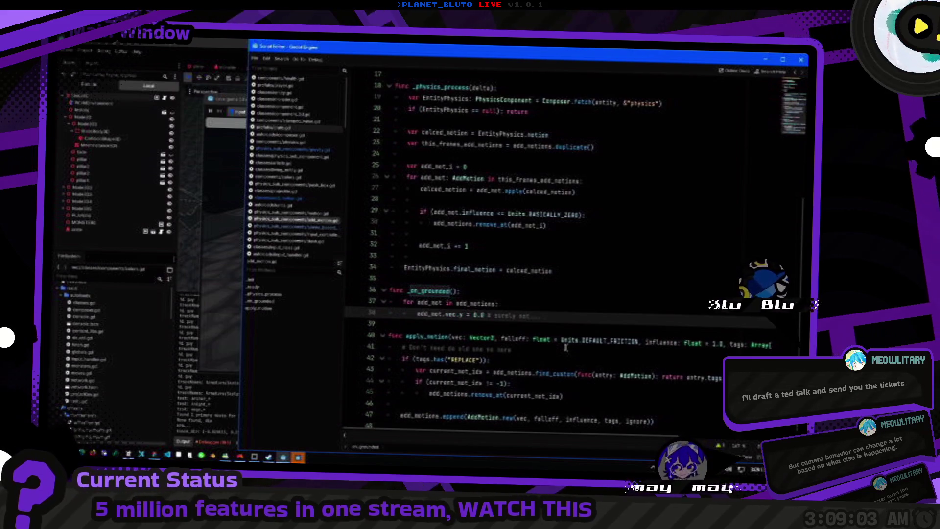
key(Down)
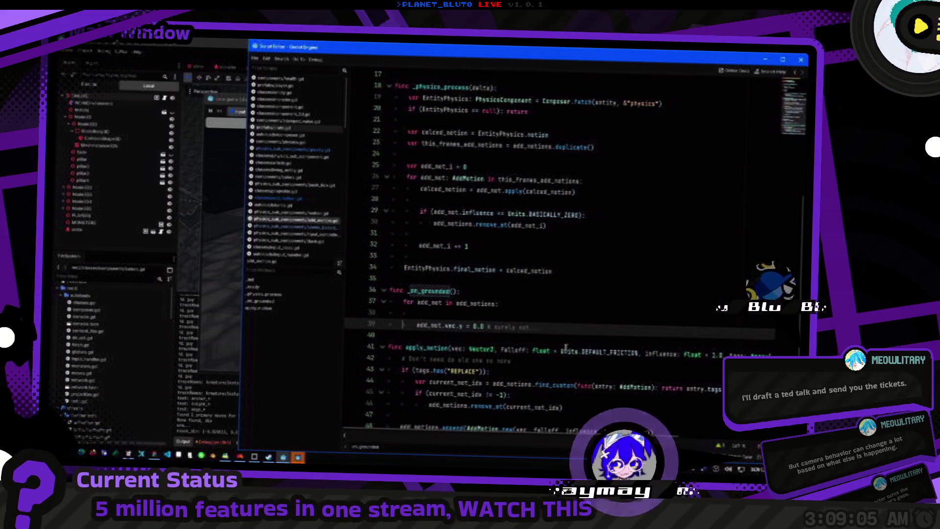
key(Up)
text(prin)
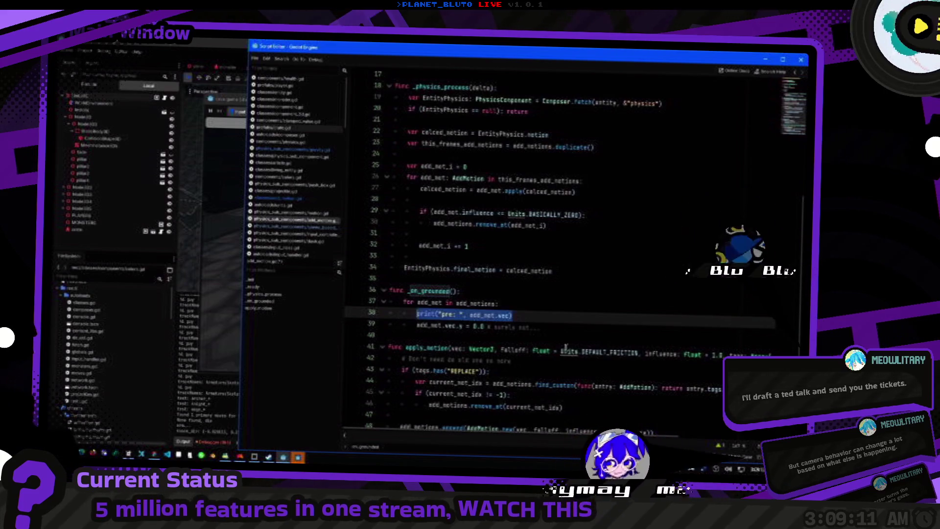
key(ctrl+c)
key(Down)
key(End)
key(Return)
key(ctrl+v)
text(post)
Run the game with F5 to test the new prints.
key(F5)
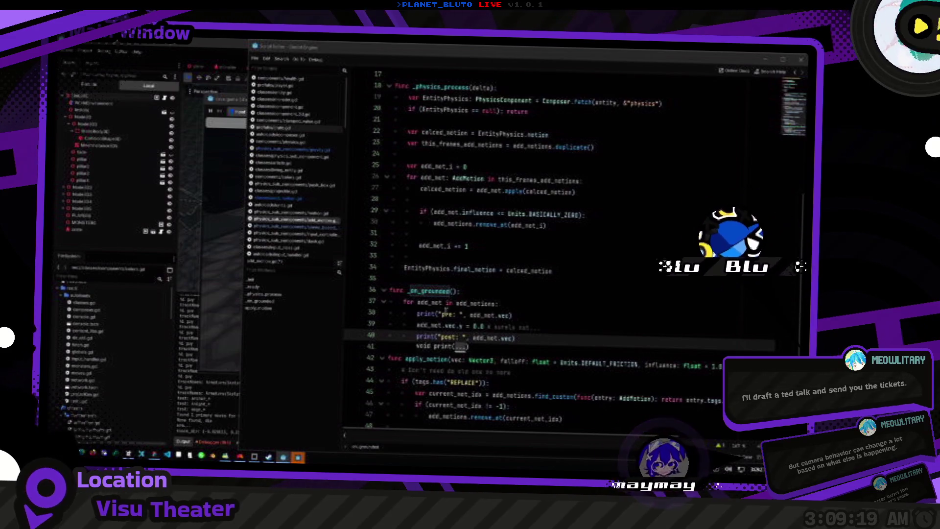
click(548, 338)
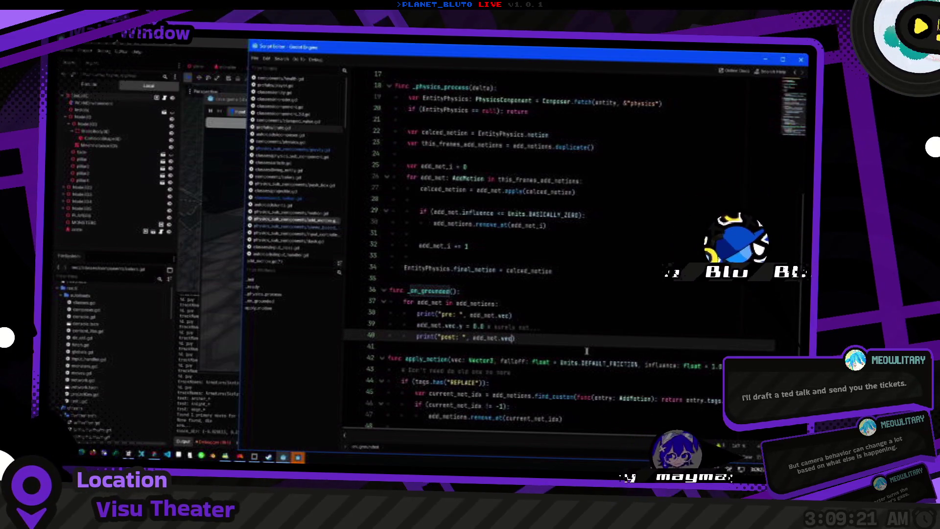
key(F5)
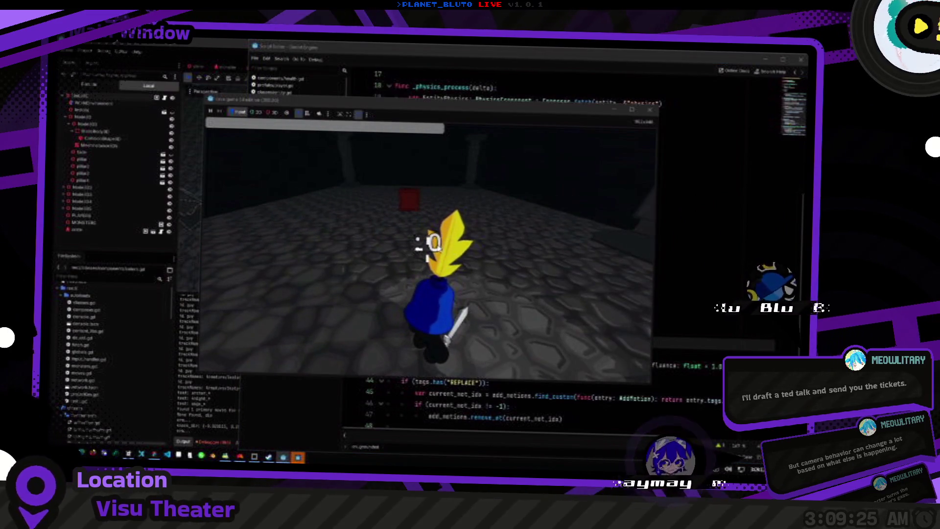
key(F8)
key(alt+Tab)
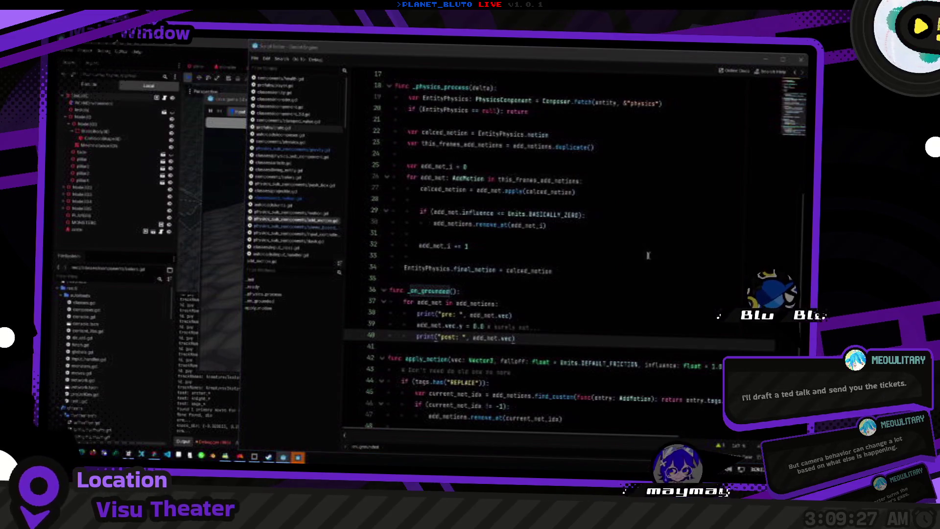
key(alt+Tab)
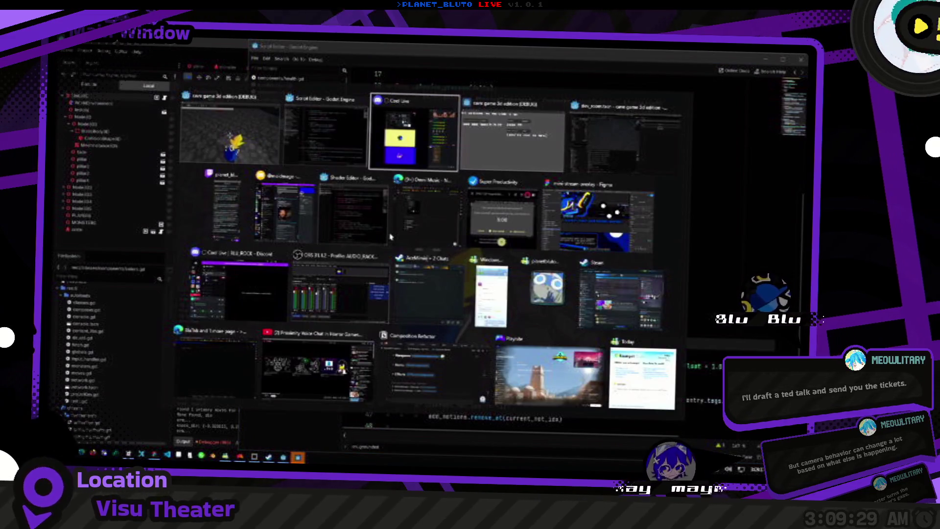
click(627, 137)
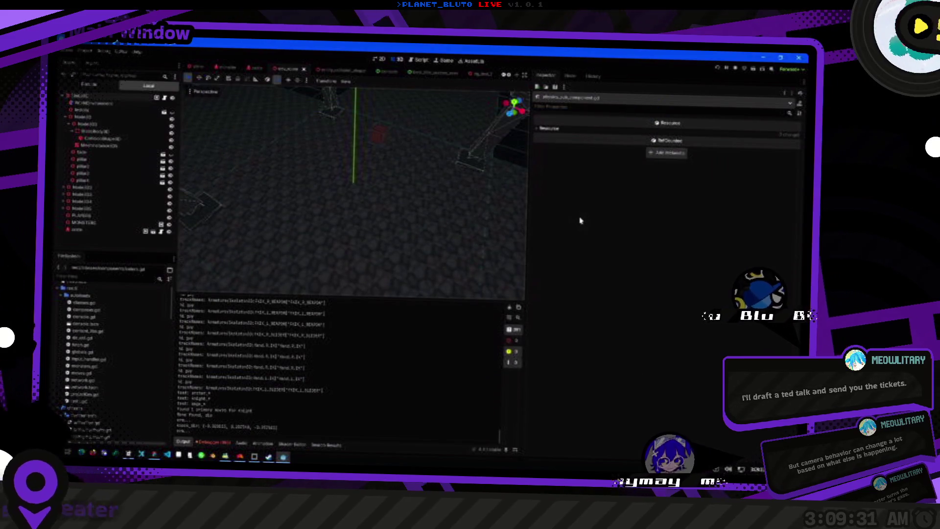
key(ctrl+s)
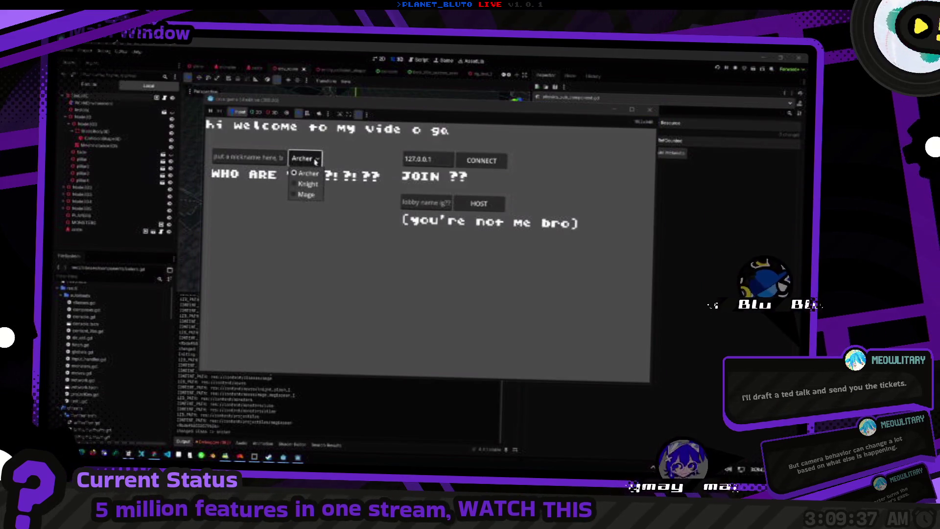
click(479, 203)
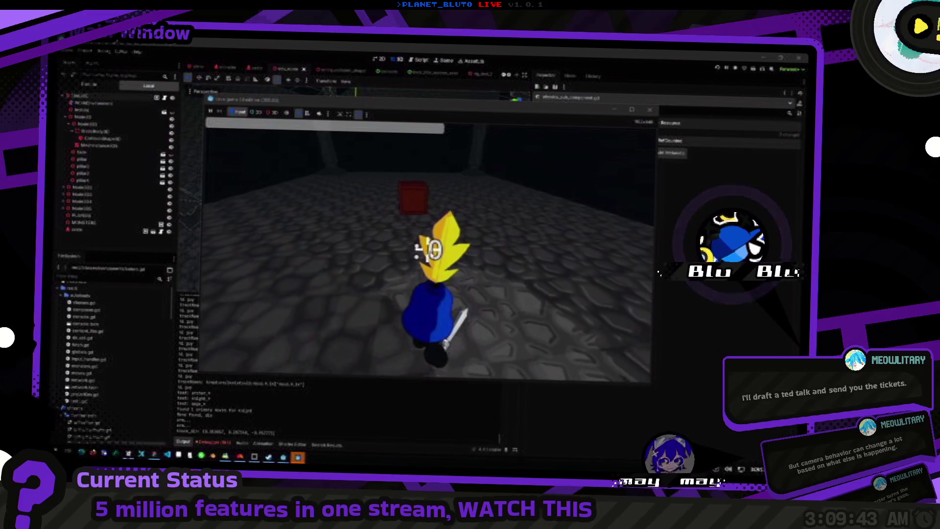
key(alt+Tab)
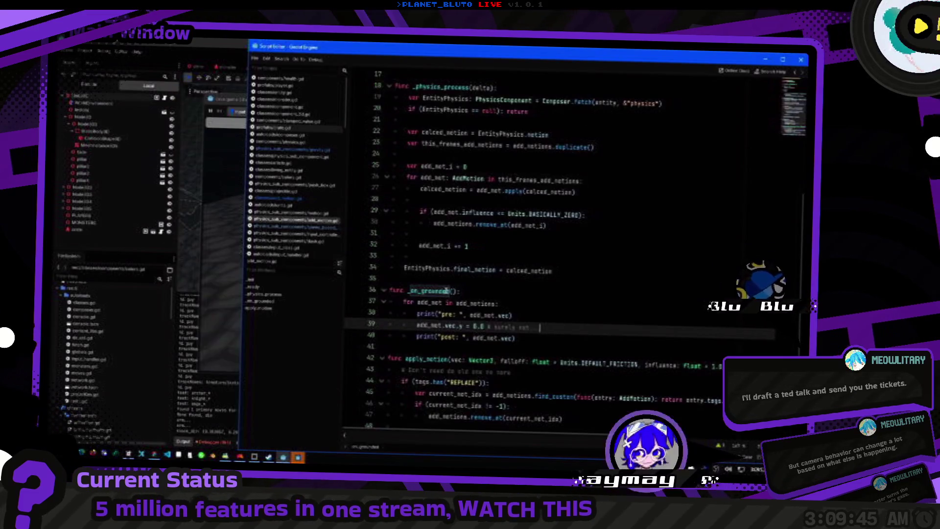
In _ready, add _component.composer_ready.connect(_setup).
scroll(535, 298, up, 3)
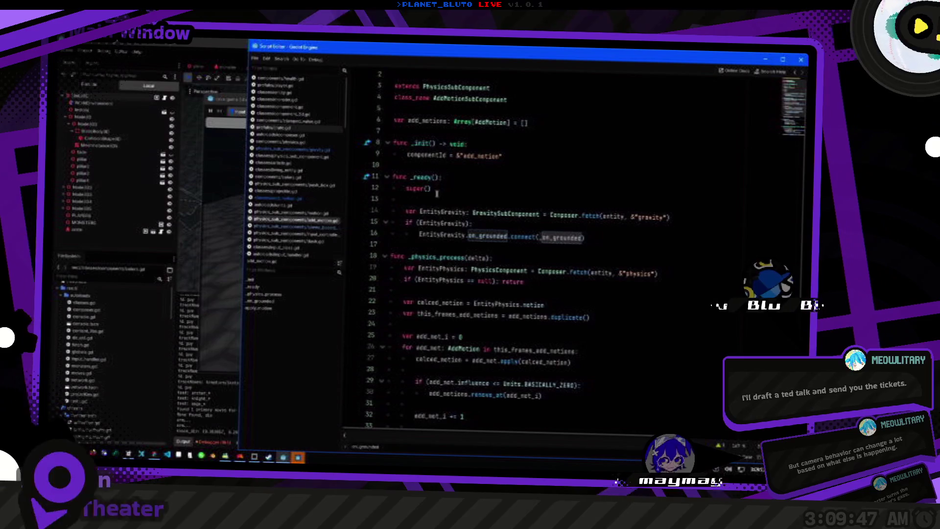
click(471, 192)
key(Home)
key(Delete)
key(Delete)
key(Delete)
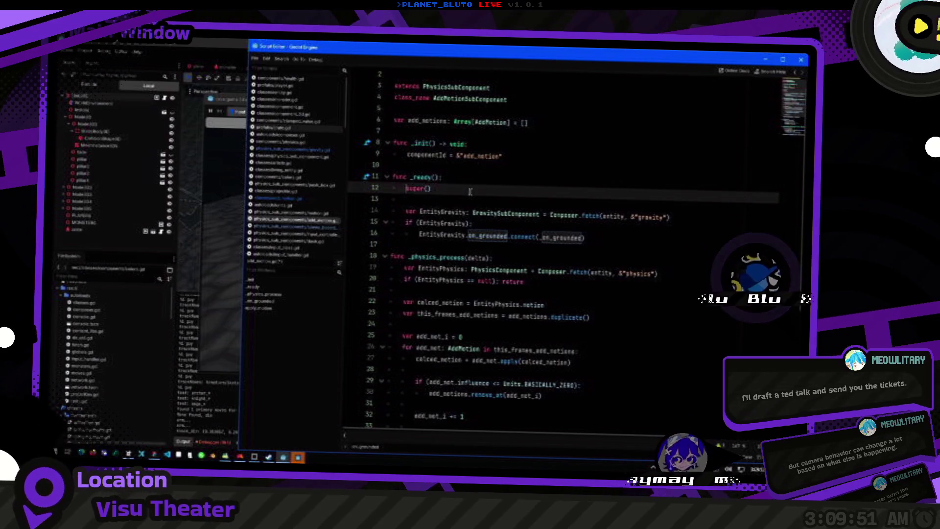
key(Return)
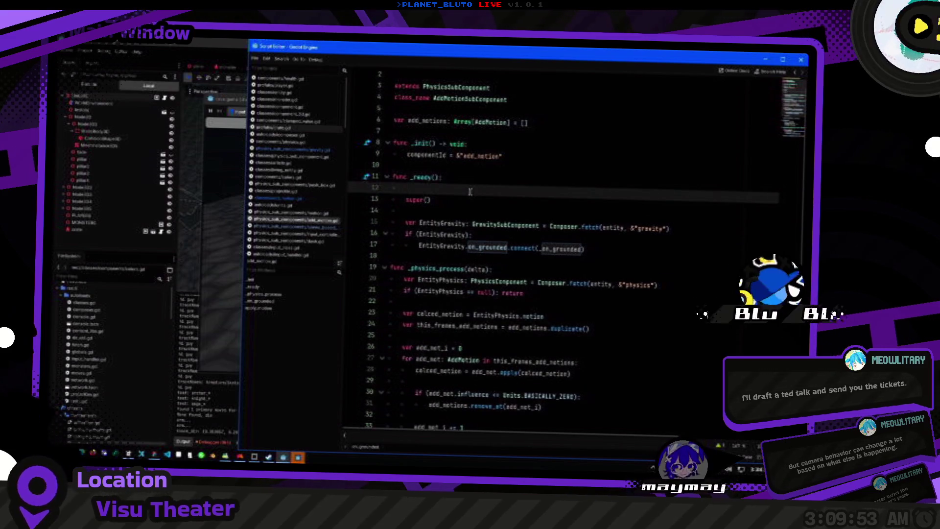
text(composer)
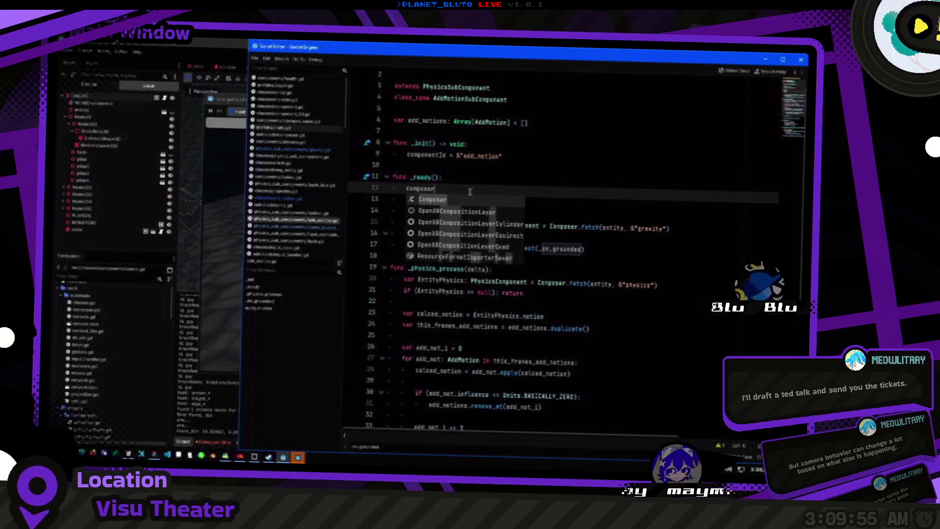
text(_)
key(Return)
text(.compo)
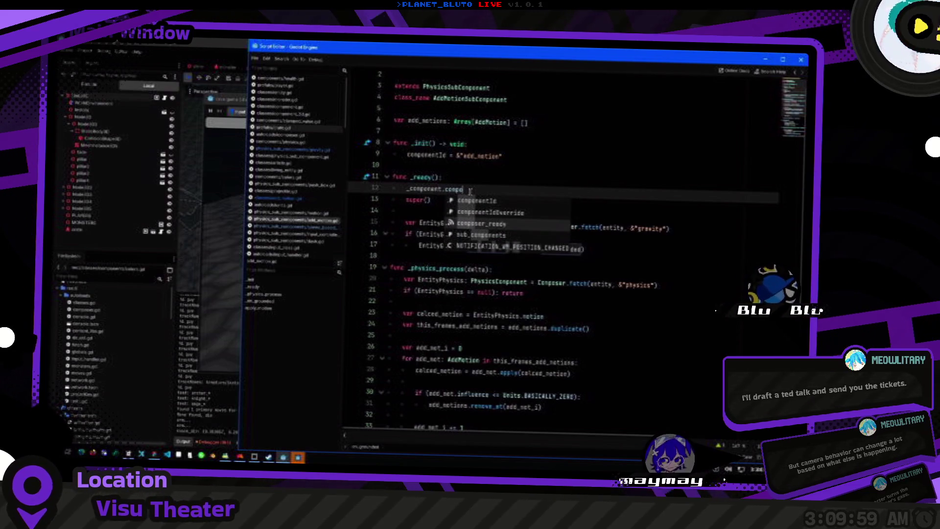
key(Return)
text(.connect()
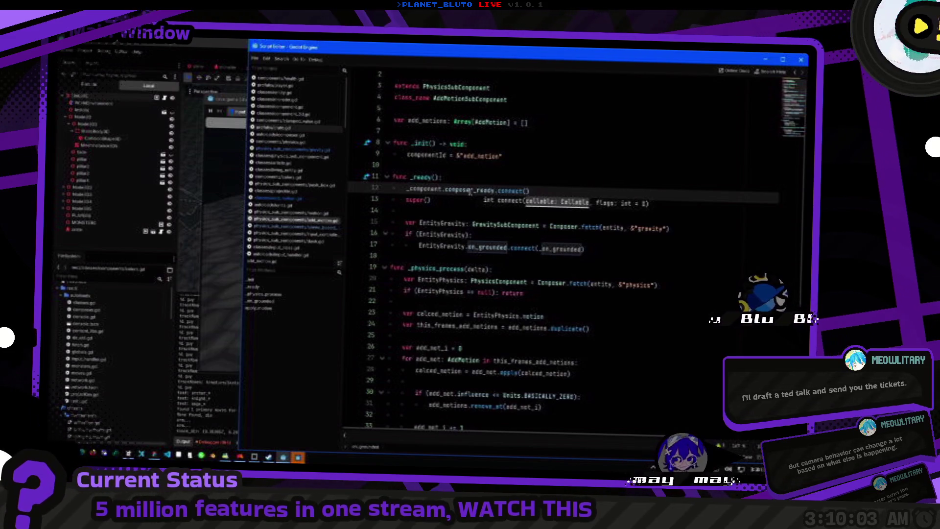
text(_setup)
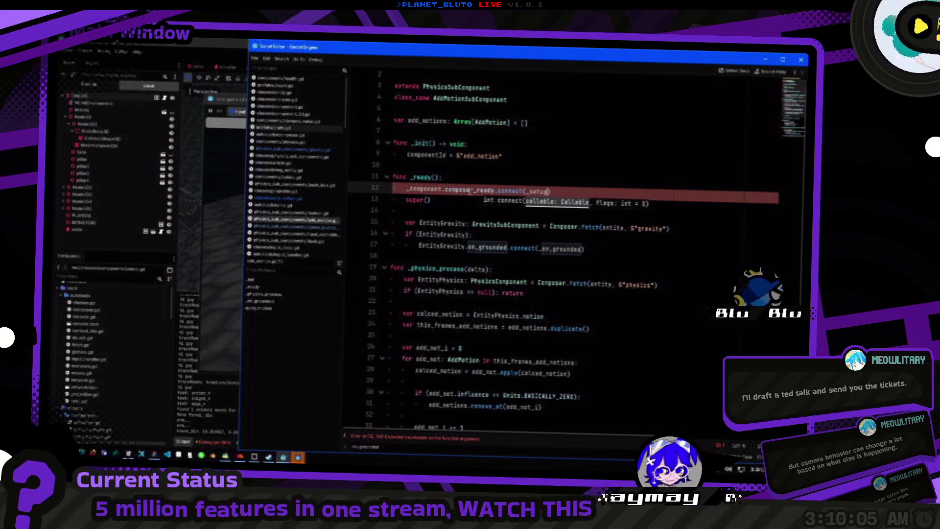
Create func _setup(): for the gravity hookup, make the super() call 'await super()', and run with F5.
key(Down)
key(Down)
key(Return)
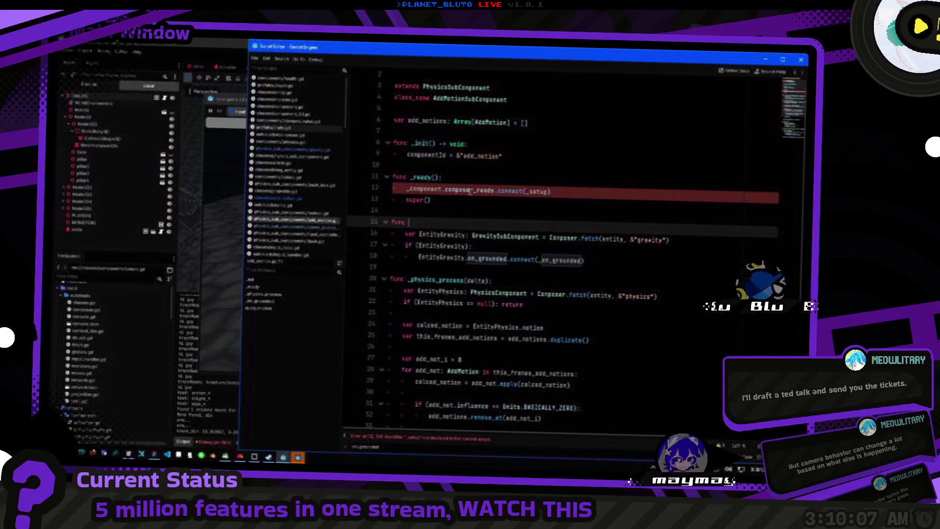
text(_setup():)
key(Up)
key(Up)
key(Up)
key(ctrl+v)
key(alt+Up)
key(Home)
text(await)
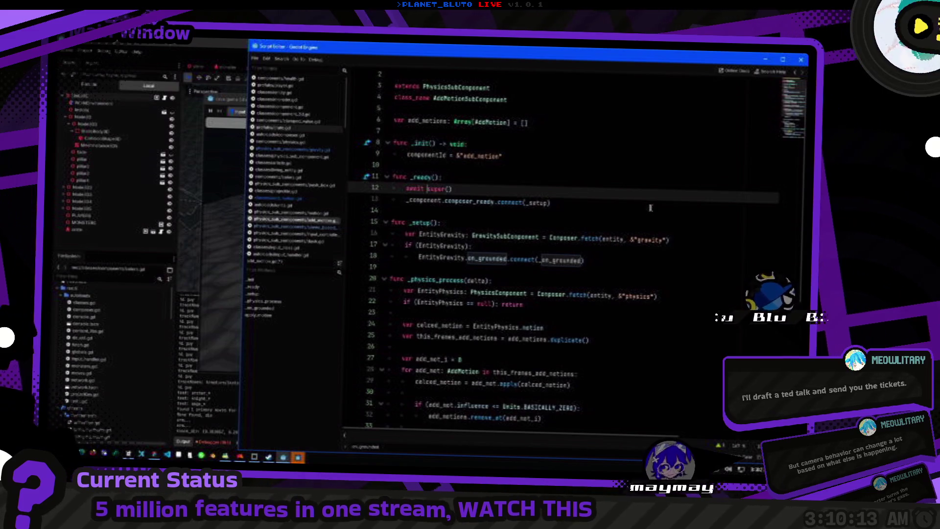
key(F5)
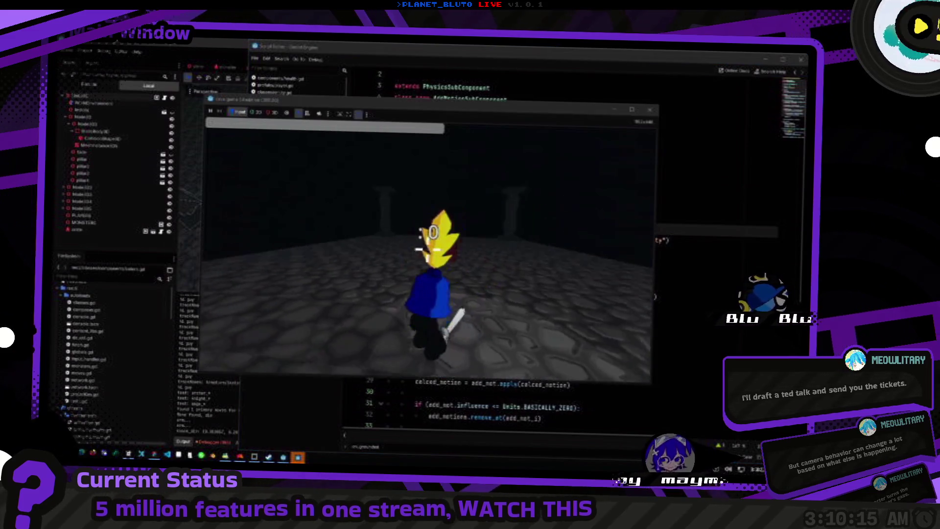
Restart the game with F5 and start hosting to load the dungeon.
key(alt+Tab)
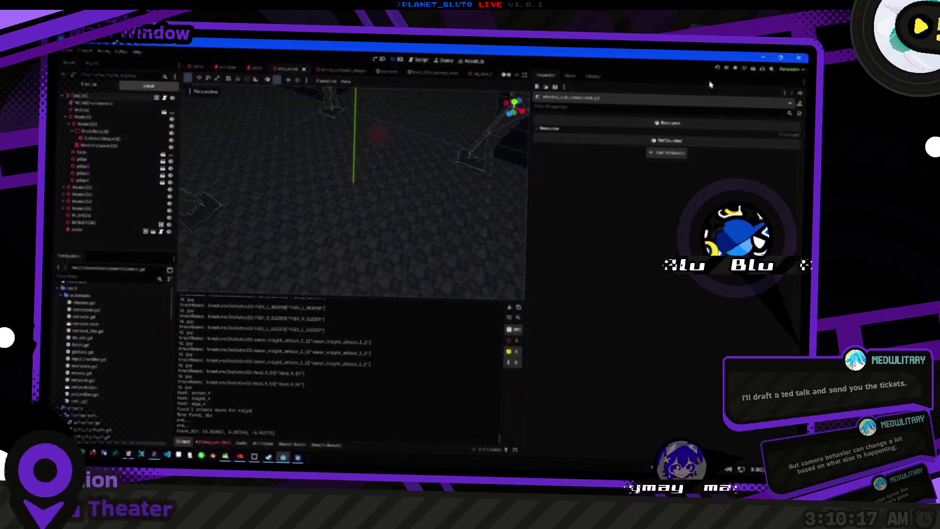
key(F5)
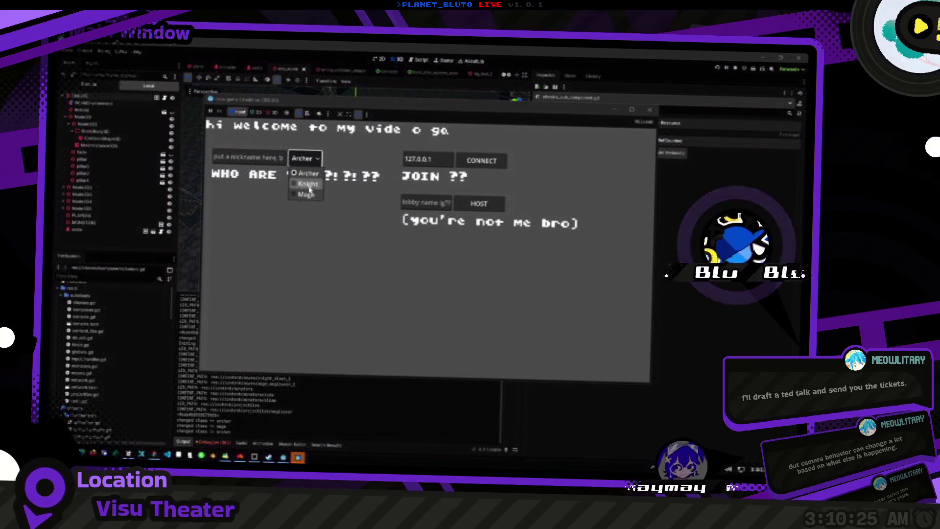
key(Return)
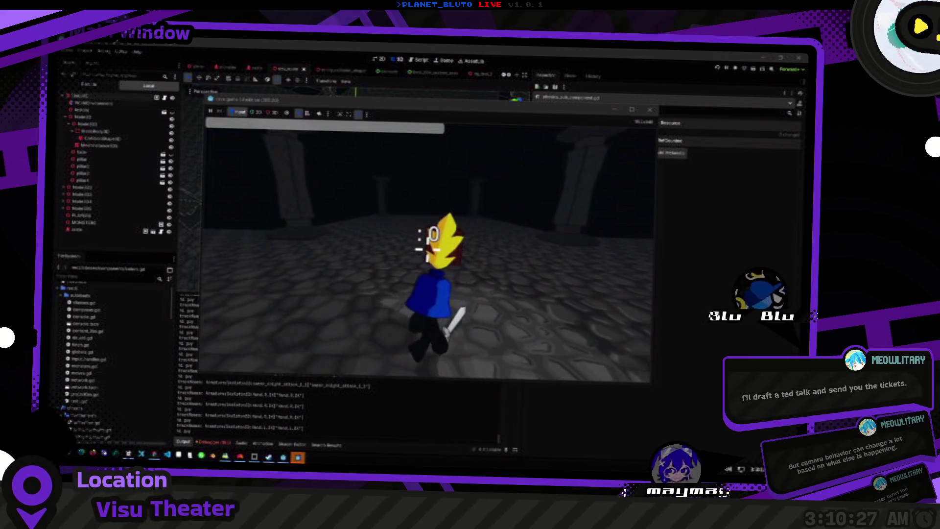
Walk the knight around the dungeon to the red box and jump onto it, closing the in-game console.
key(w)
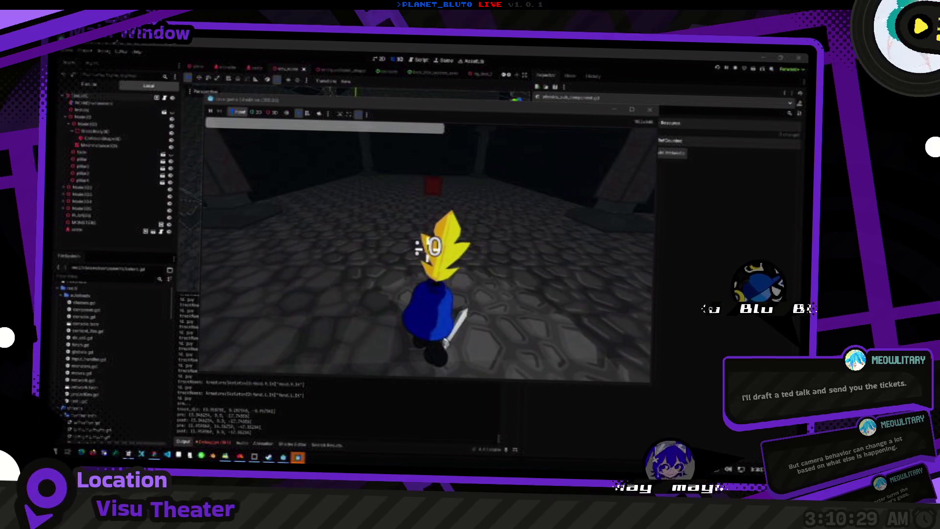
key(w)
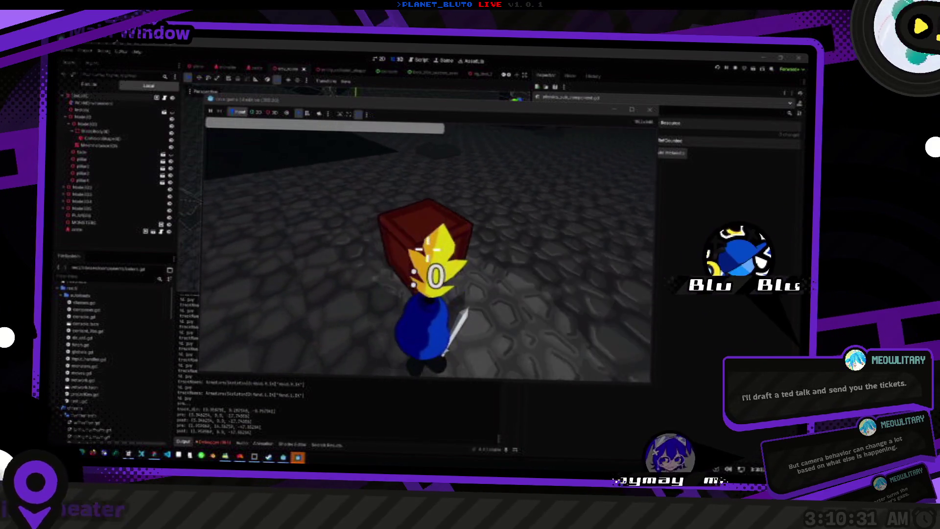
key(w)
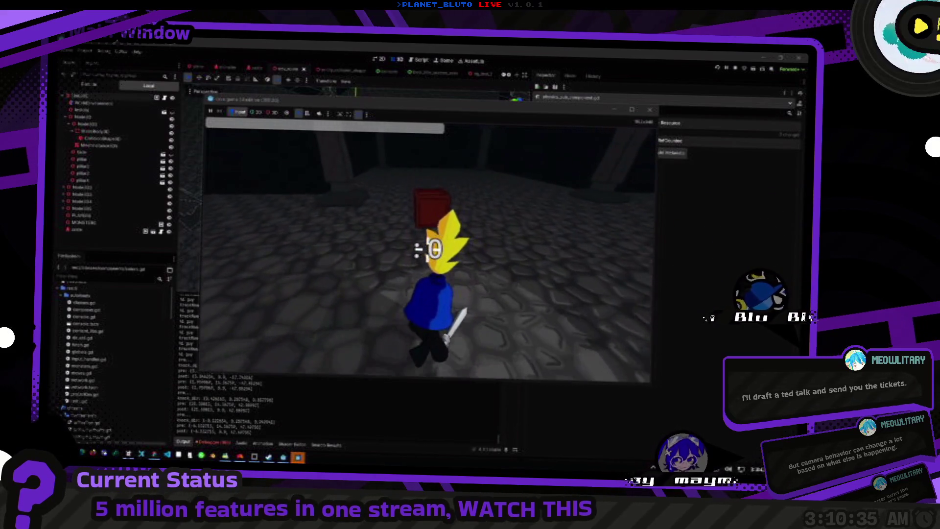
key(w)
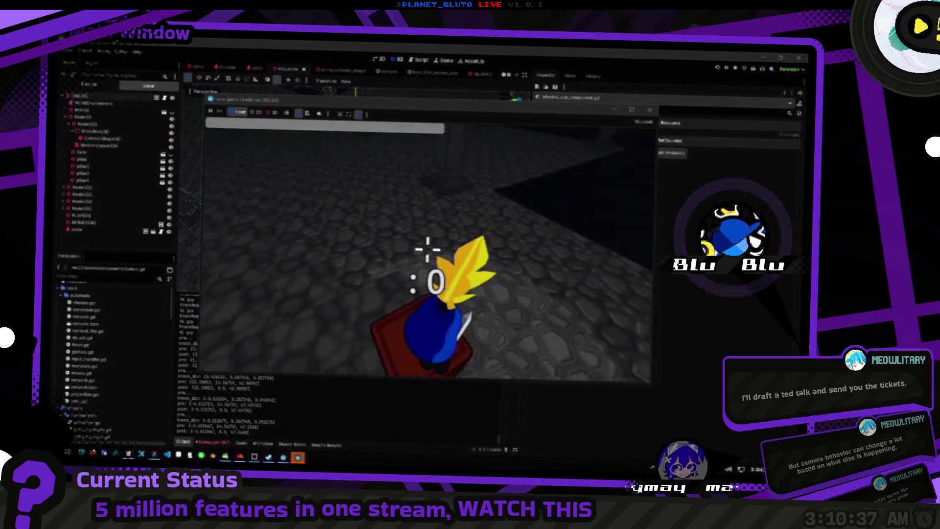
key(w)
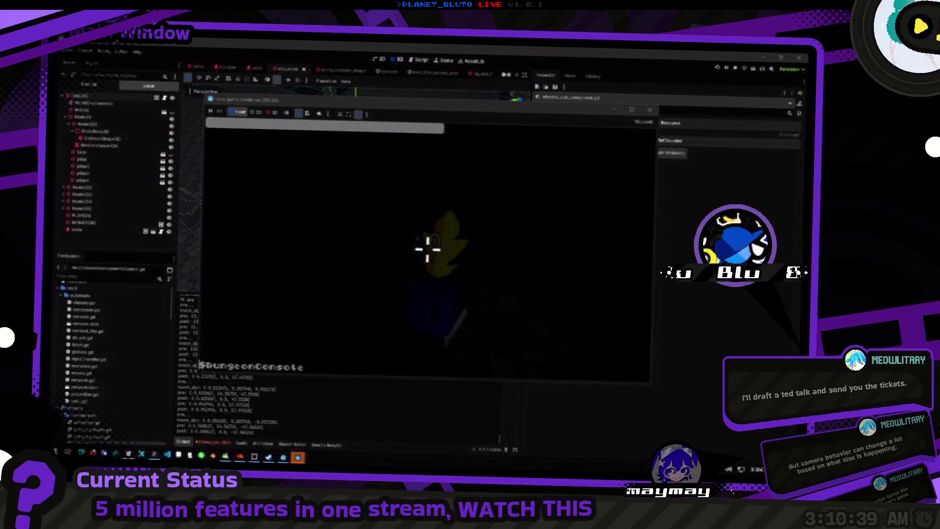
text(mon slime)
key(Return)
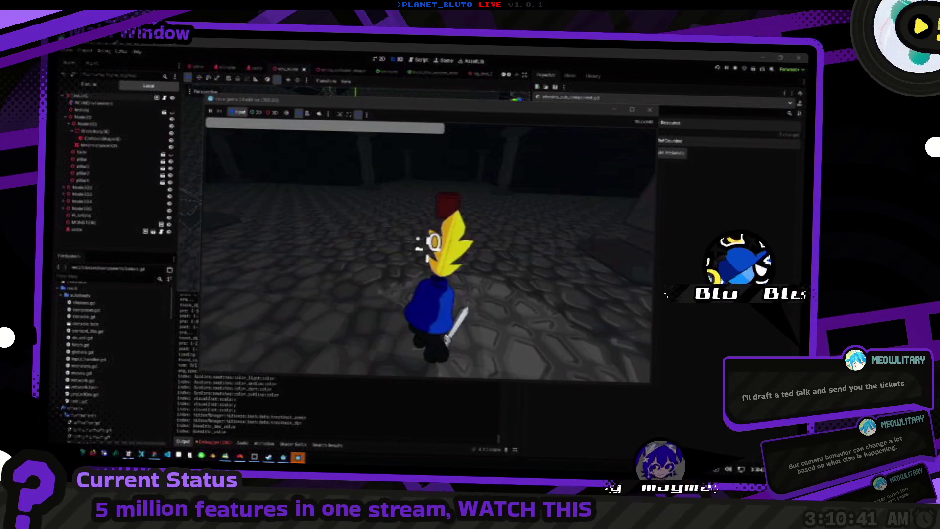
key(w)
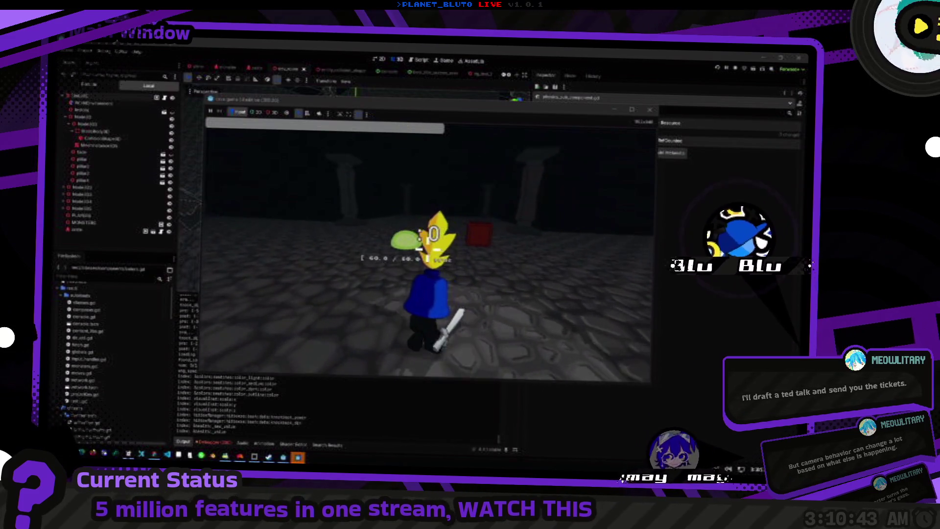
key(w)
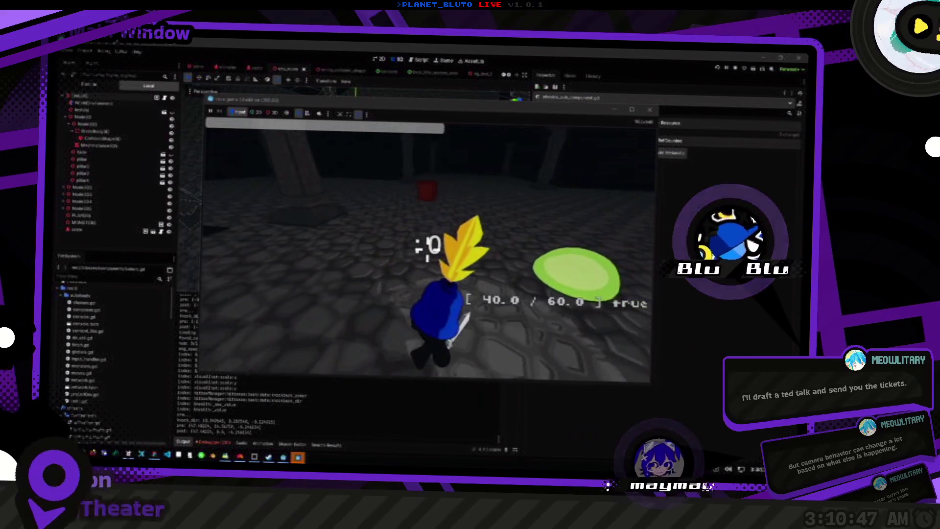
key(w)
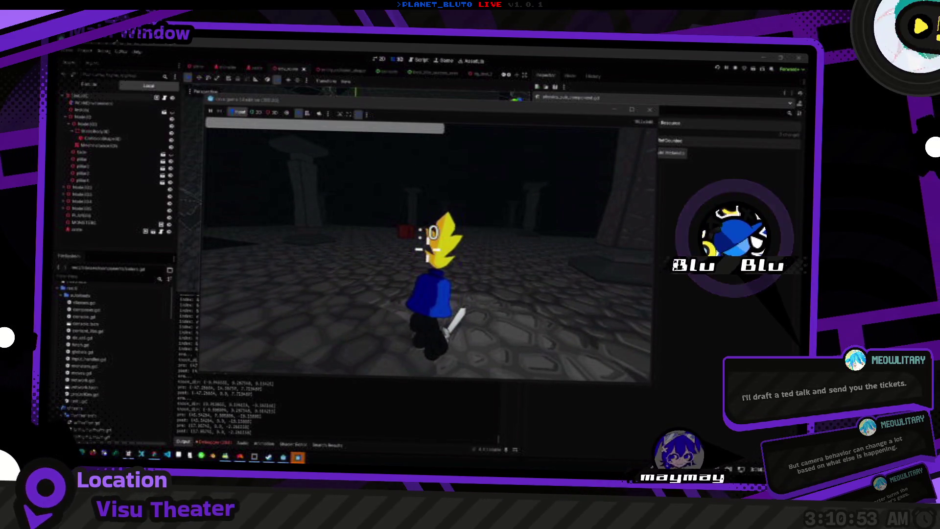
key(w)
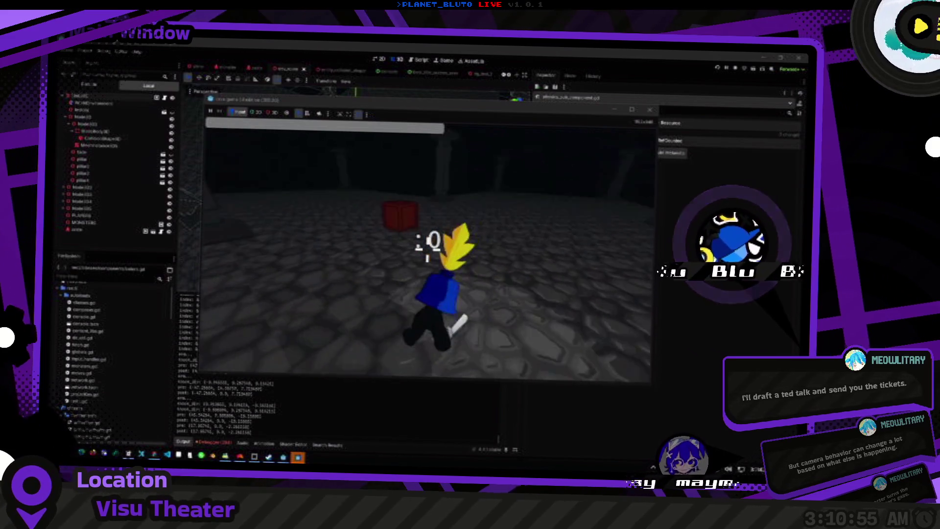
key(w)
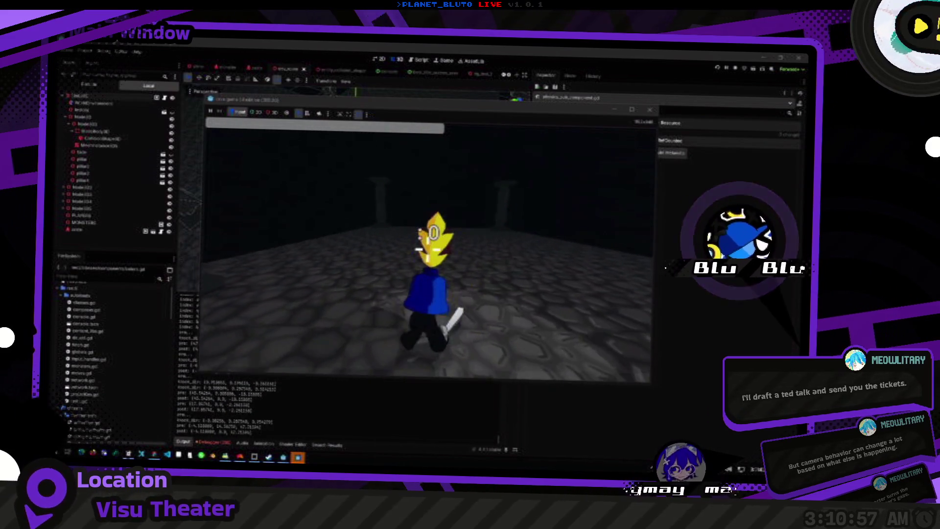
key(w)
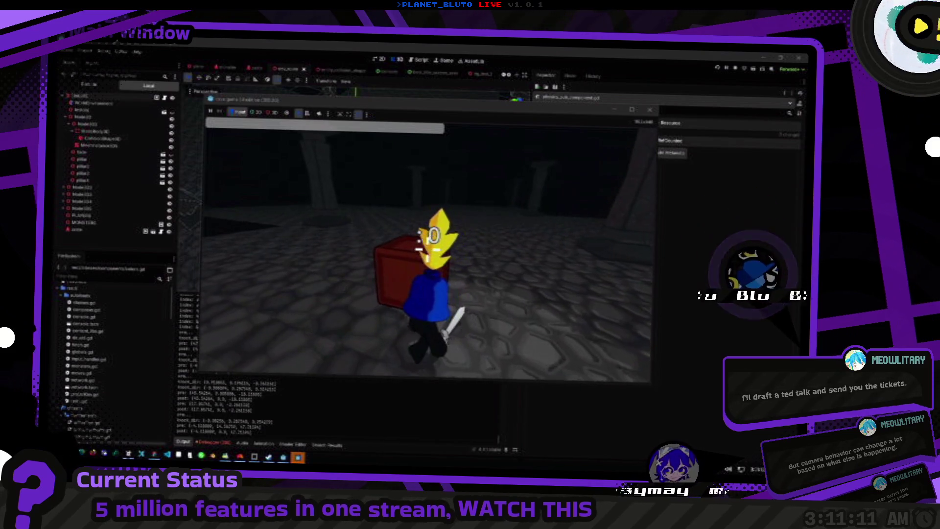
Knock the red box around with repeated attacks, then return to the AddMotion script.
click(427, 245)
key(w)
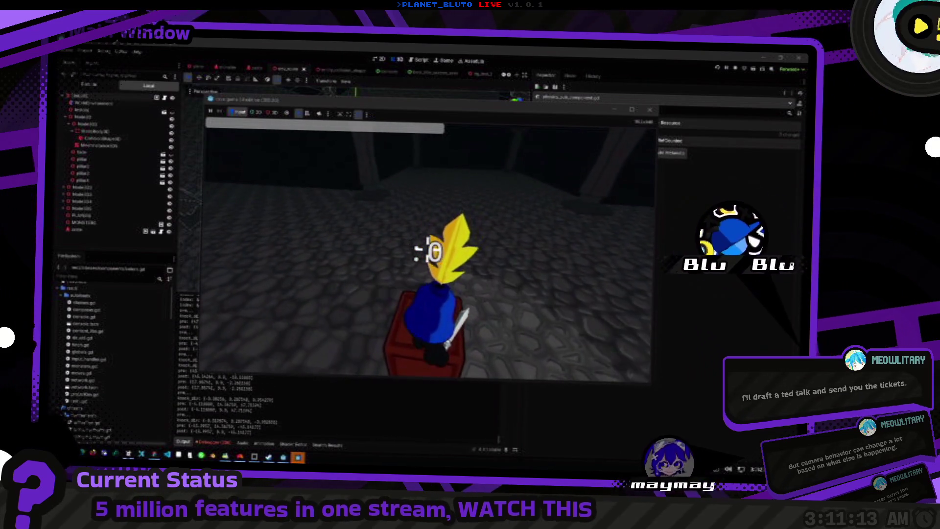
key(w)
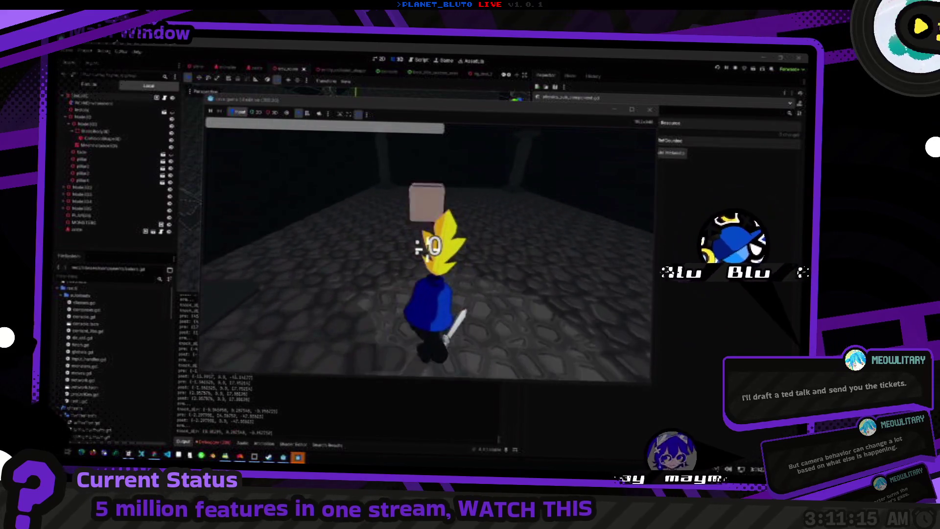
click(419, 248)
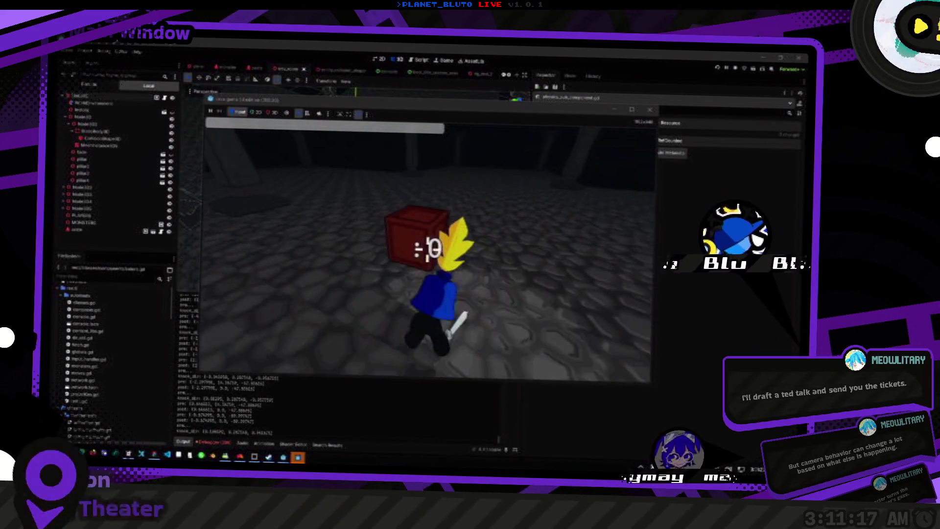
click(427, 247)
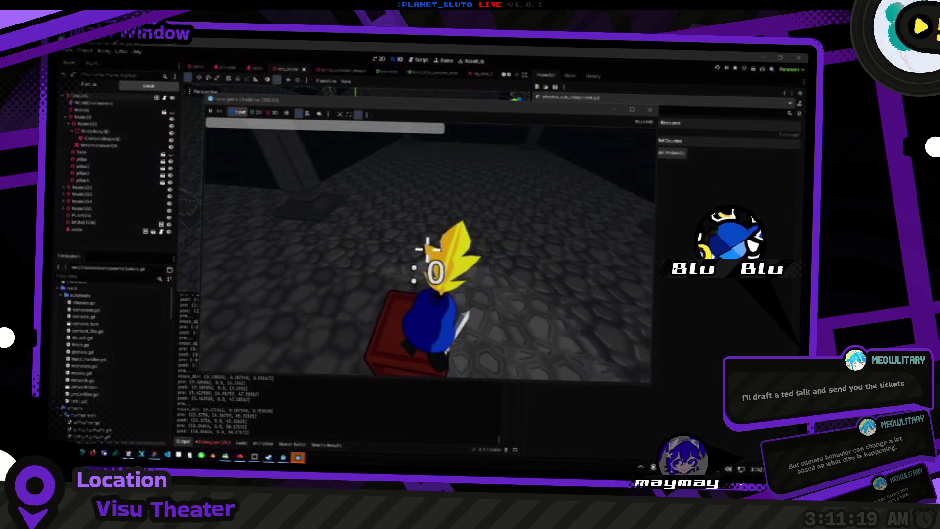
click(427, 248)
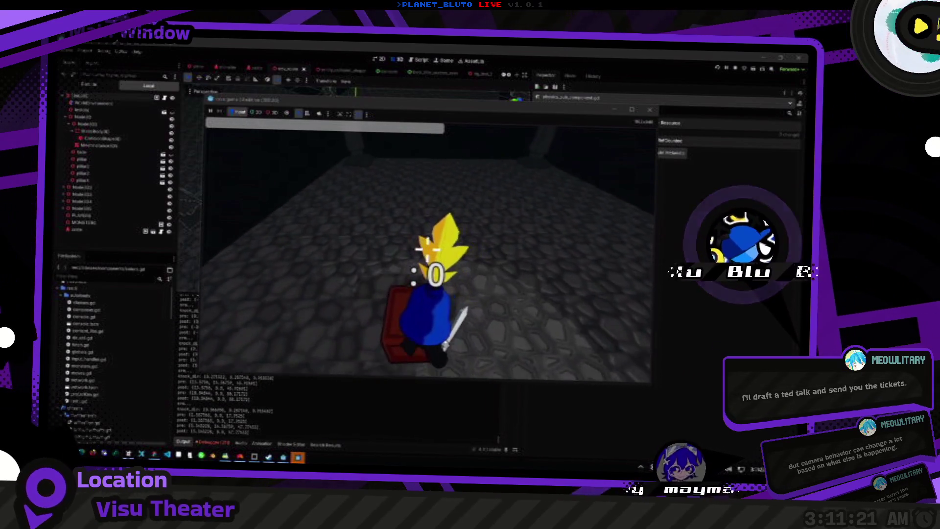
click(431, 239)
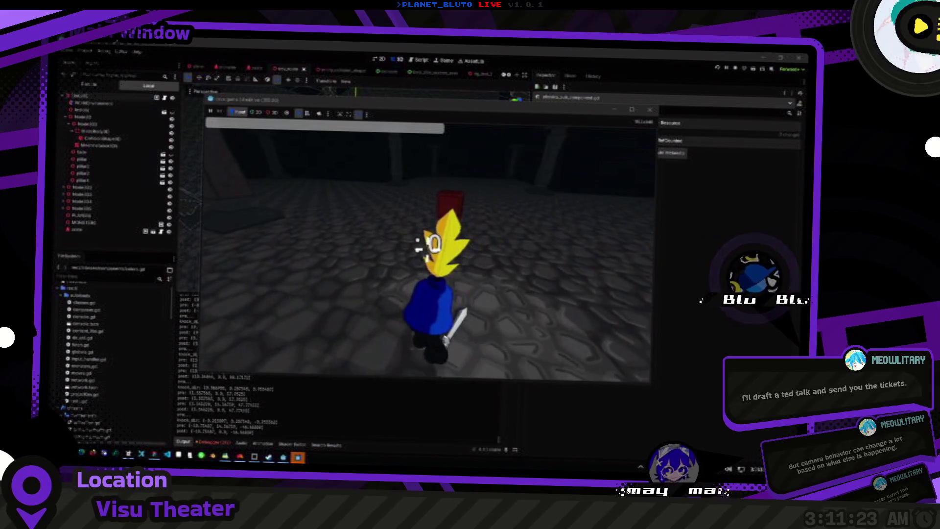
click(429, 243)
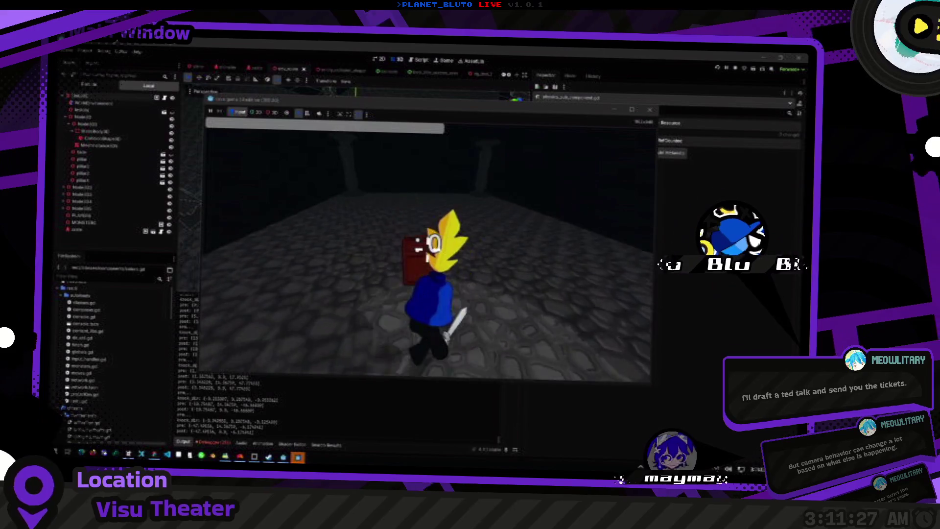
key(alt+Tab)
key(alt+Tab)
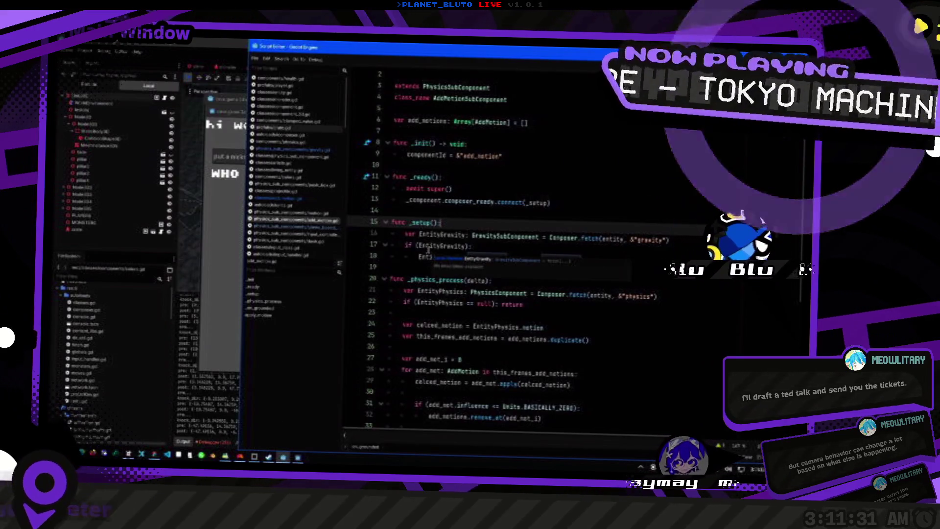
Walk the knight past and around the red box toward the pillars in the running game.
key(alt+Tab)
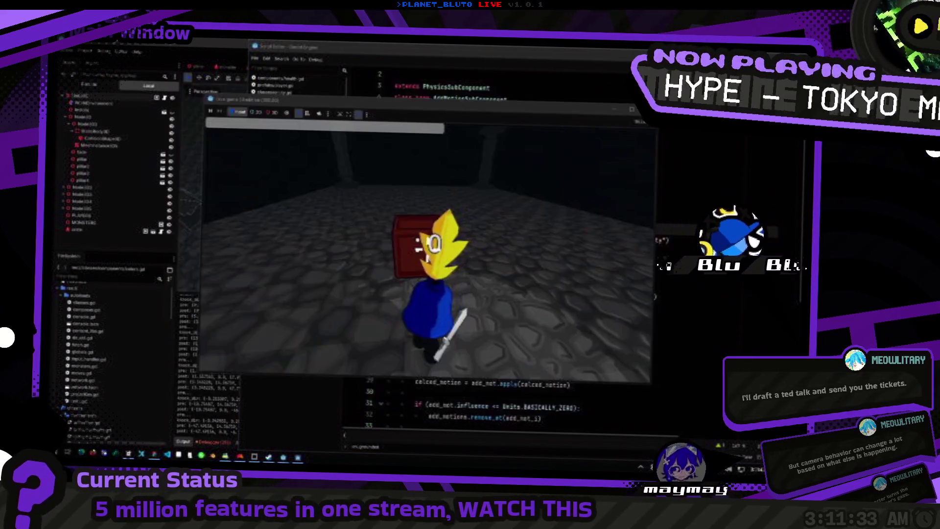
key(alt+Tab)
key(w)
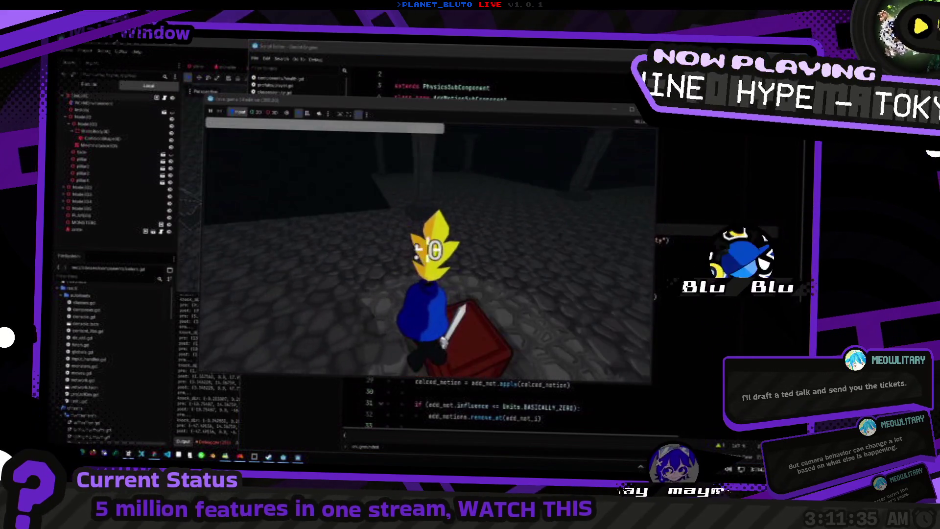
key(w)
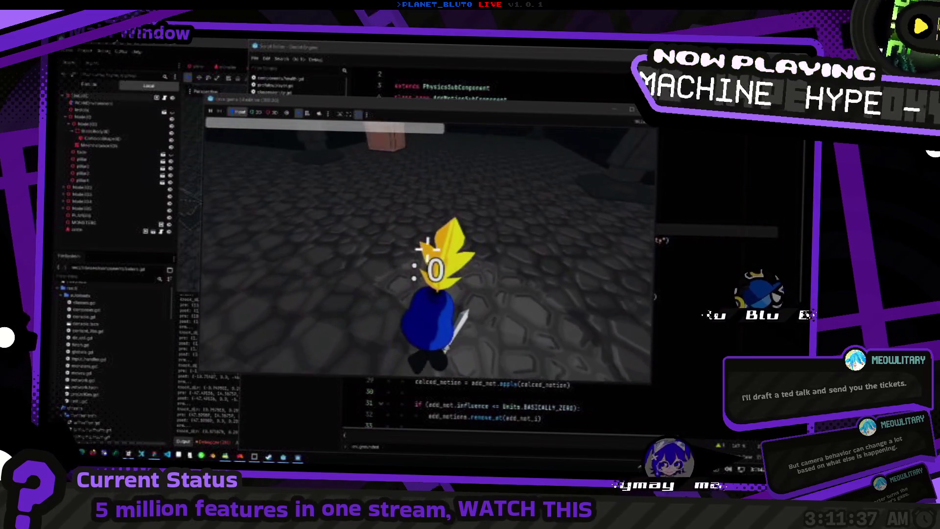
key(w)
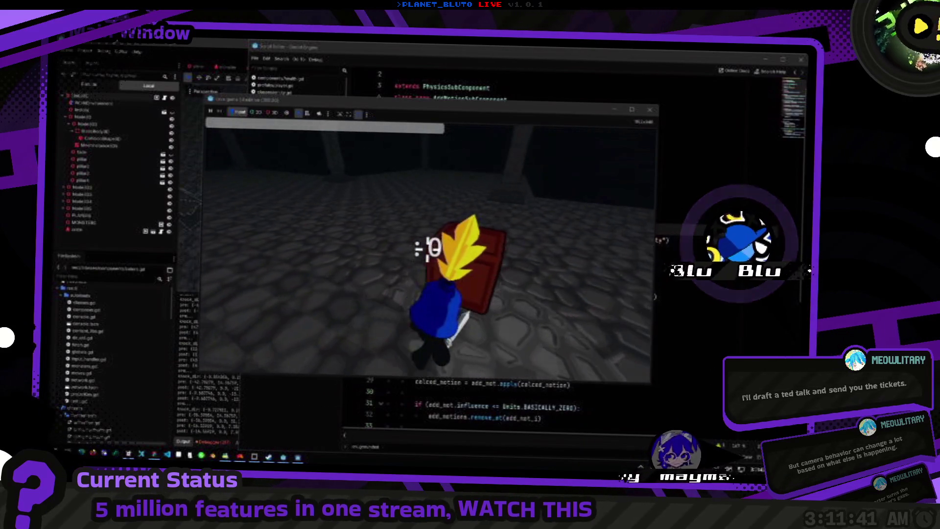
key(w)
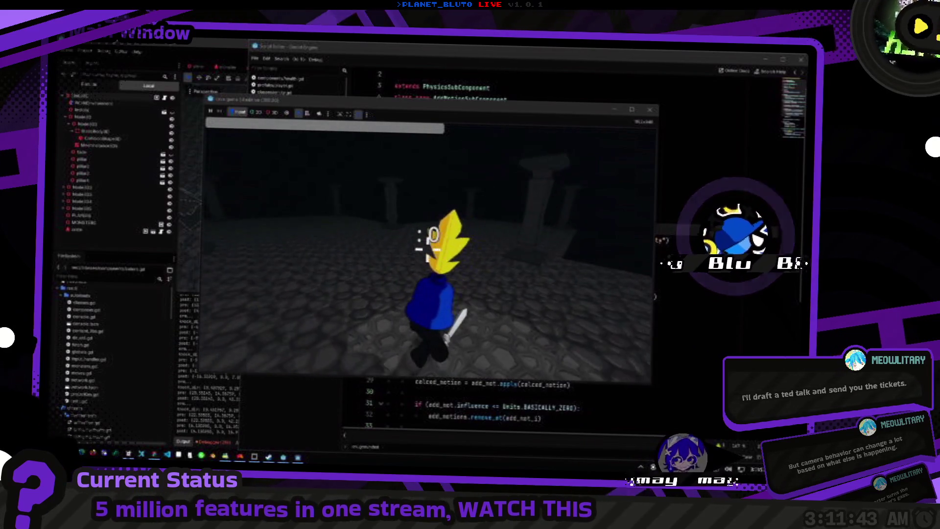
key(w)
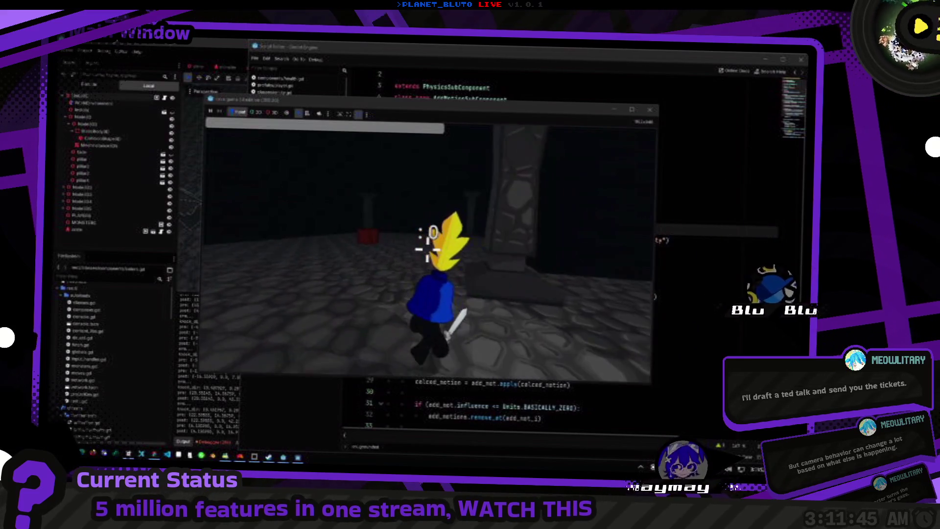
Spawn a slime with F1, then leave the game window.
key(F1)
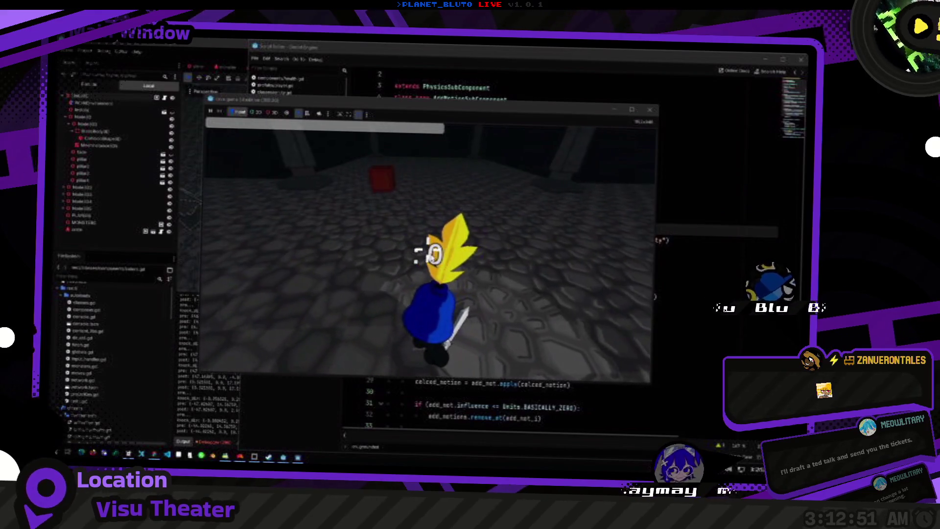
key(alt+Tab)
key(super+Tab)
Delete the blank lines and join the vec.y reset onto the _on_grounded for-loop line.
key(Return)
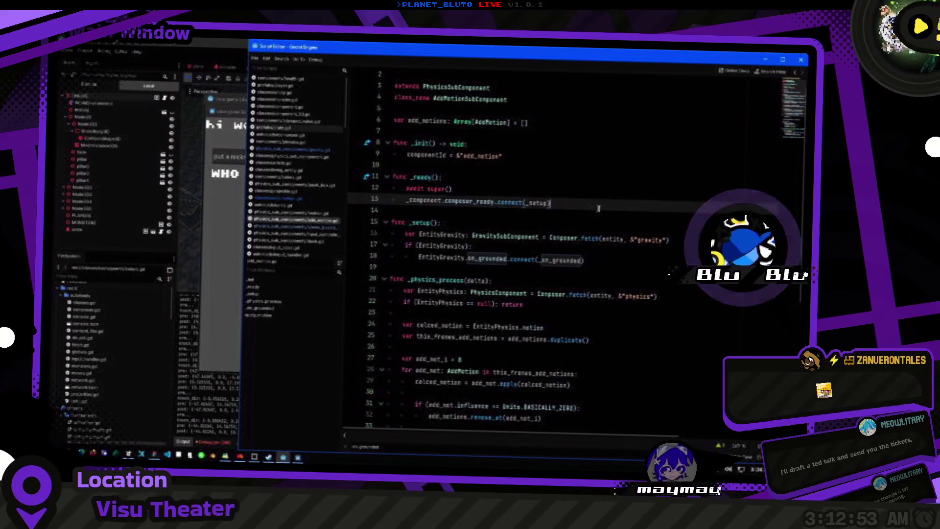
scroll(525, 344, down, 7)
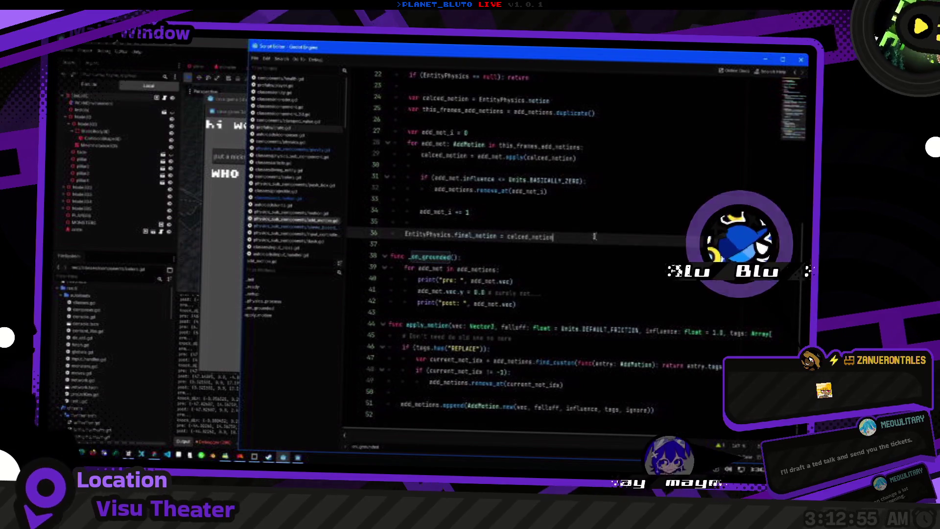
click(581, 304)
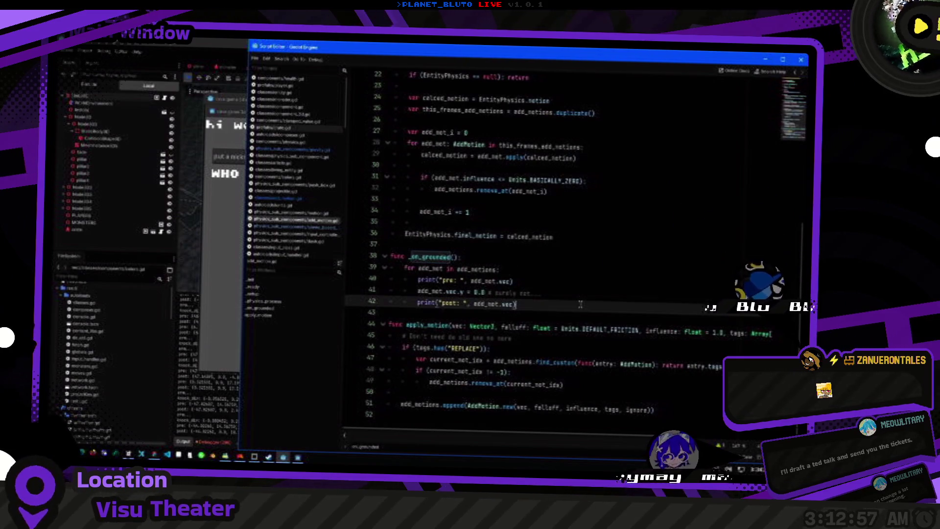
key(BackSpace)
key(Up)
key(ctrl+shift+k)
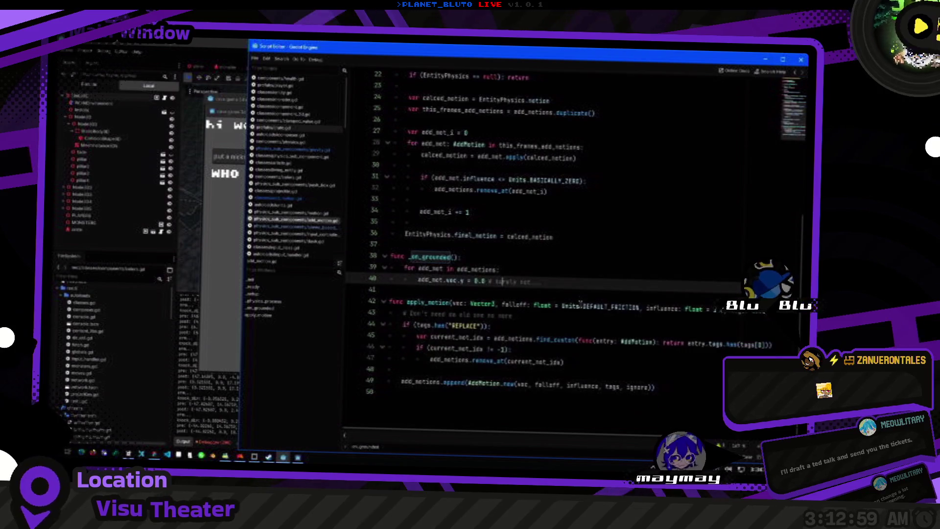
key(BackSpace)
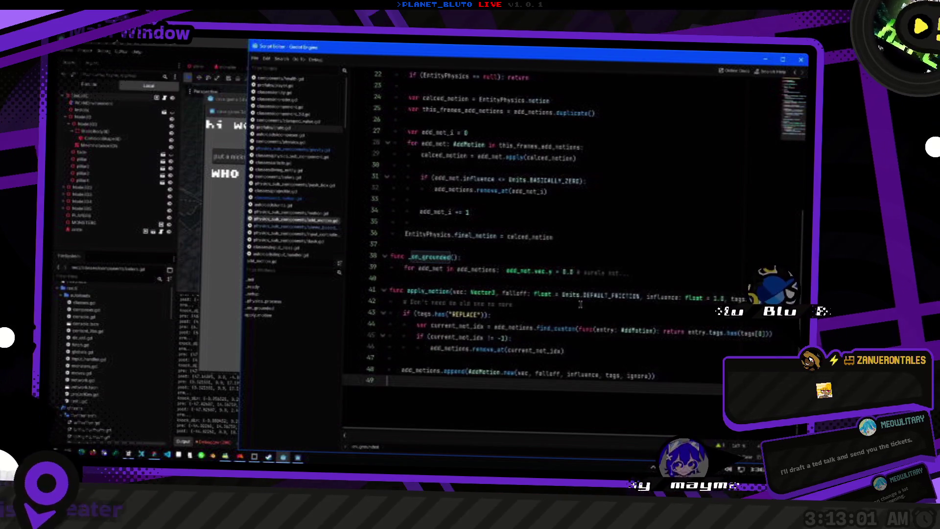
Append 'that works' and a thumbs-up emoji to the line 39 comment.
click(632, 273)
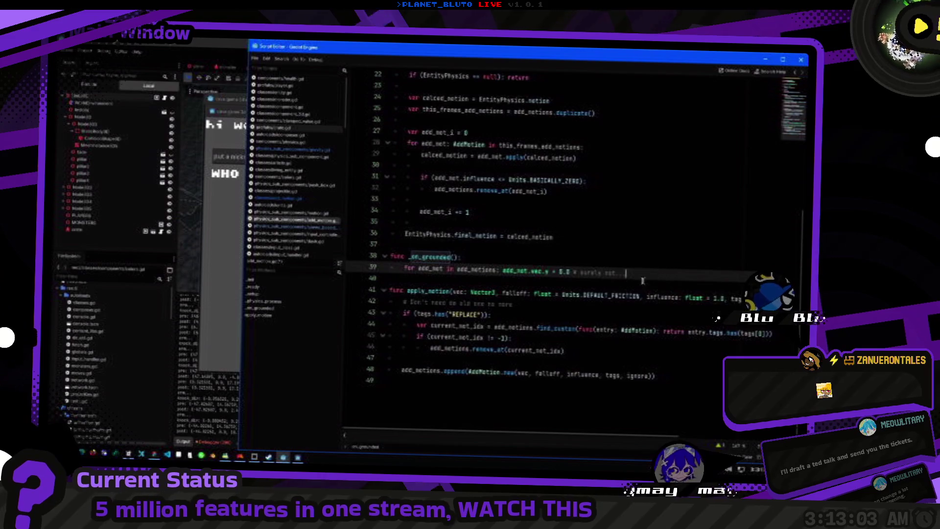
click(651, 389)
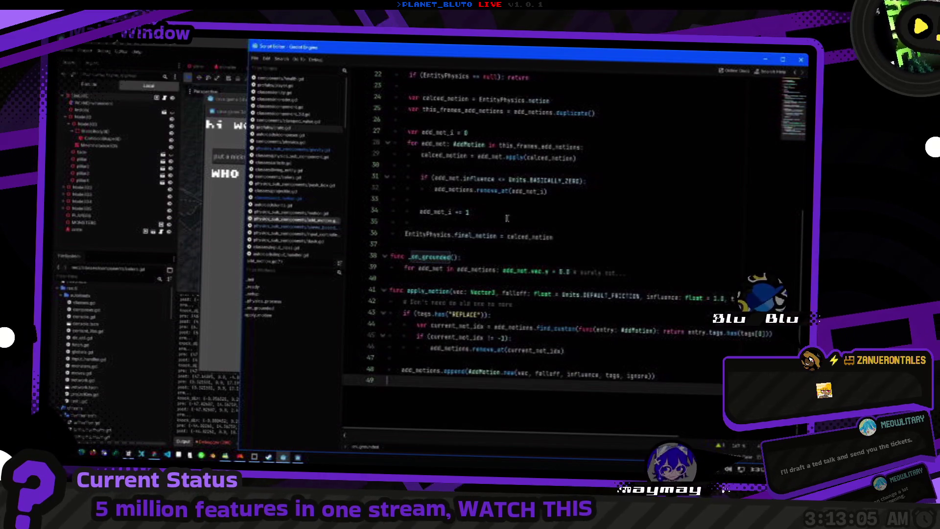
click(637, 272)
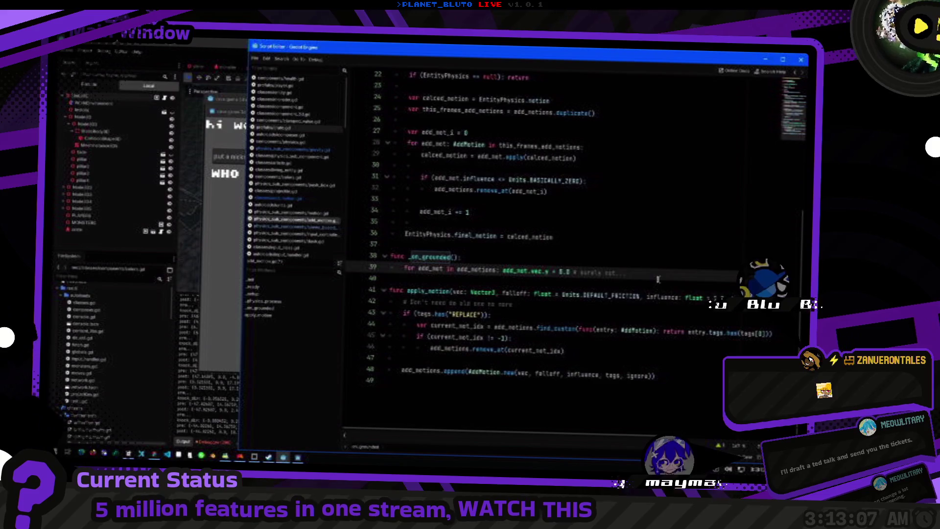
text(not sothat works)
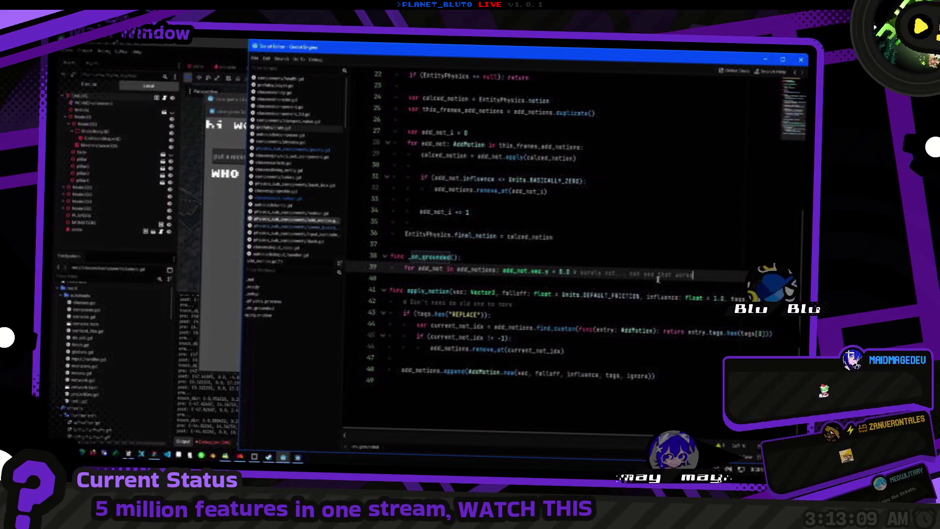
key(super+period)
text(thu)
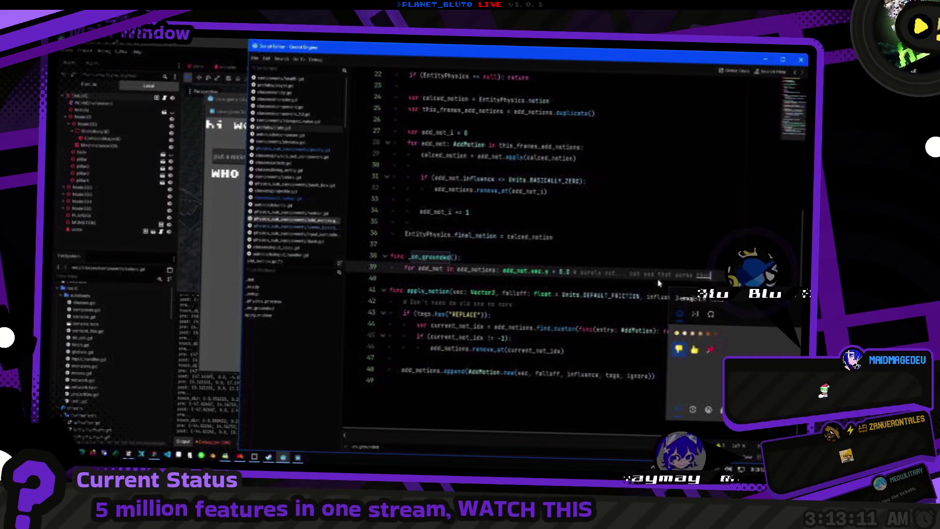
key(Return)
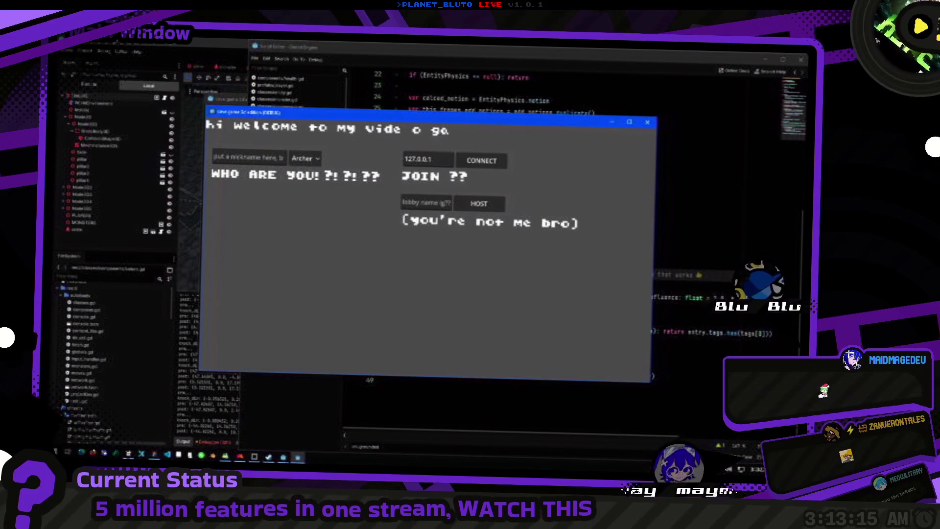
Snip a screenshot of the edited 'that works' comment line region.
click(672, 249)
scroll(673, 250, up, 6)
scroll(673, 250, down, 6)
click(672, 249)
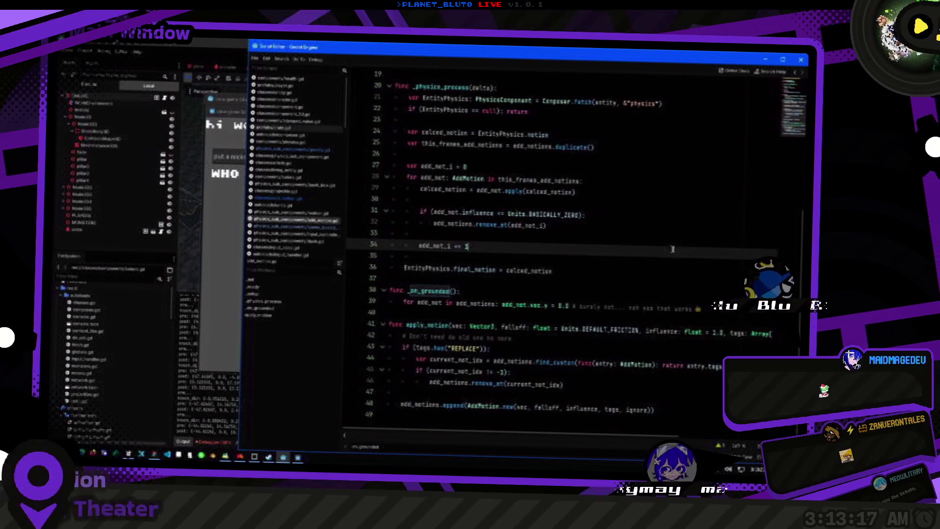
key(super+shift+s)
mouse_move(732, 278)
mouse_down()
mouse_move(485, 346)
mouse_move(557, 339)
mouse_move(517, 327)
mouse_up()
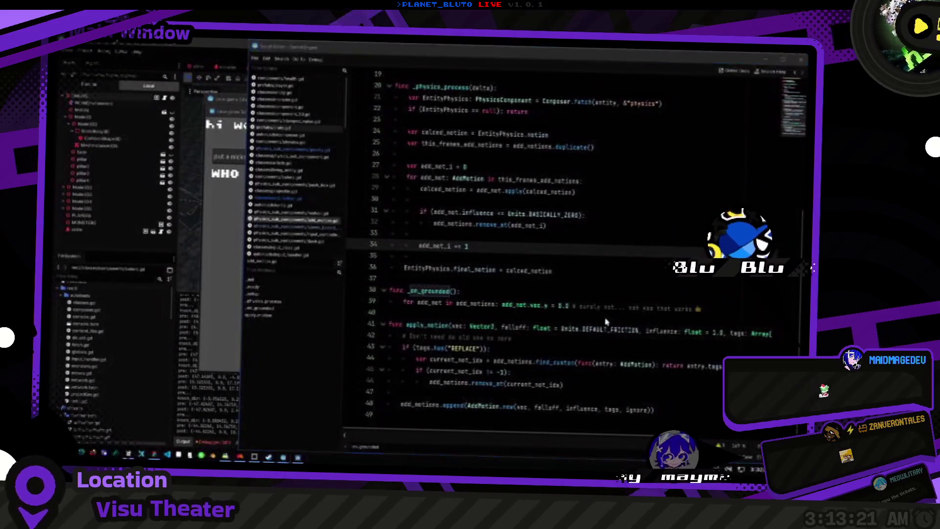
click(720, 309)
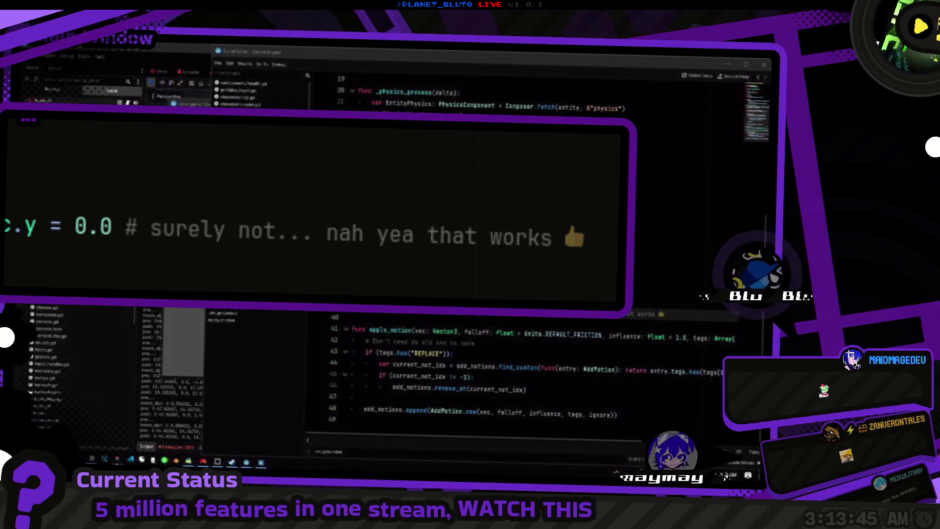
Bring the running game forward and walk the knight toward the crate.
key(alt+Tab)
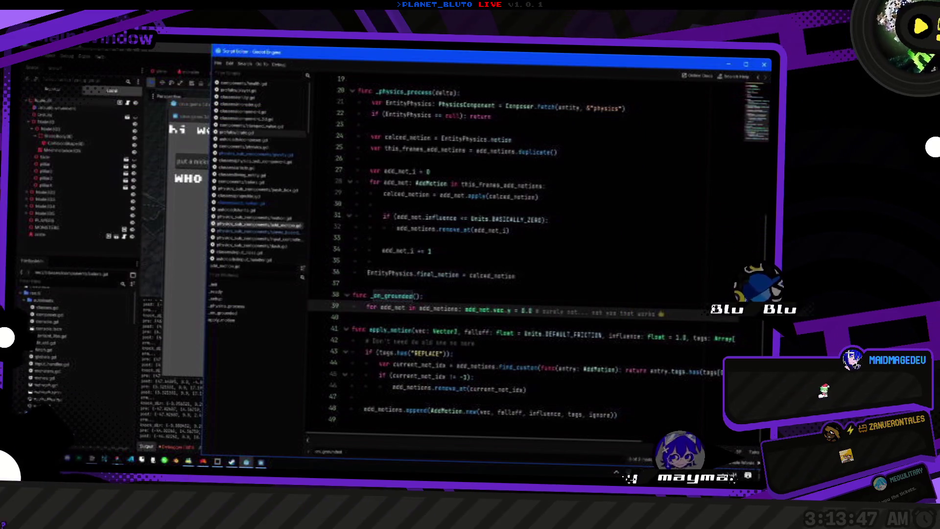
click(198, 305)
key(alt+Tab)
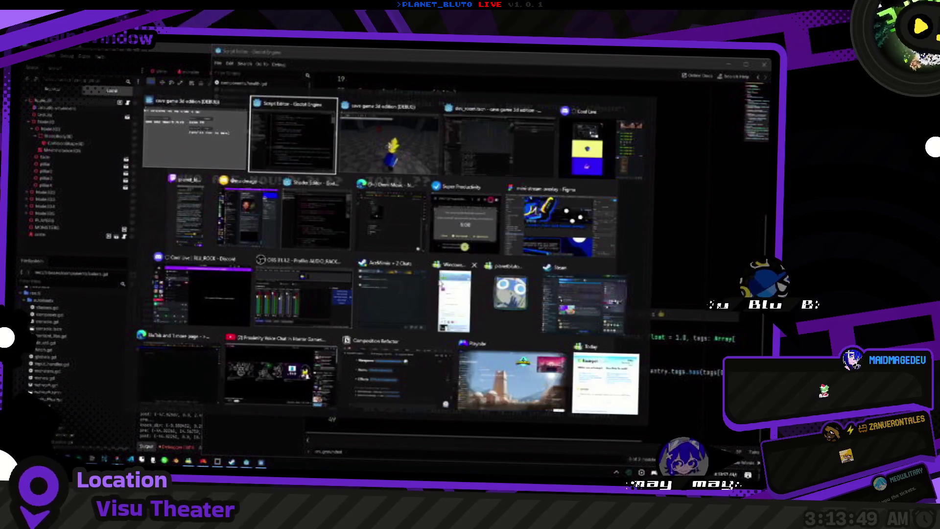
key(w)
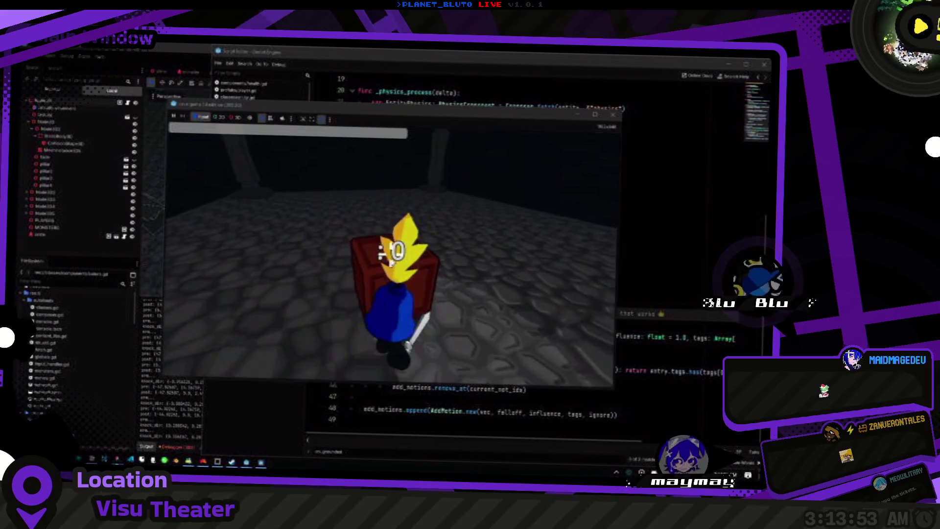
Find 'print' across the project and comment out the print on line 14 of the attack script.
key(alt+Tab)
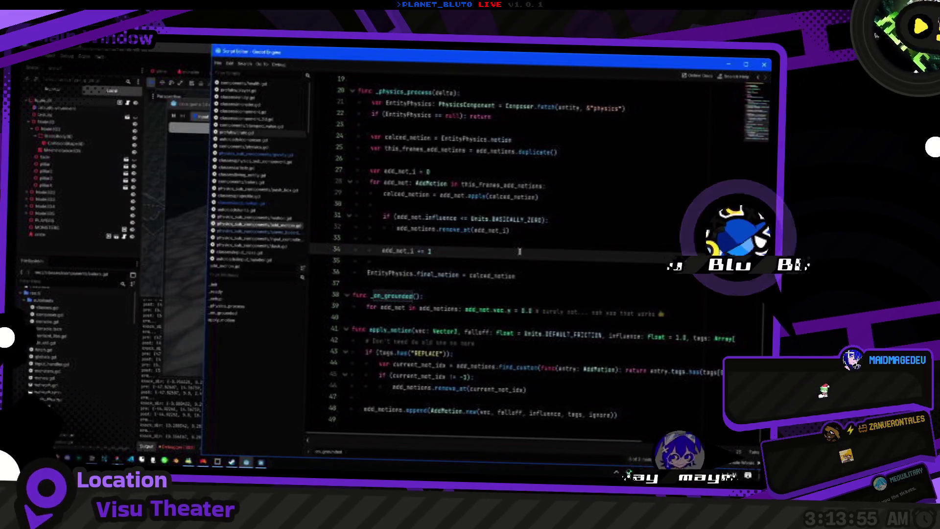
key(ctrl+shift+f)
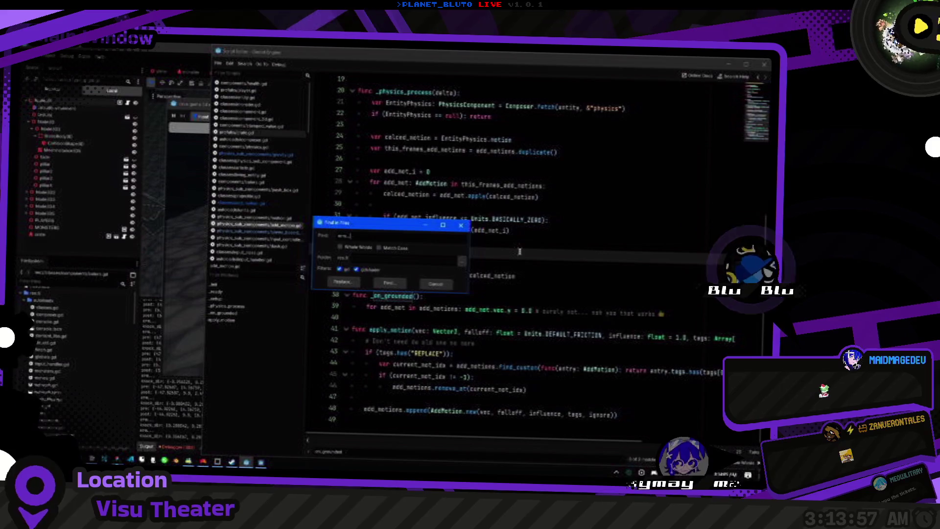
key(Return)
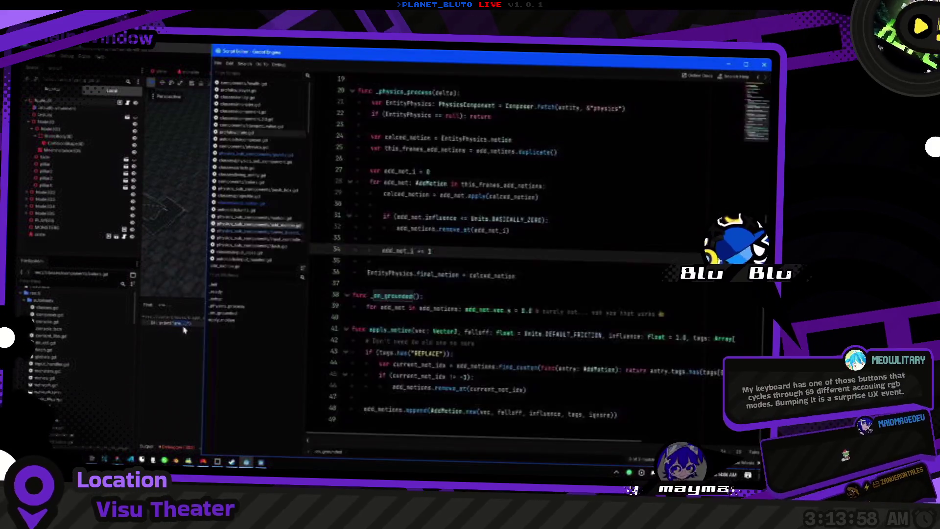
click(184, 330)
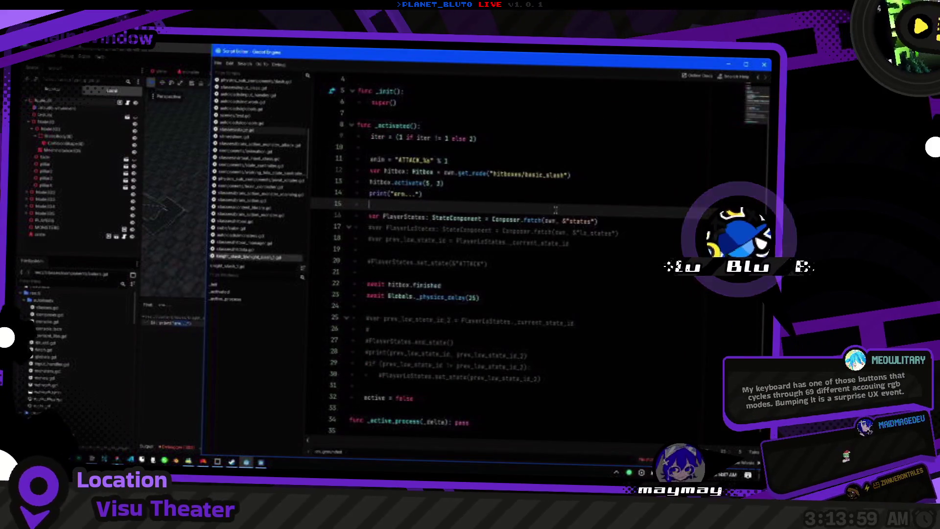
key(ctrl+k)
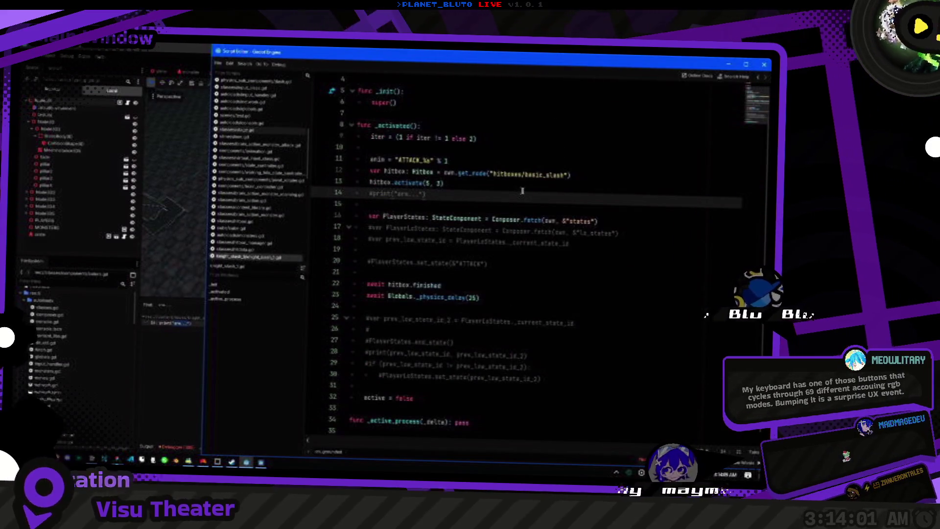
Comment out the knock_dir print on line 25 of the hurtbox knockback script.
key(alt+Tab)
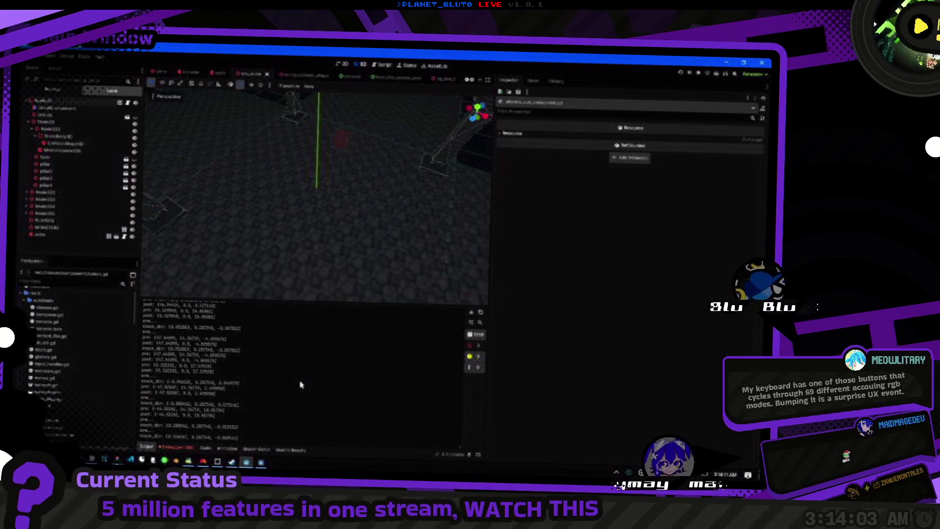
key(alt+Tab)
key(ctrl+shift+f)
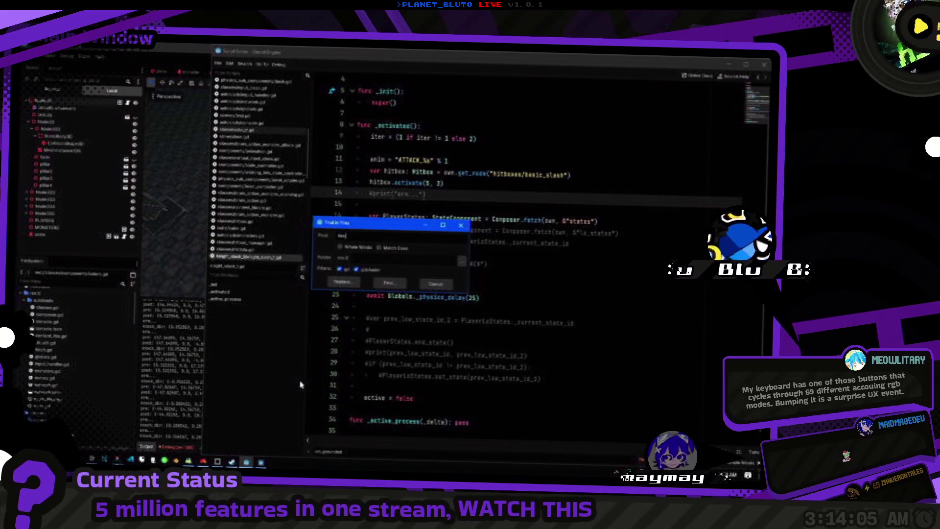
key(Return)
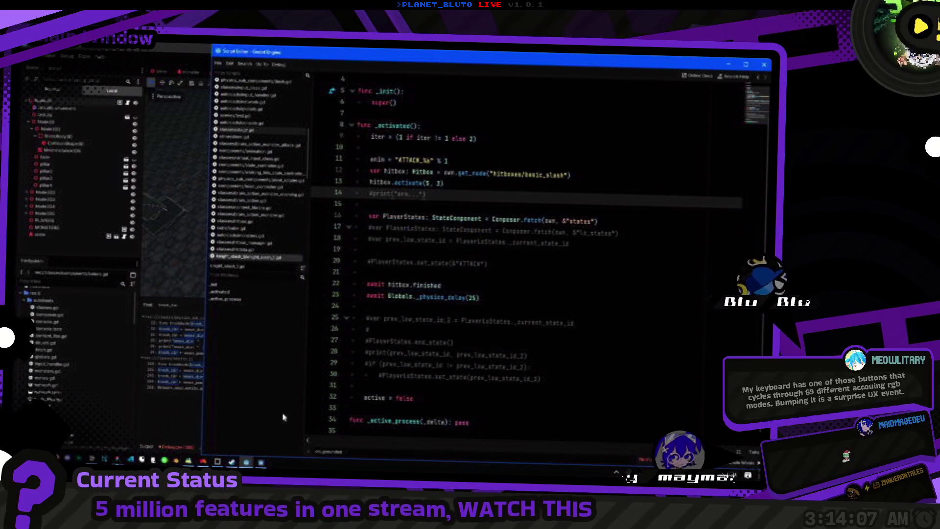
click(179, 334)
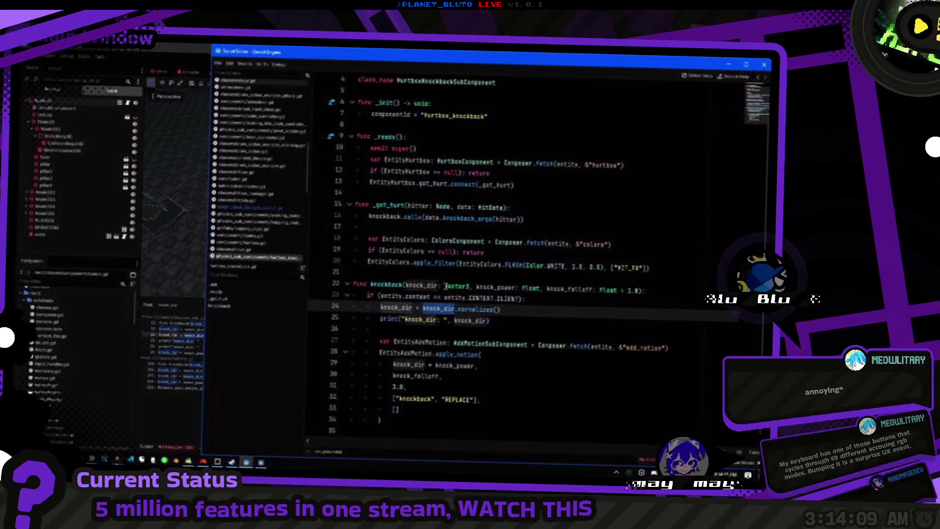
key(ctrl+k)
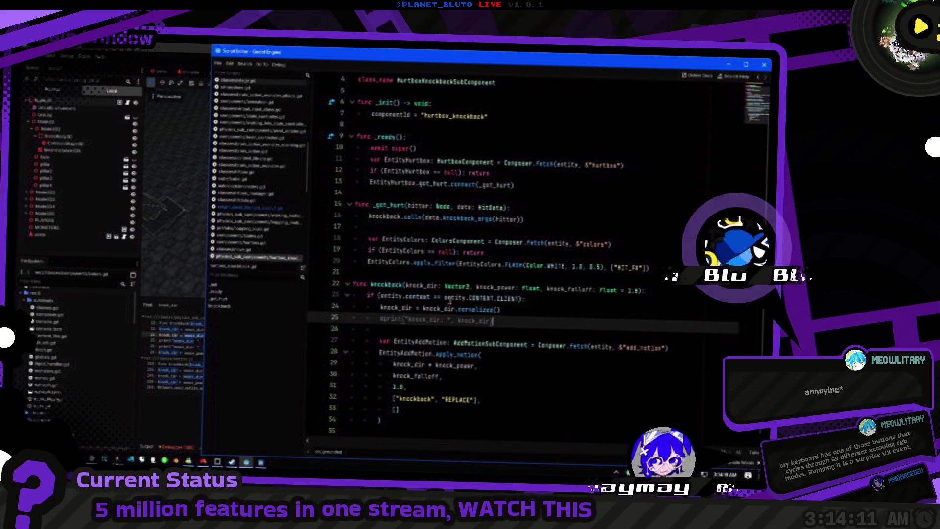
Search for 'print' again and review the matching lines 79–81 of another script.
click(145, 446)
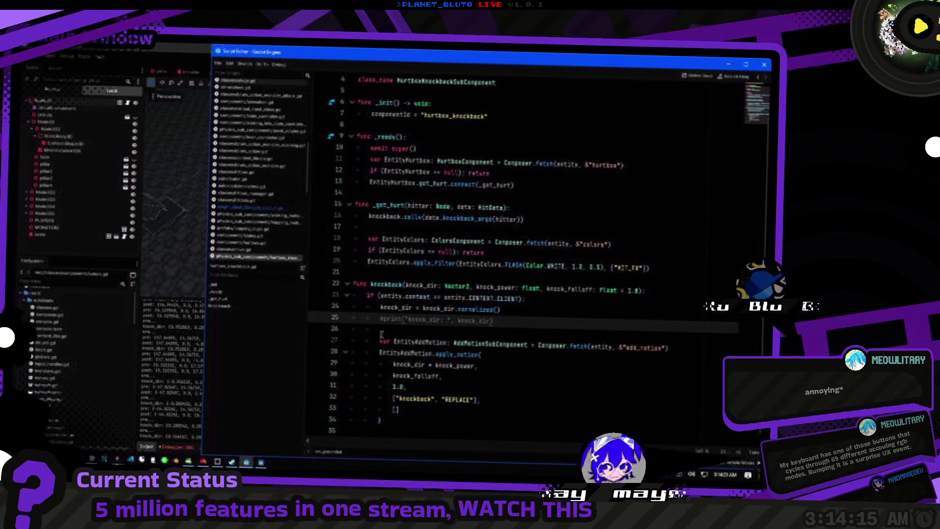
key(ctrl+shift+f)
key(Return)
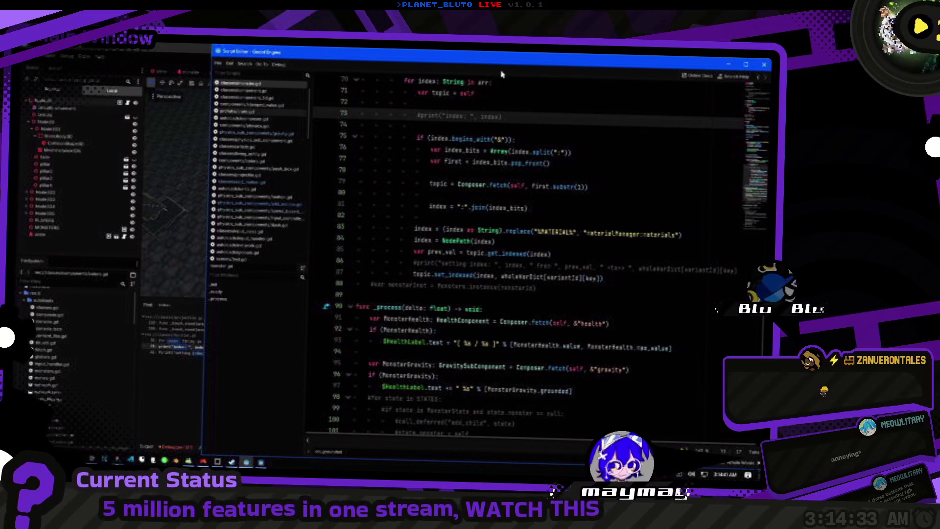
click(619, 194)
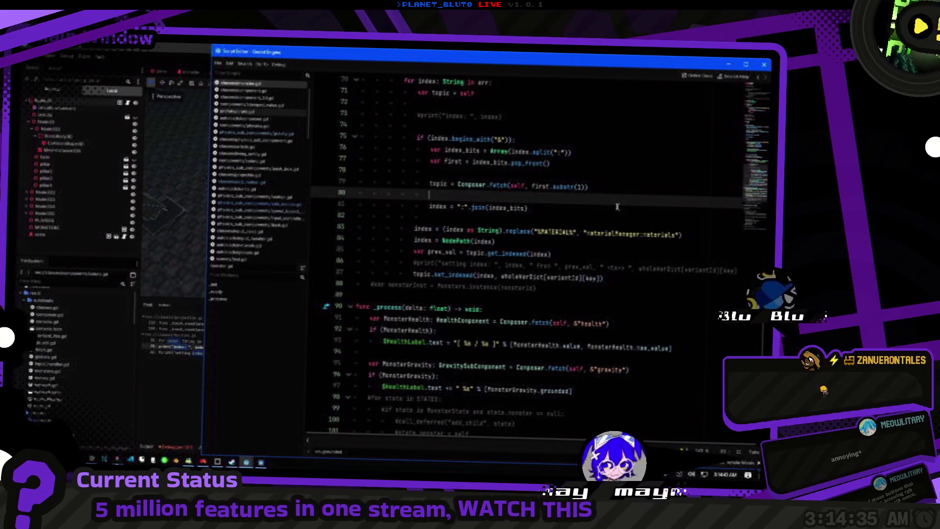
click(562, 218)
key(alt+Tab)
key(alt+Tab)
key(alt+Tab)
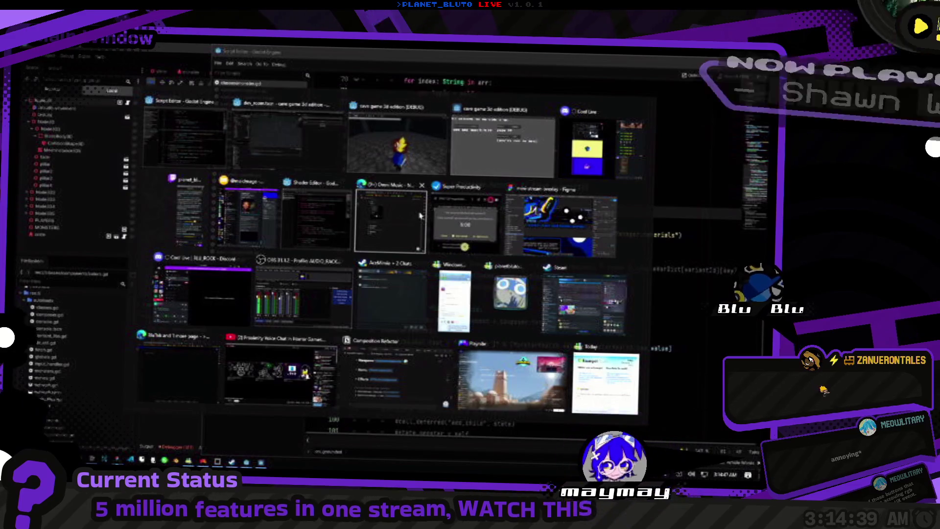
key(alt+Tab)
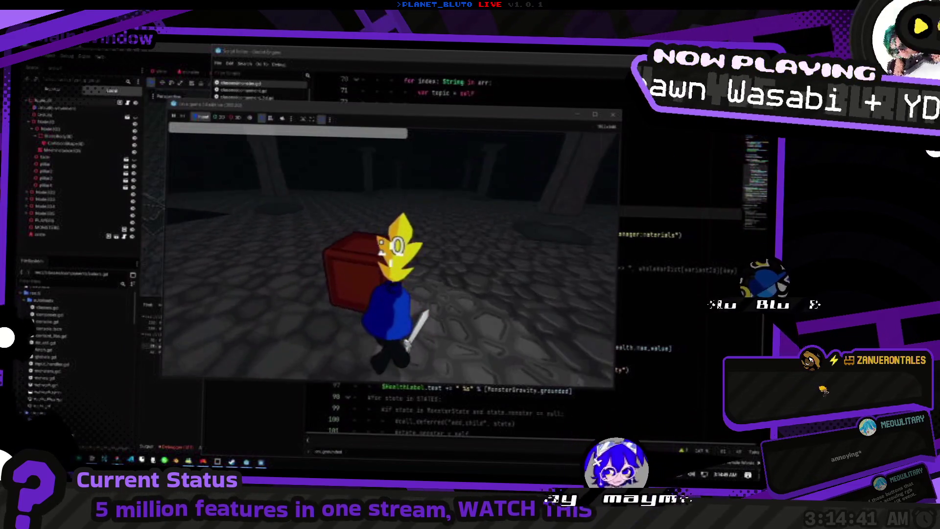
Walk the knight back and forth around the red box using the A, S and W keys.
key(a)
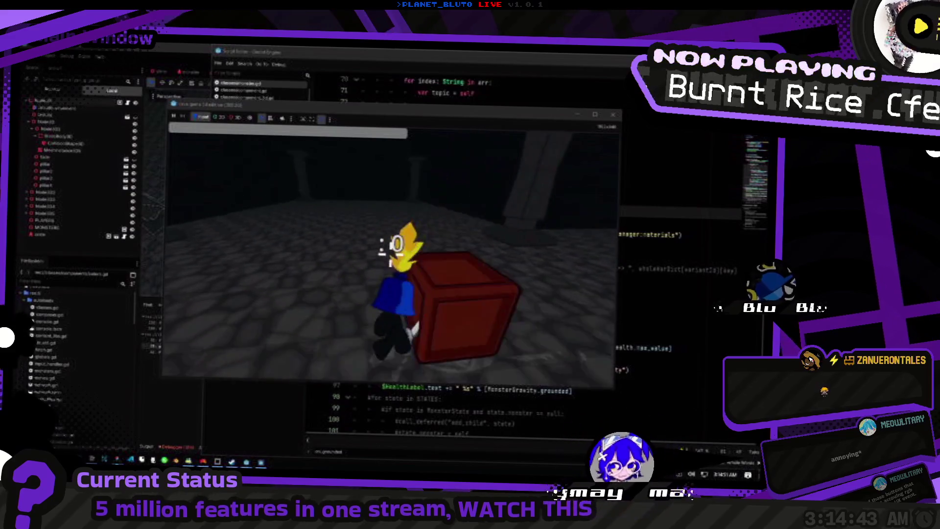
key(s)
key(w)
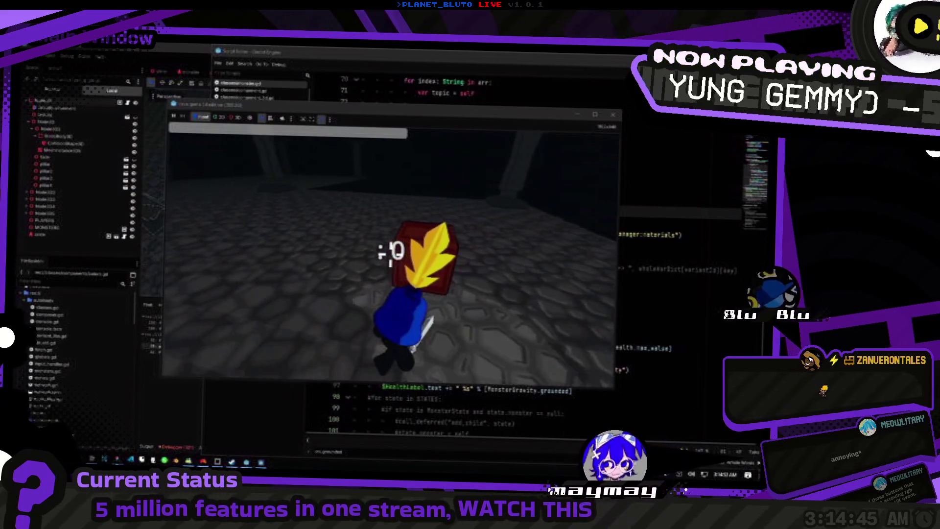
key(s)
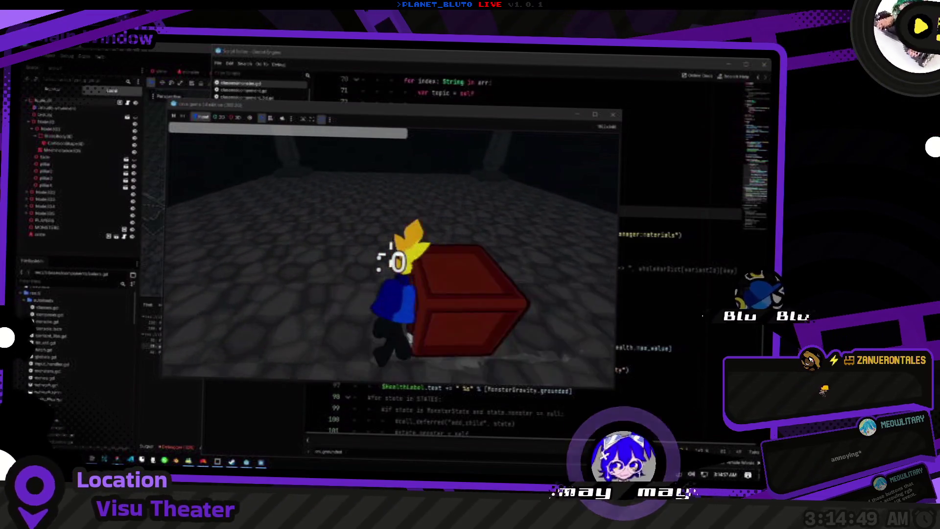
key(w)
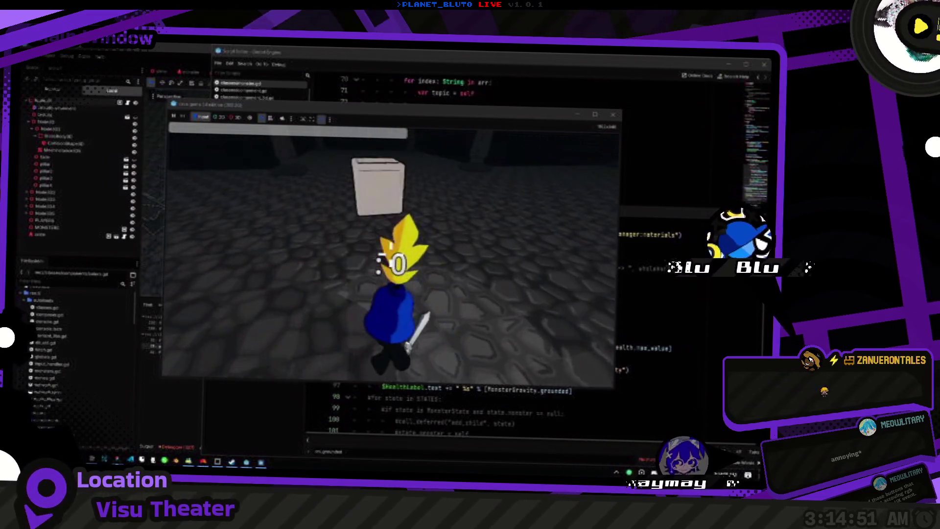
key(s)
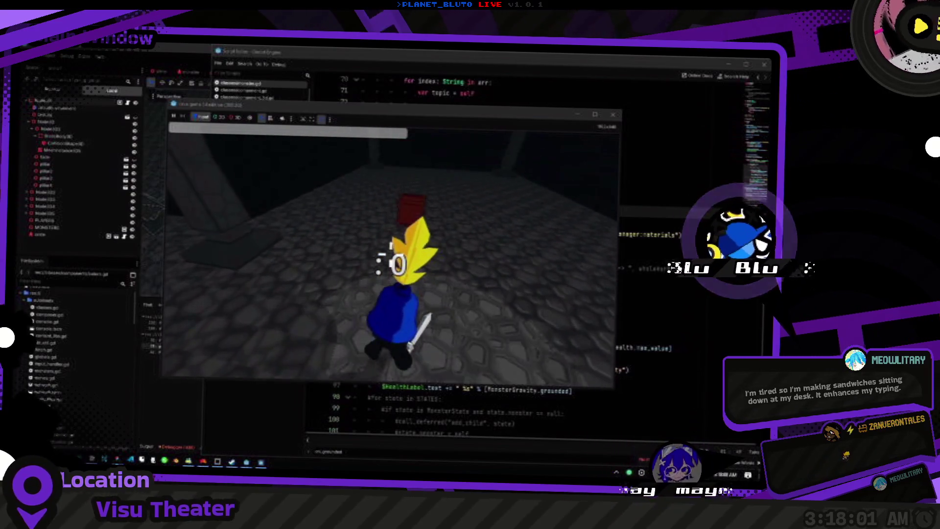
key(alt+Tab)
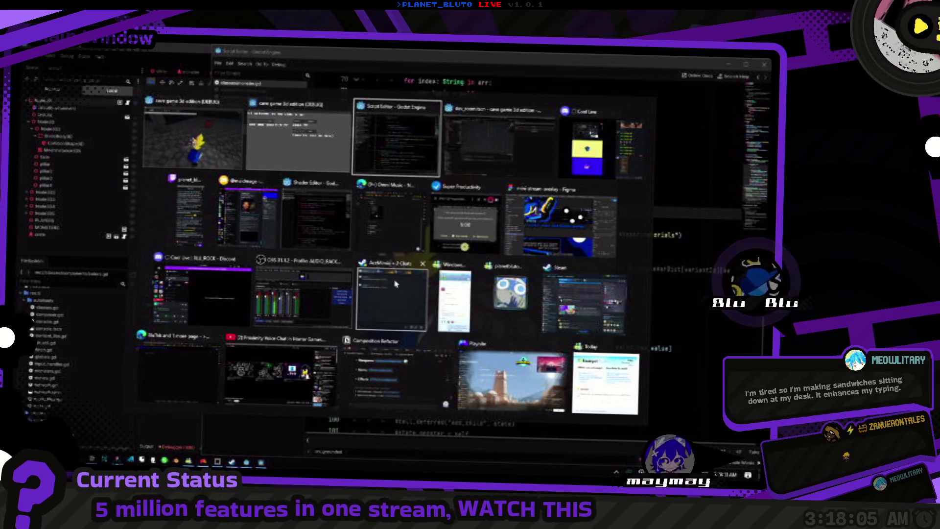
Bring the Composition Refactor notes forward in Notion and maximize the window.
click(196, 137)
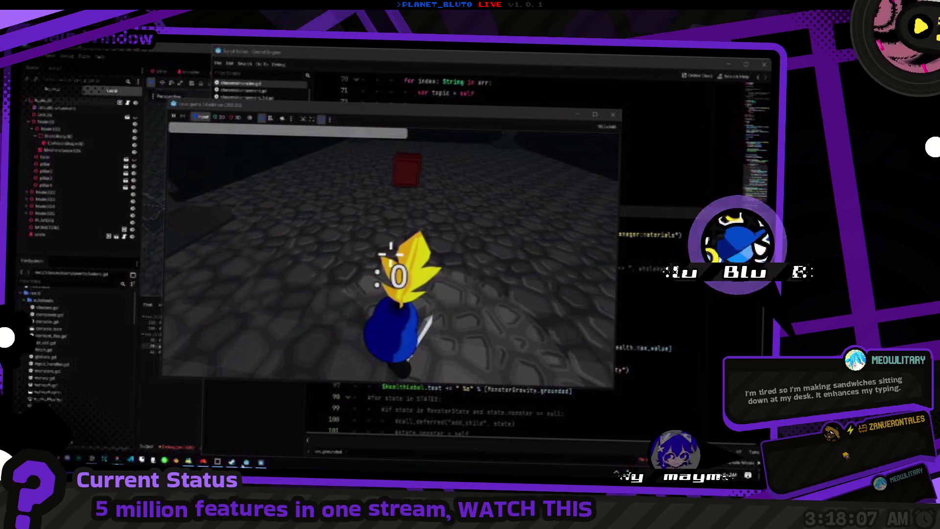
key(alt+Tab)
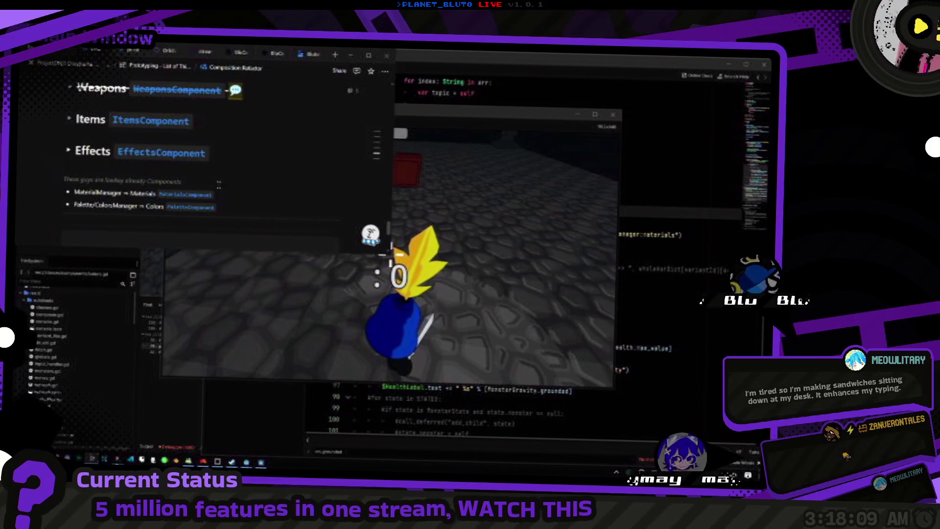
key(alt+Tab)
key(alt+Tab)
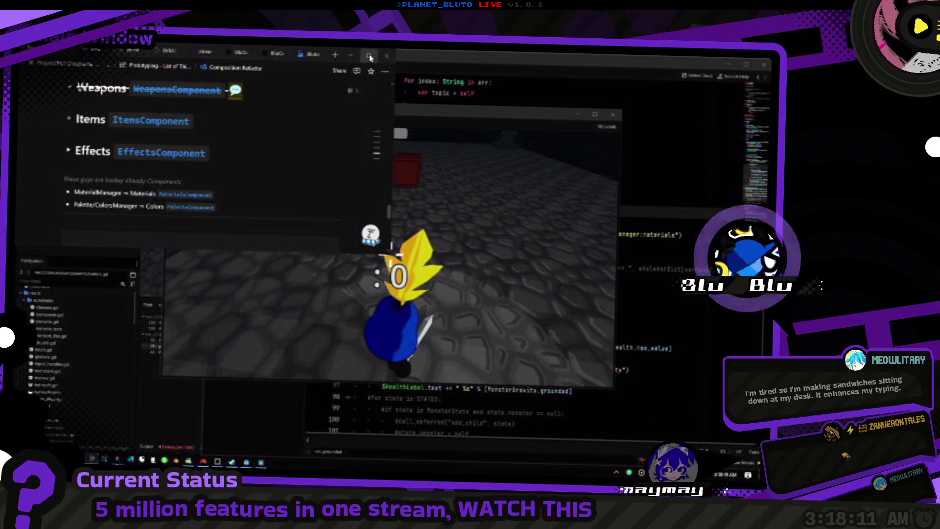
click(370, 58)
scroll(294, 196, up, 10)
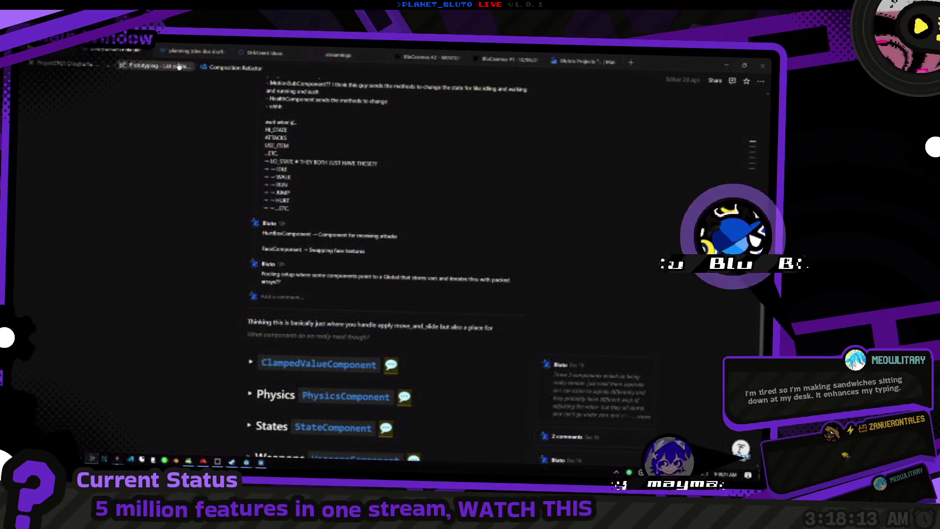
Go back up to the Prototyping - List of Things table and scroll down its rows.
key(alt+Left)
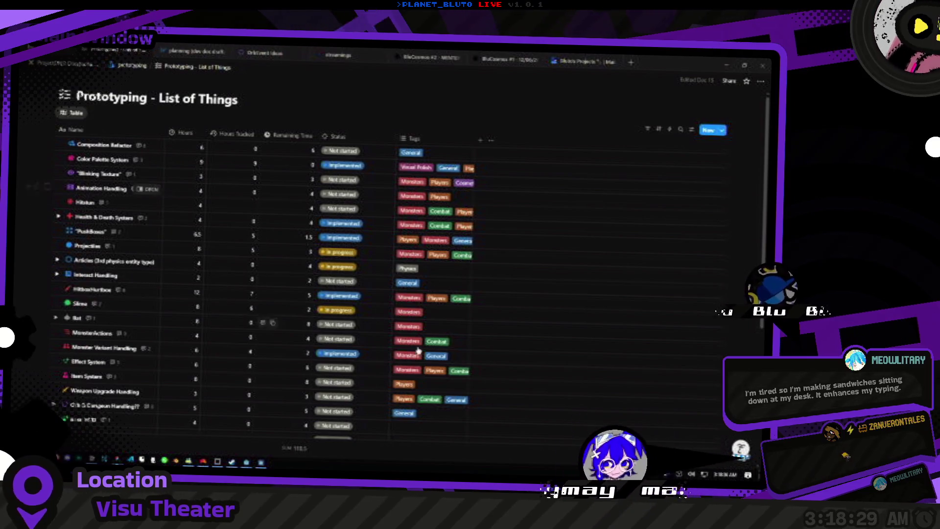
scroll(147, 294, down, 5)
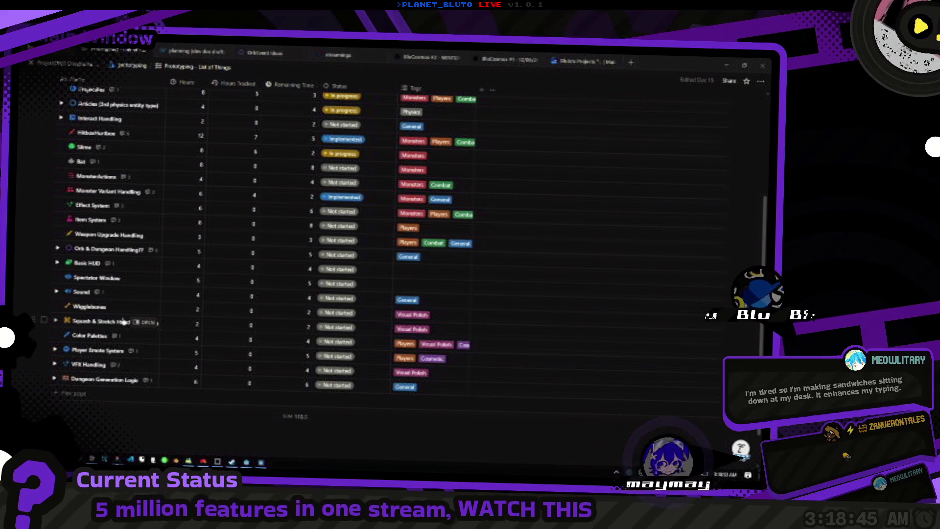
key(super+Tab)
key(Right)
key(Right)
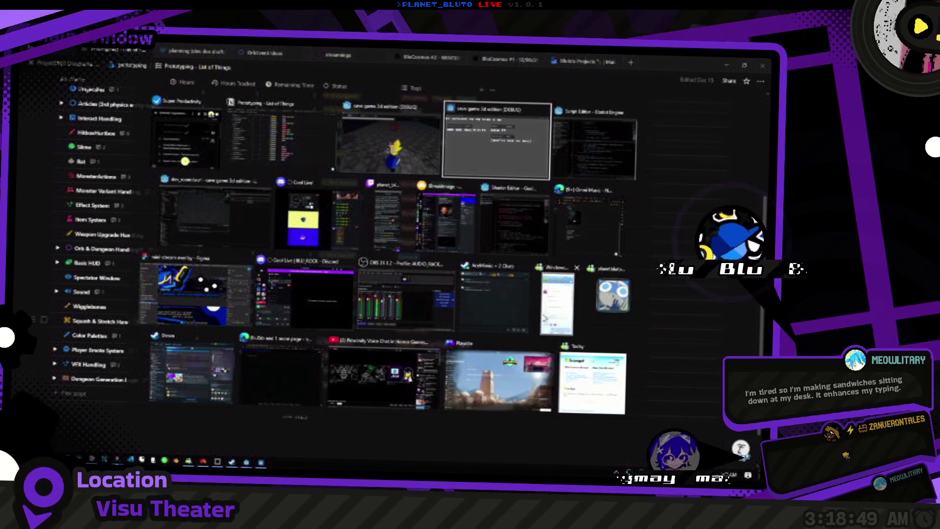
Cycle through scene tabs to the character scene and inspect FaceComponent's Faces dictionary.
click(206, 208)
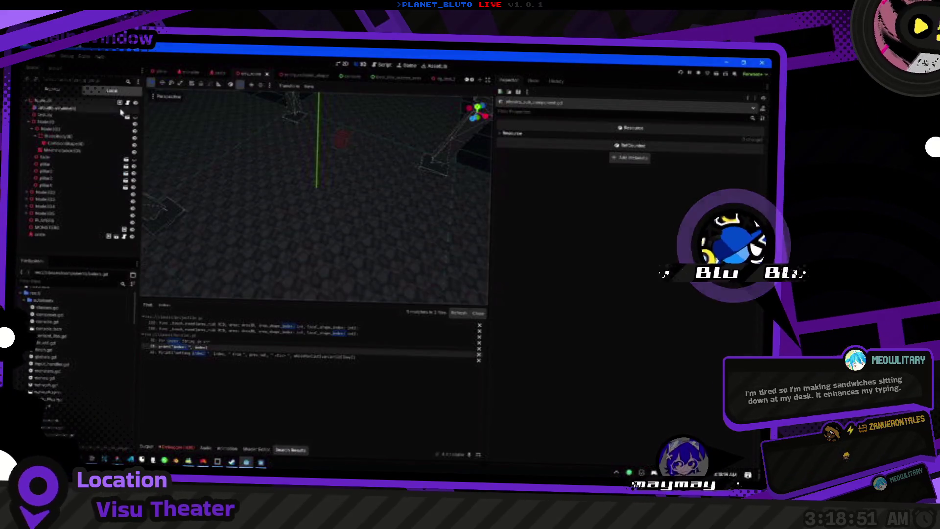
click(187, 73)
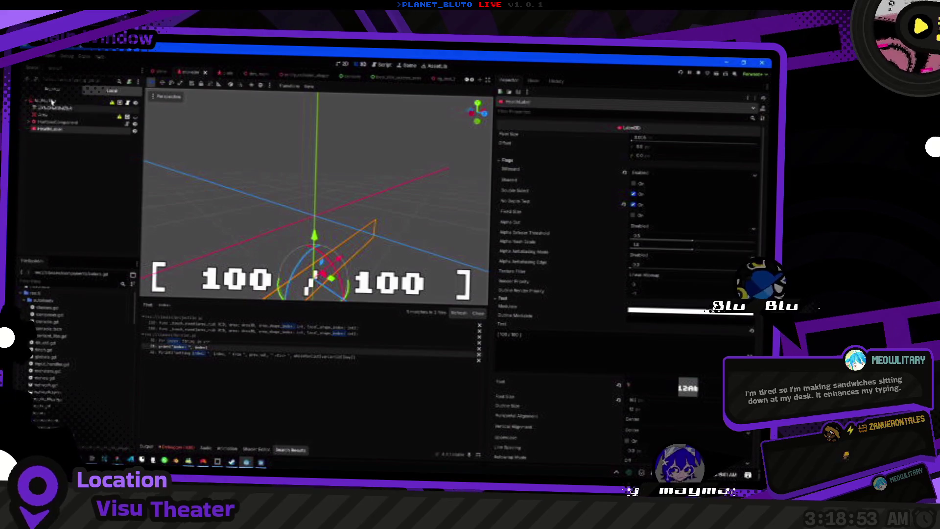
click(224, 75)
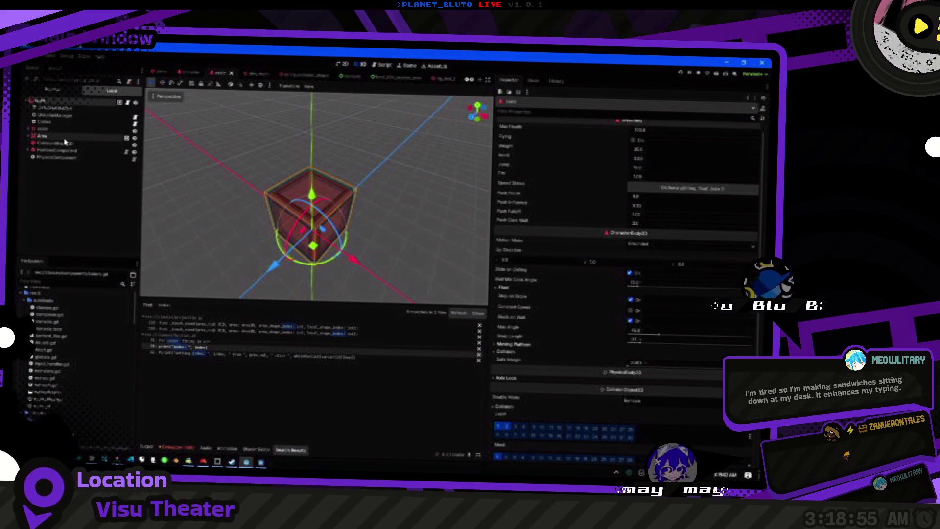
click(189, 72)
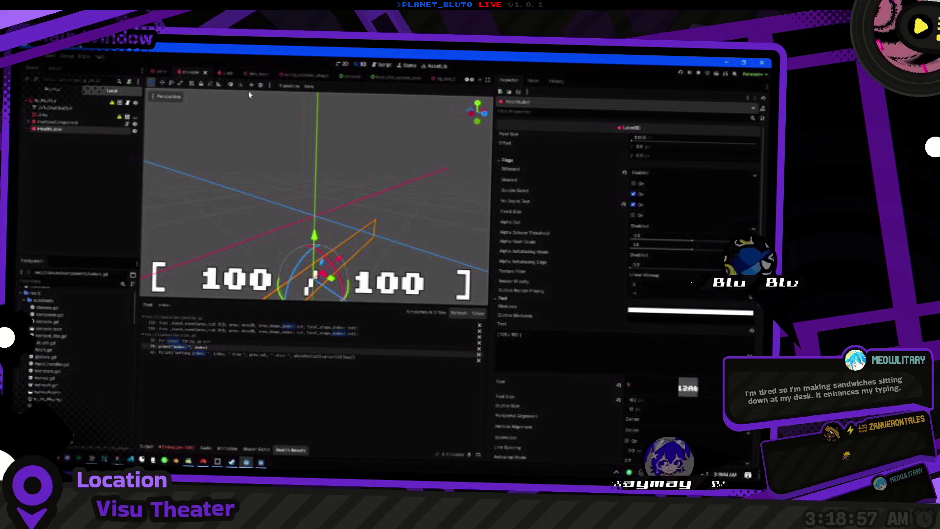
click(159, 72)
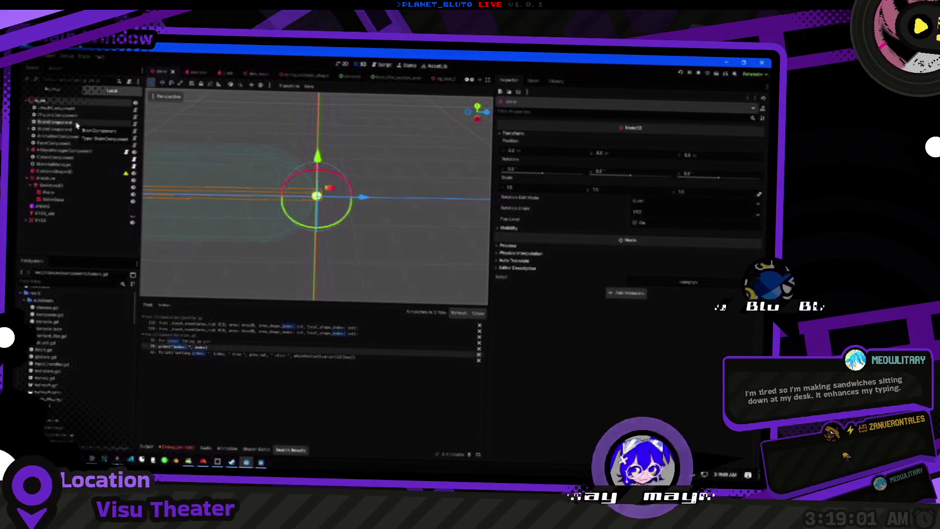
click(68, 144)
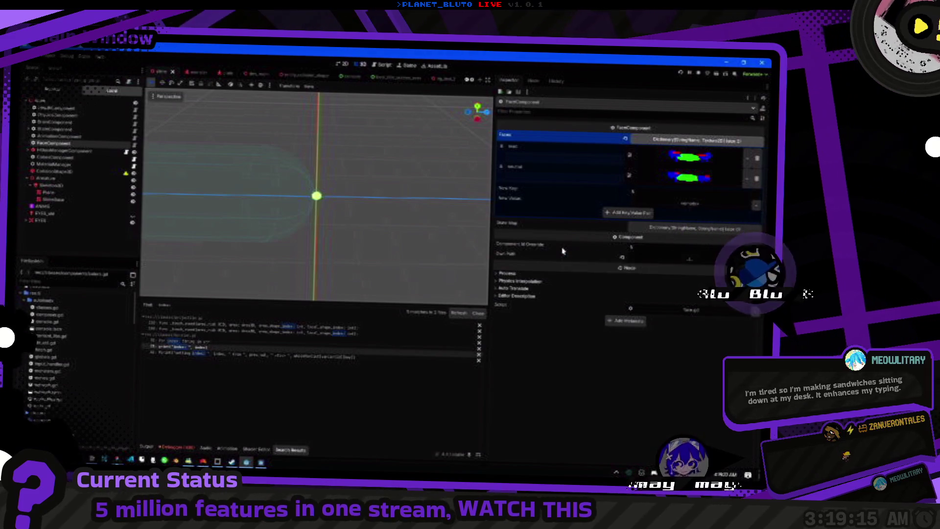
key(alt+Tab)
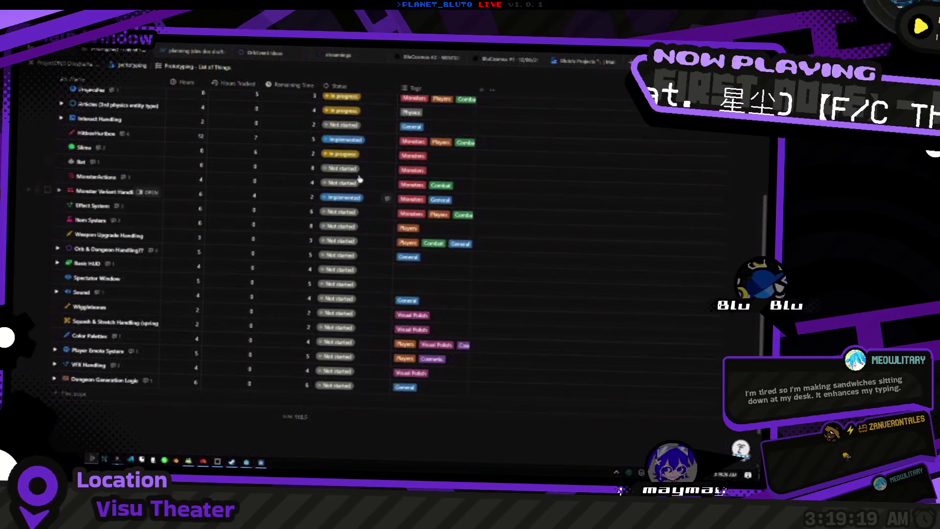
Open the Blinking Texture task page (3 hours, Not started) from the top of the table.
scroll(145, 179, up, 3)
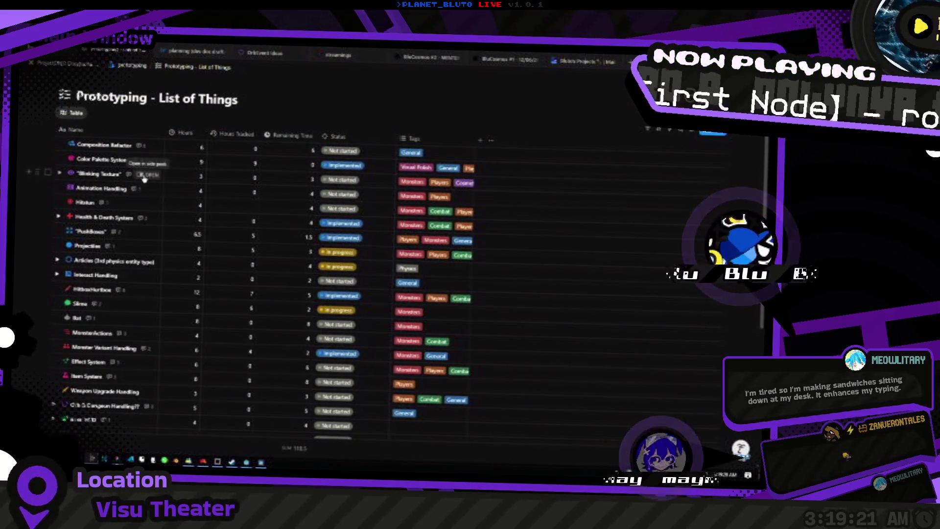
click(146, 175)
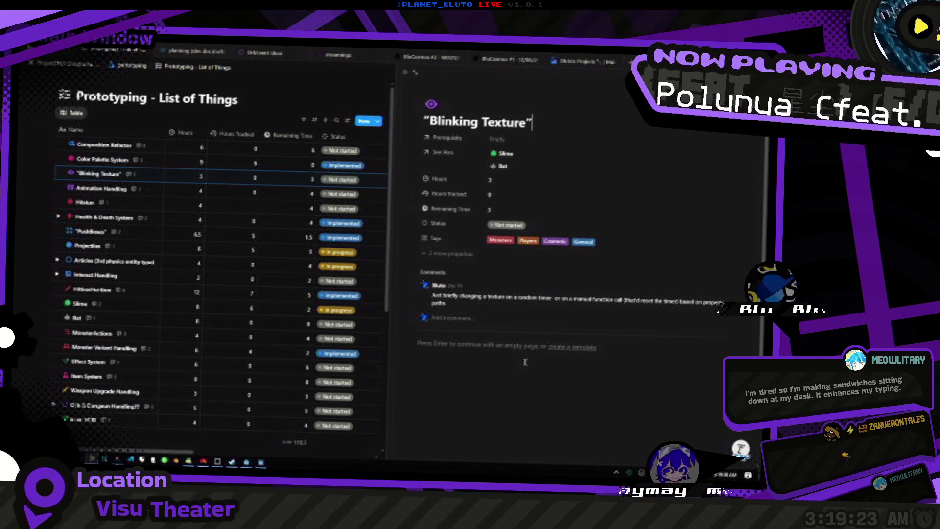
key(alt+Tab)
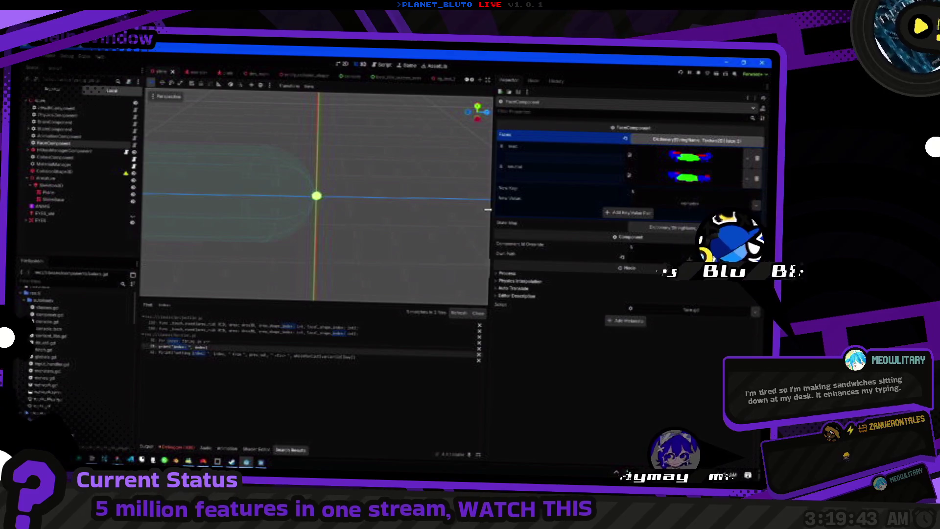
Pop the script out into its own window and look up at the _setup function.
click(390, 67)
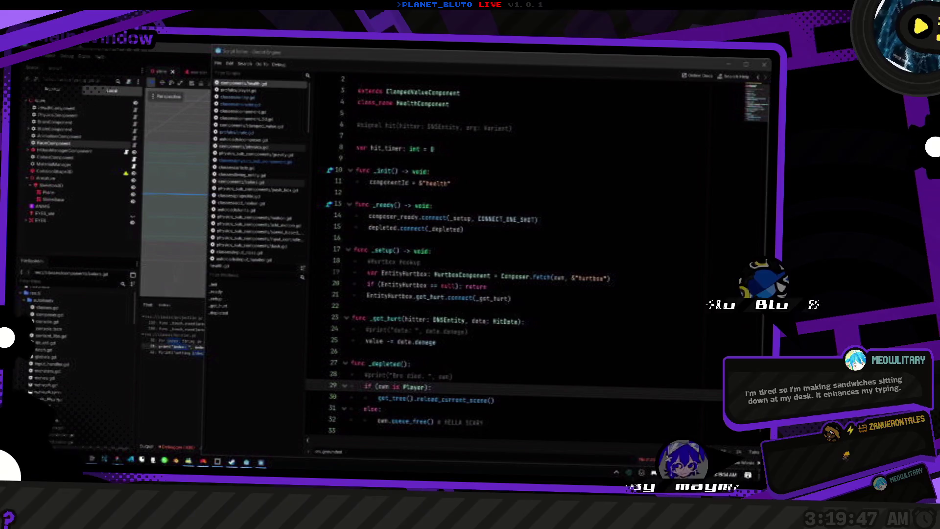
key(alt+Tab)
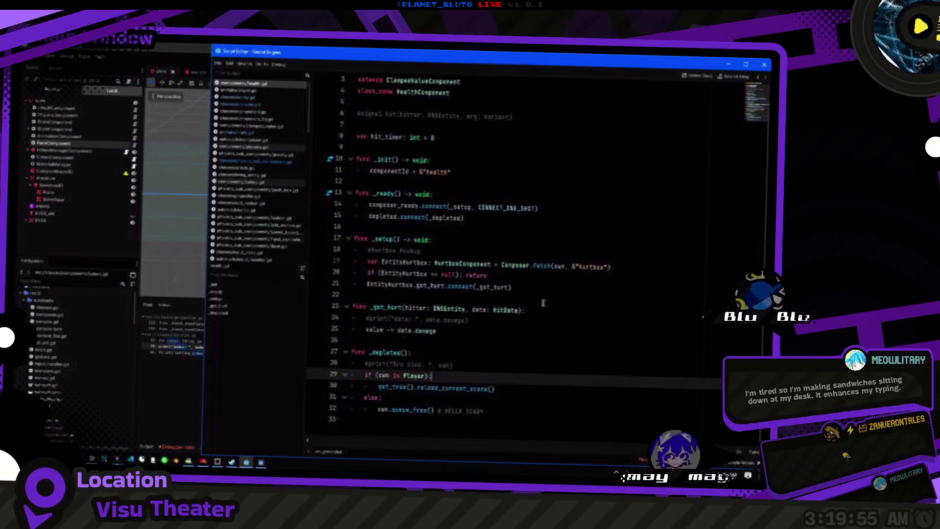
key(Up)
key(Up)
key(Up)
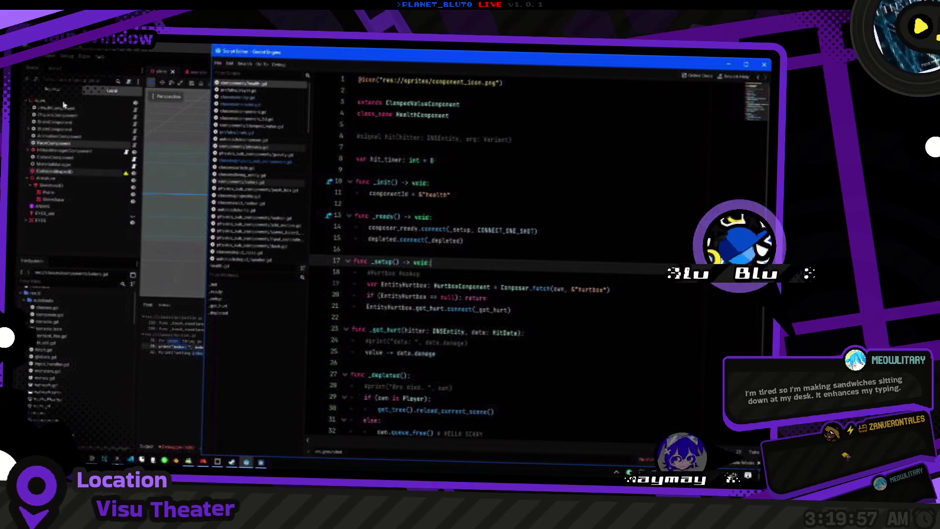
key(alt+Tab)
Create a new script in the FileSystem components folder via Create New > Script.
key(ctrl+a)
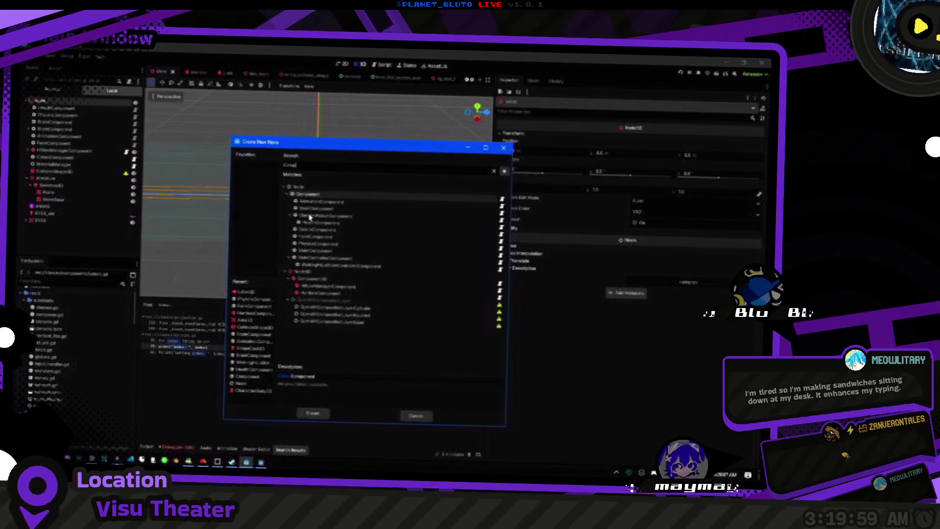
key(Escape)
scroll(49, 303, down, 3)
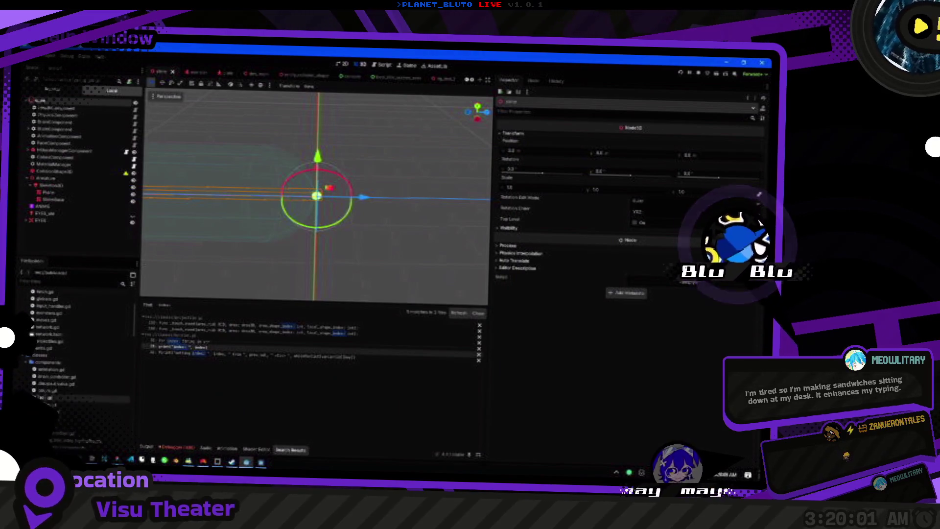
right_click(47, 361)
mouse_move(83, 337)
click(159, 355)
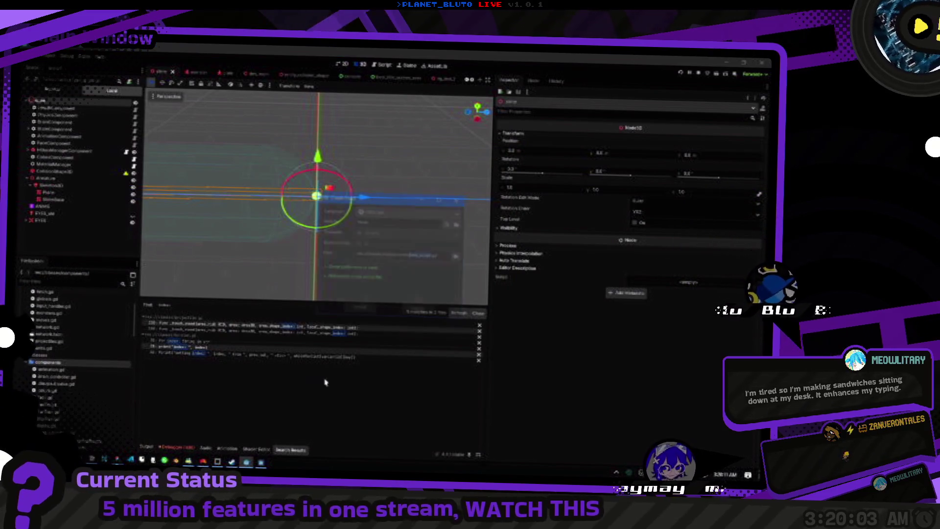
Finish the script path and create the new component script file.
text(ing_f)
key(BackSpace)
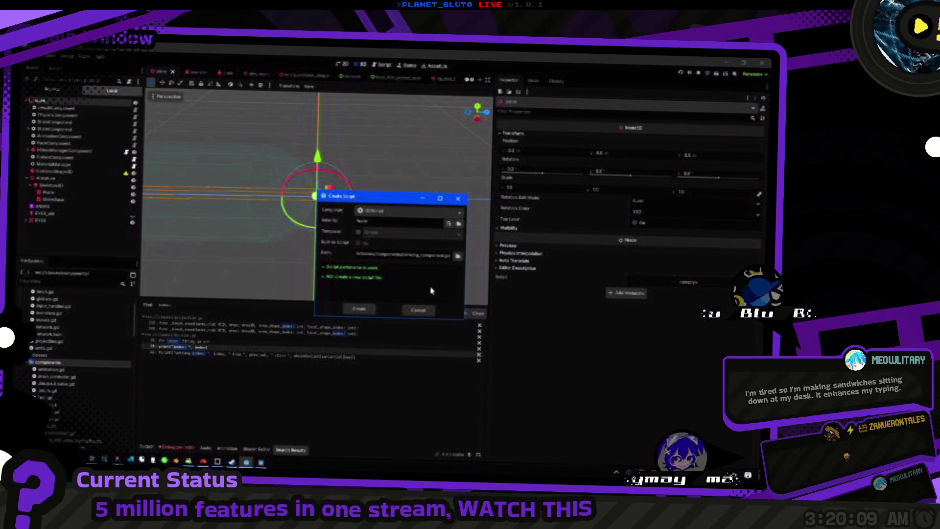
click(363, 313)
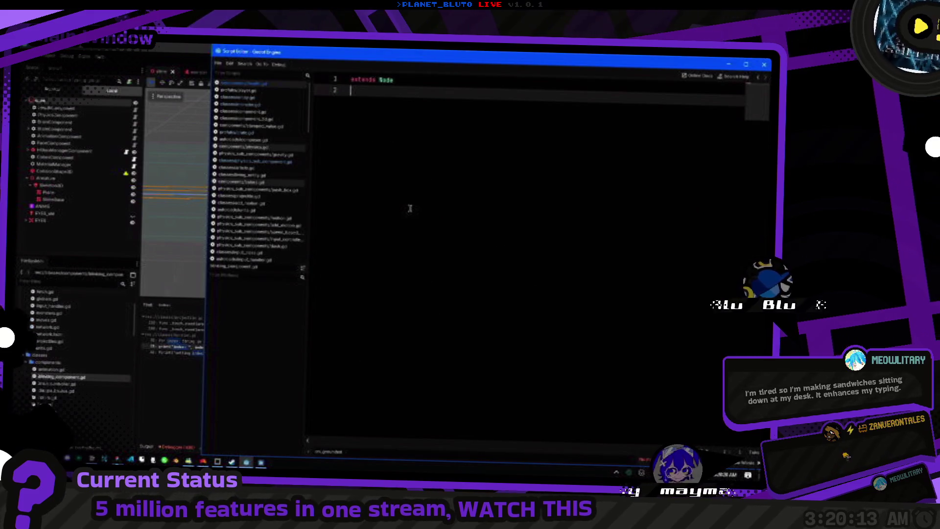
Change 'extends Node' to 'extends Component' and start a class_name line below.
key(Return)
text(c)
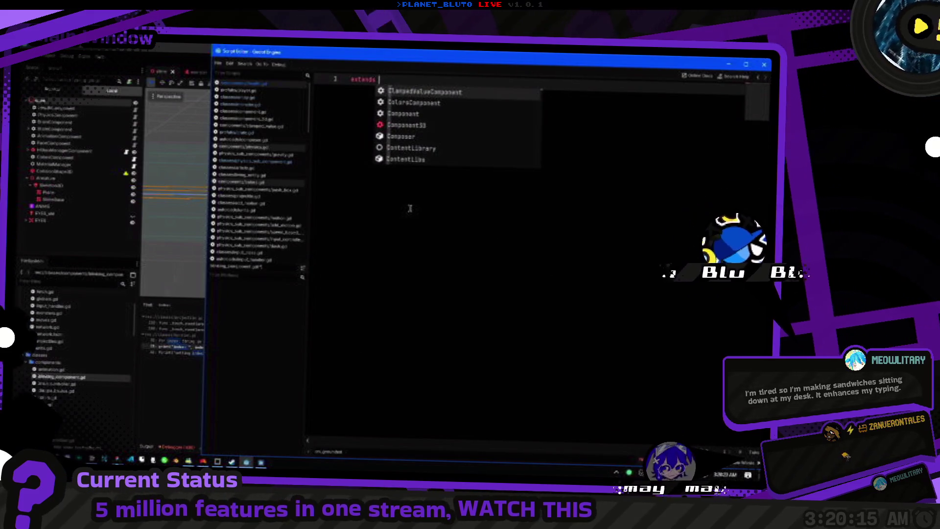
key(BackSpace)
key(BackSpace)
text(Node)
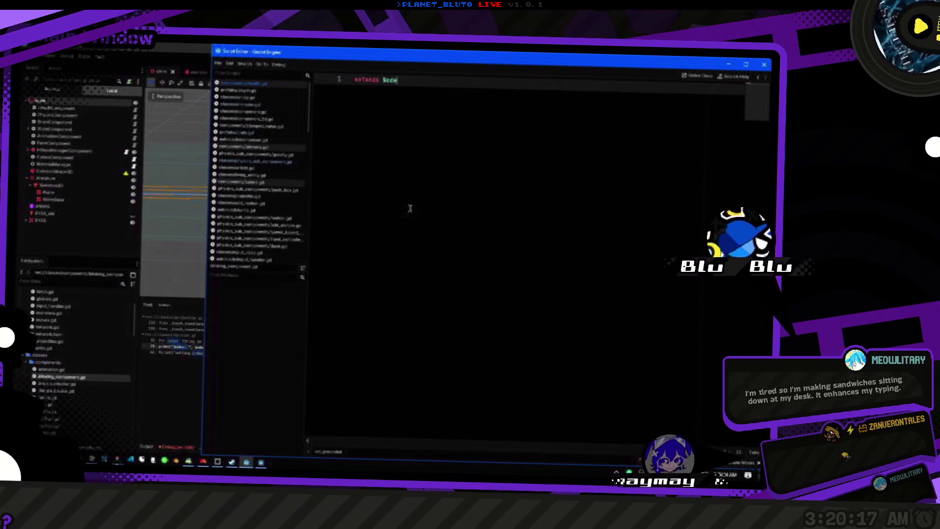
key(Return)
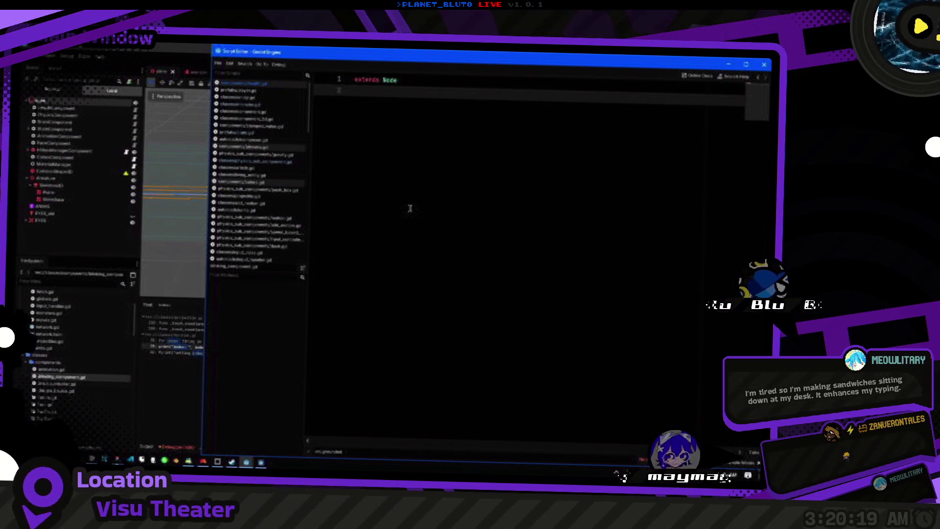
key(BackSpace)
key(BackSpace)
key(BackSpace)
key(BackSpace)
text(Clamp)
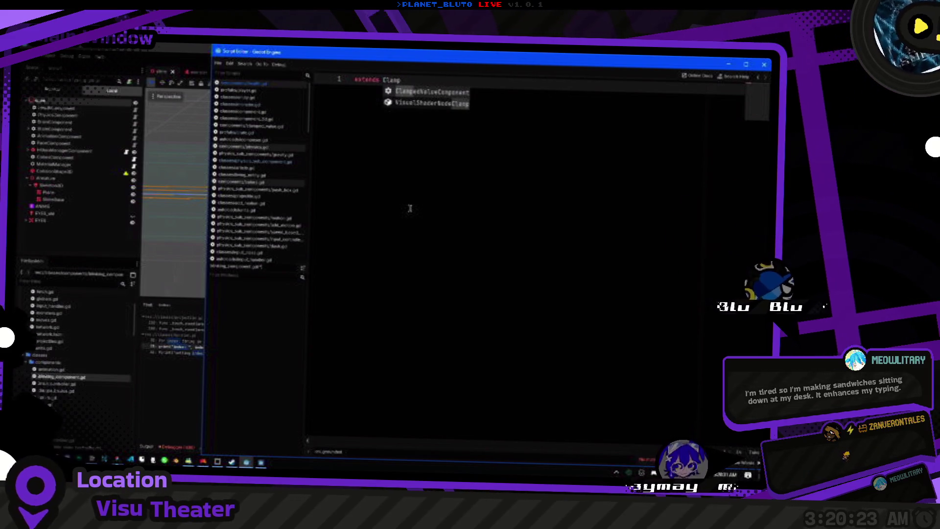
key(BackSpace)
key(BackSpace)
key(BackSpace)
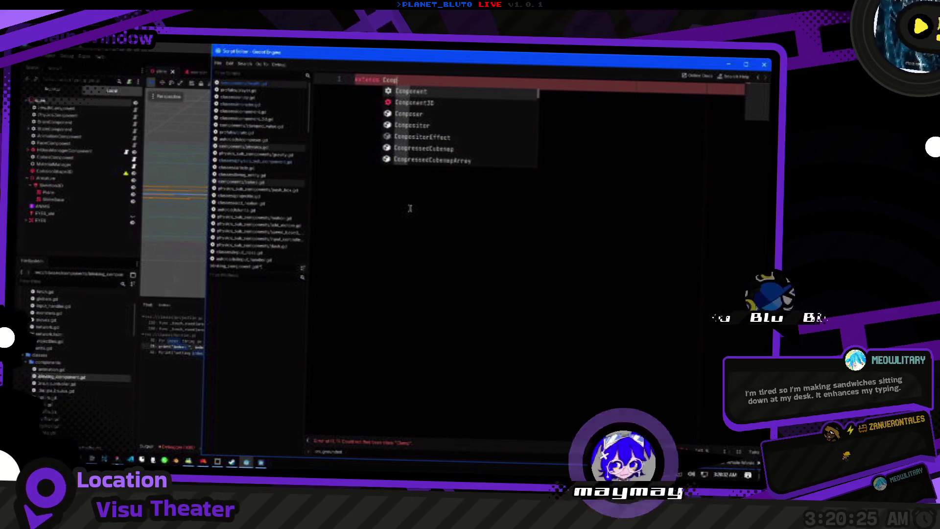
text(omponent)
key(Return)
key(Return)
text(ss_name Clampp)
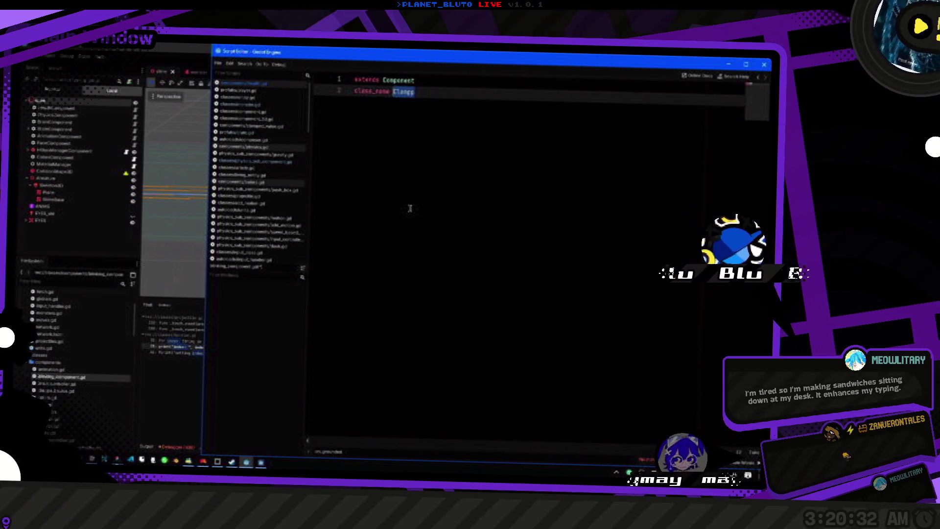
Name the class BlinkingComponent and add an _init() that sets componentId to &"blinking".
key(BackSpace)
text(BlinkingComponent)
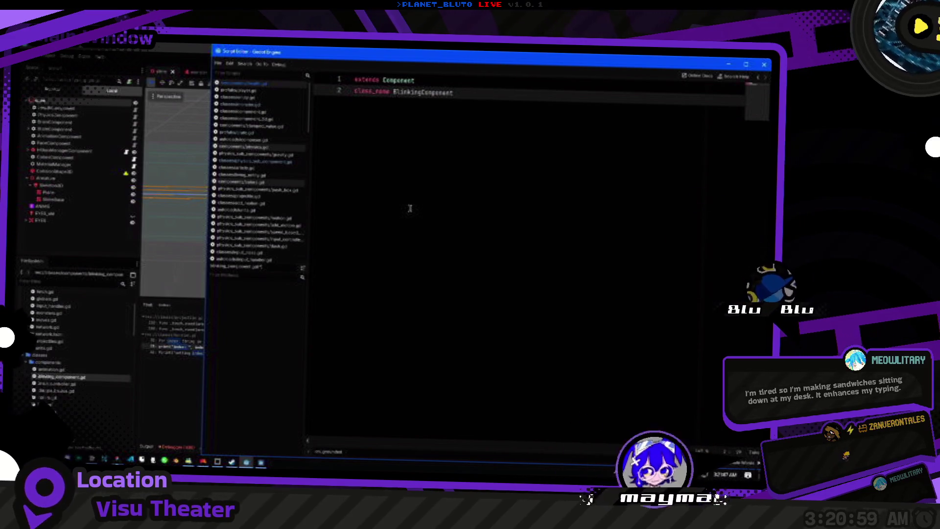
key(Return)
key(Return)
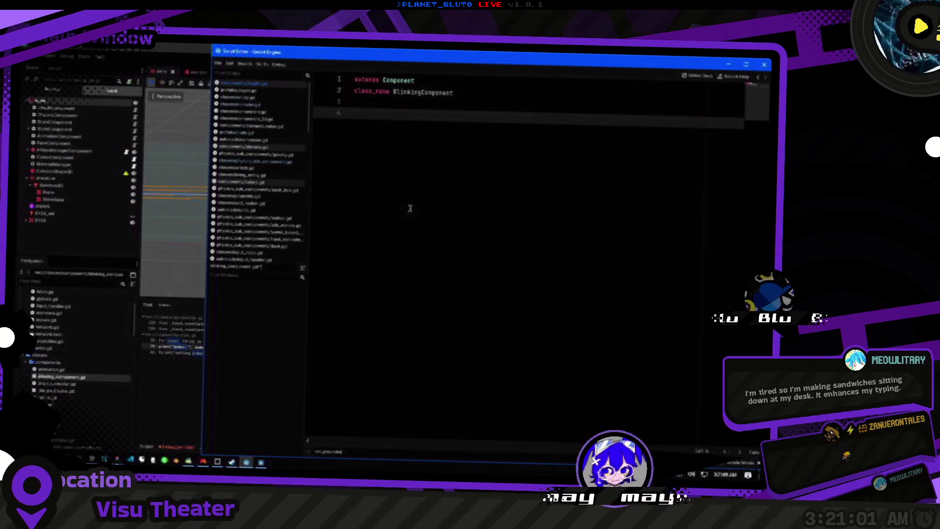
text(func_ini)
key(Return)
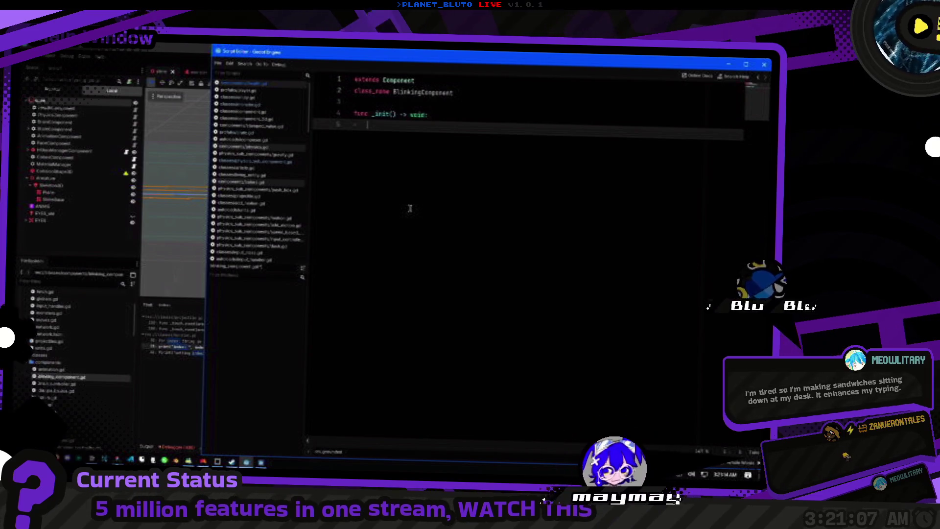
key(ctrl+space)
key(Escape)
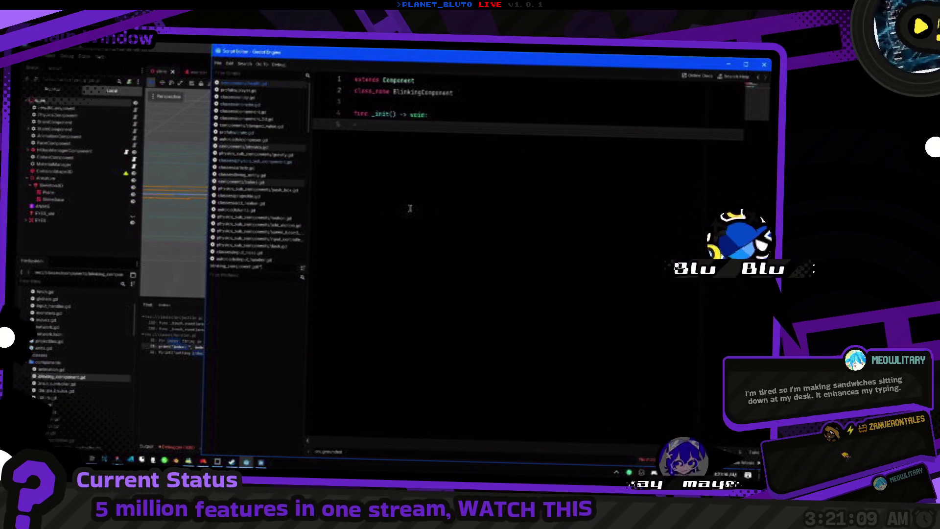
text(components[)
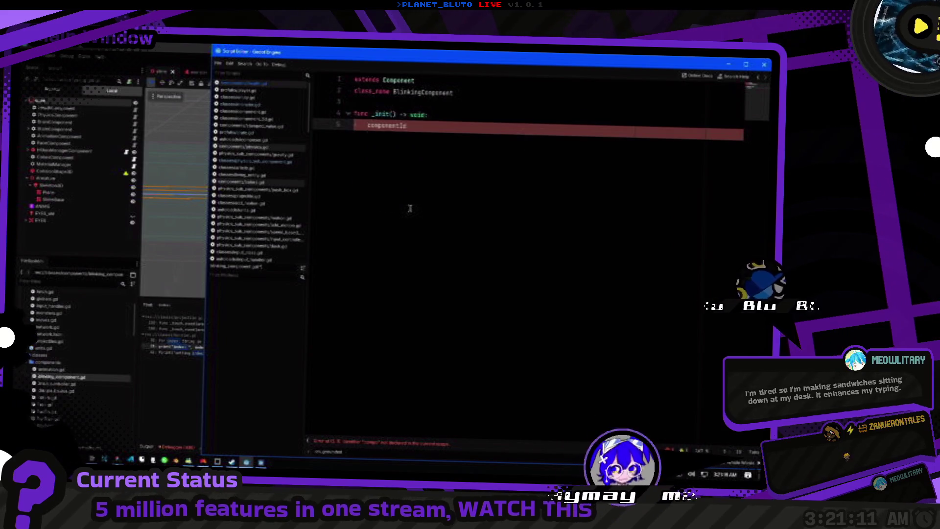
text( = "blinking)
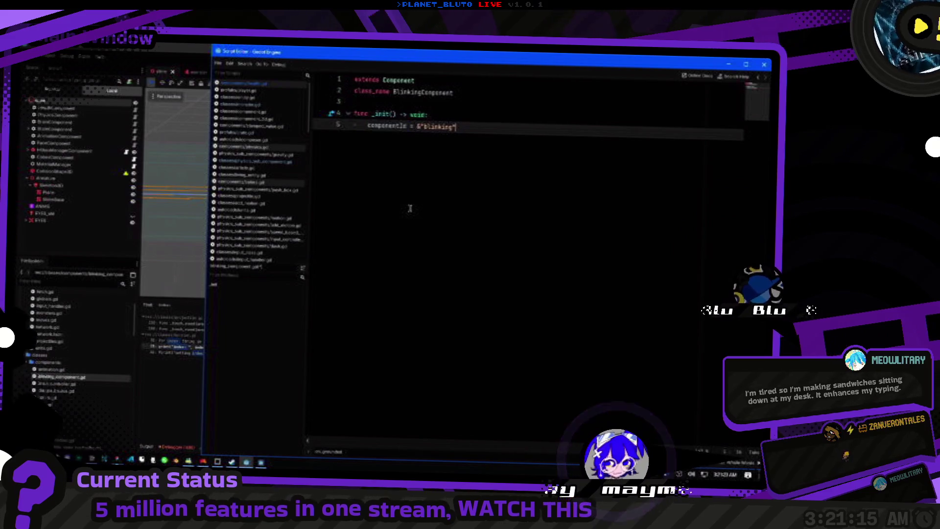
key(Return)
key(Return)
Start a func _ready() header below _init.
key(BackSpace)
text(func)
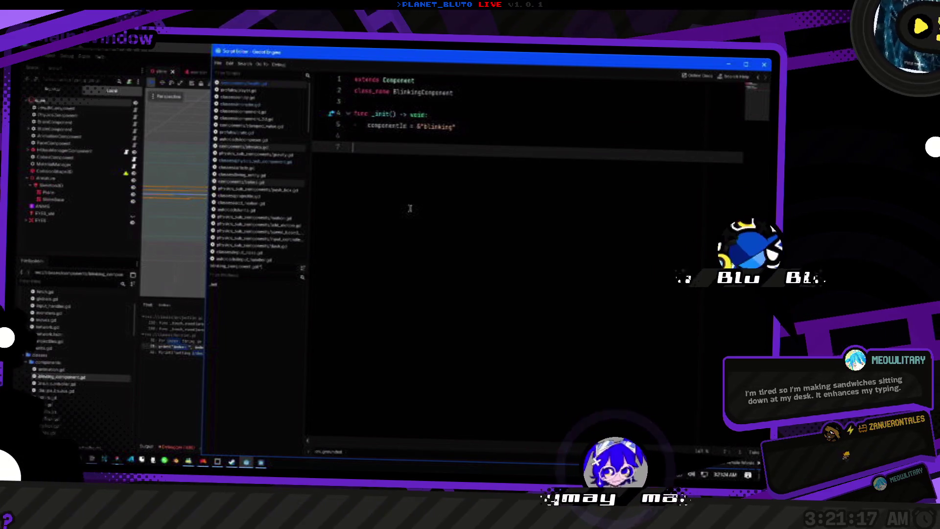
text( _r)
key(Return)
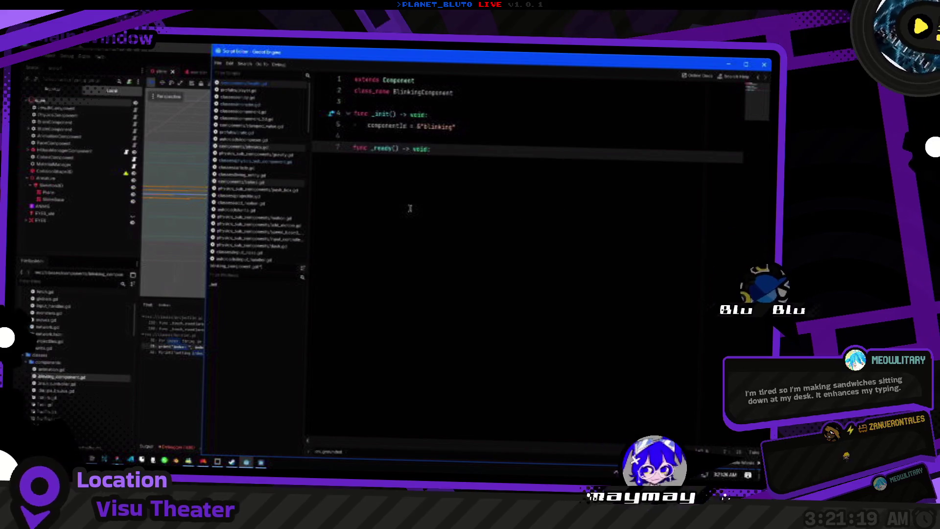
Give _ready a pass body, pasting componentId over it and then undoing.
key(Return)
text(pass)
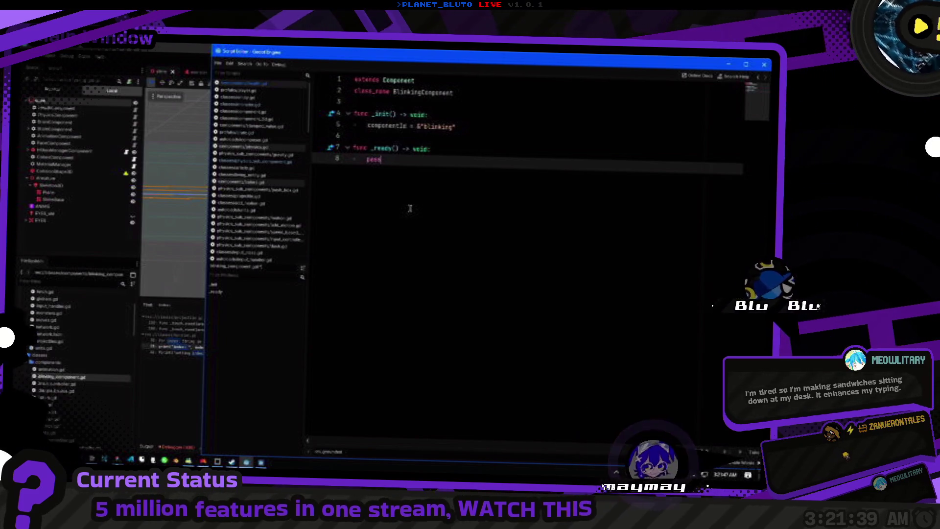
key(Up)
key(Up)
key(Up)
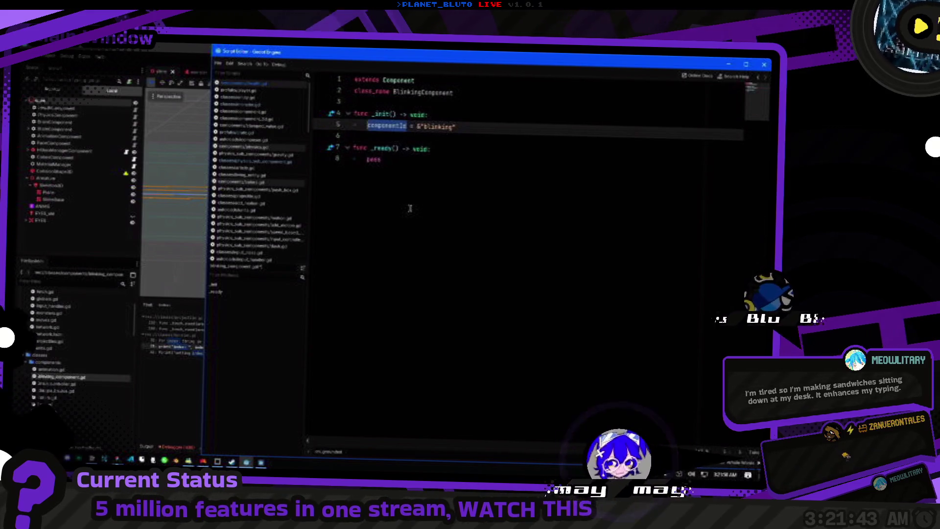
key(Down)
key(Down)
key(Down)
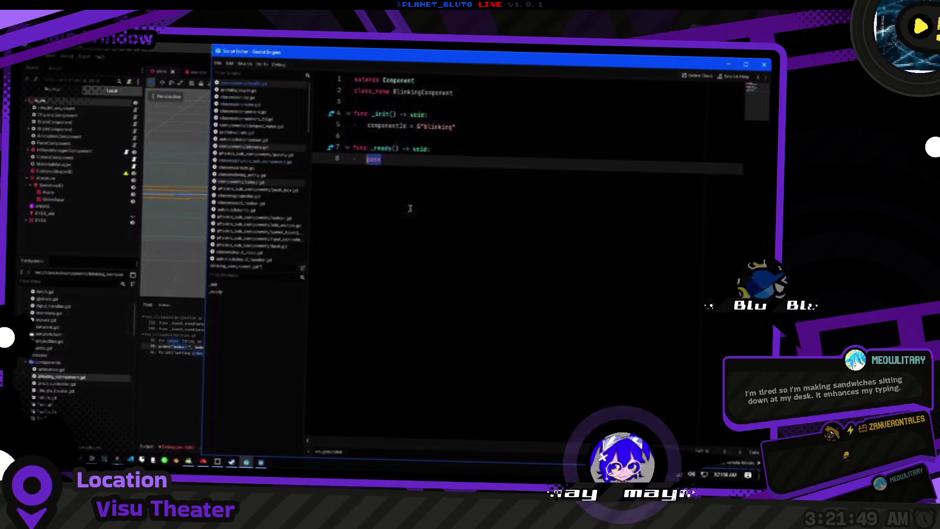
key(Up)
key(Up)
key(Up)
key(Home)
key(ctrl+c)
key(Down)
key(Down)
key(Down)
key(shift+Home)
key(ctrl+v)
key(ctrl+z)
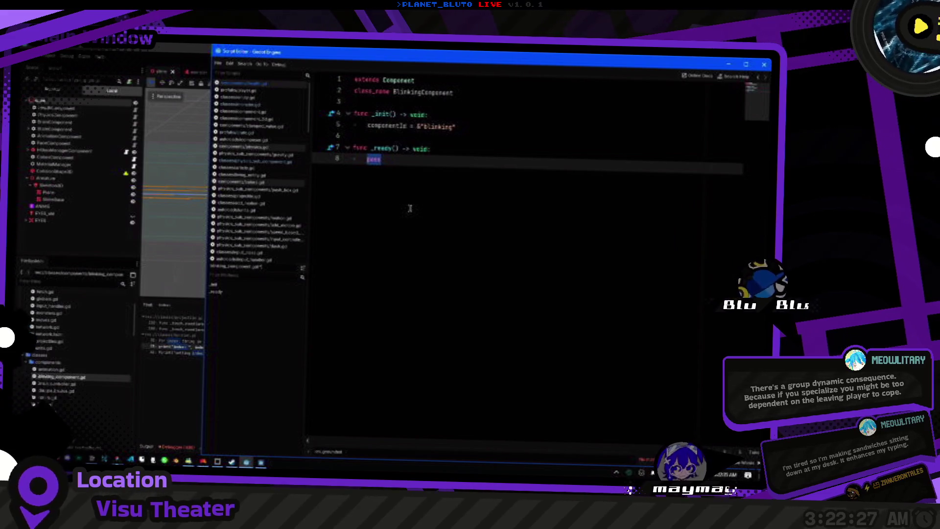
Rename the _ready function to _setup, keeping pass as its body.
click(440, 159)
double_click(440, 159)
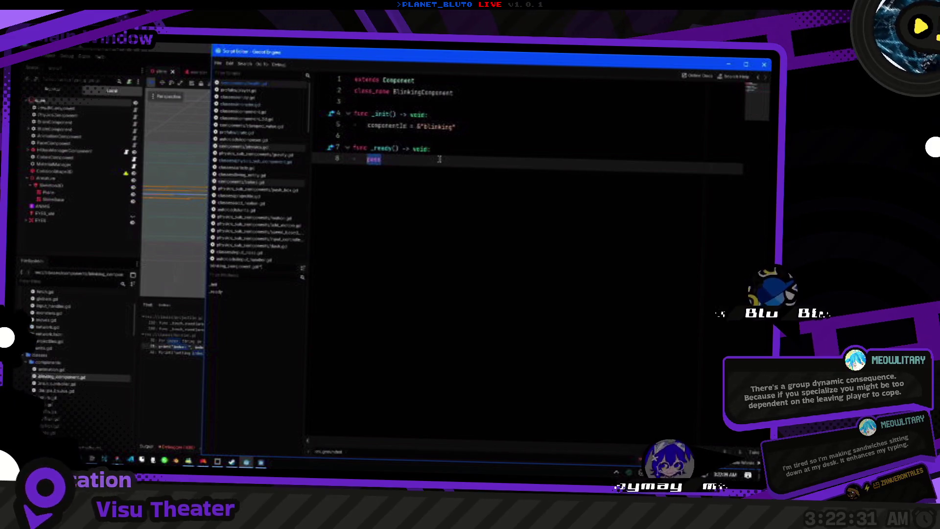
key(Up)
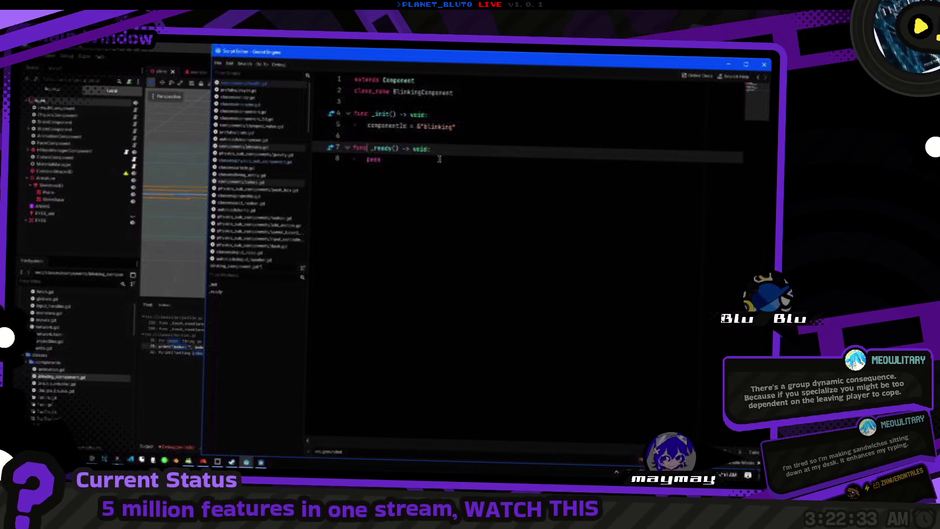
key(Down)
key(ctrl+z)
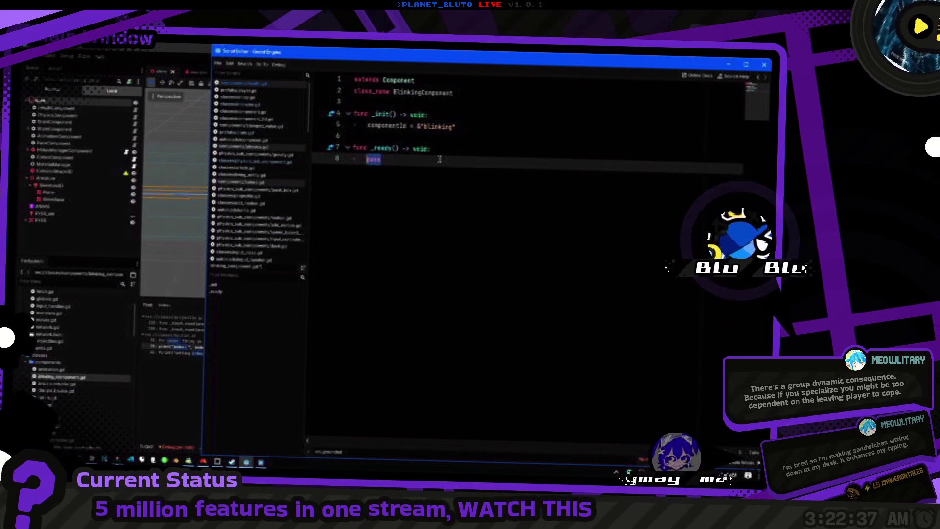
key(ctrl+z)
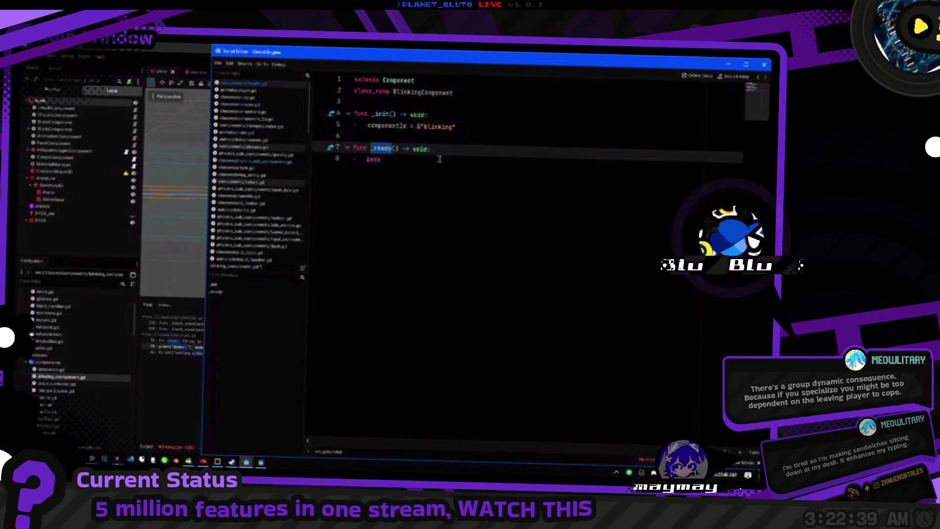
text(up)
key(Return)
key(Return)
Add a _ready() that connects the composer_ready signal with CONNECT_ONE_SHOT.
key(Up)
key(Up)
text(func _re)
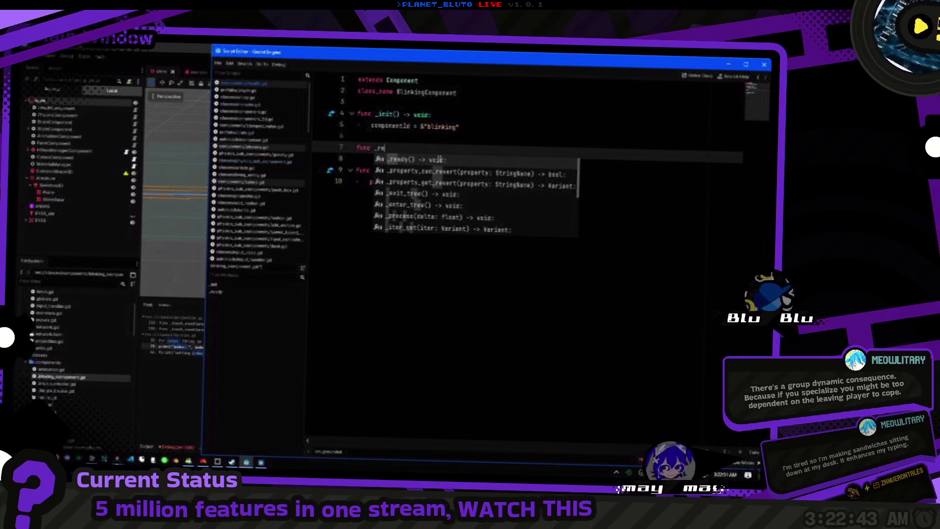
key(Return)
key(Return)
text(om)
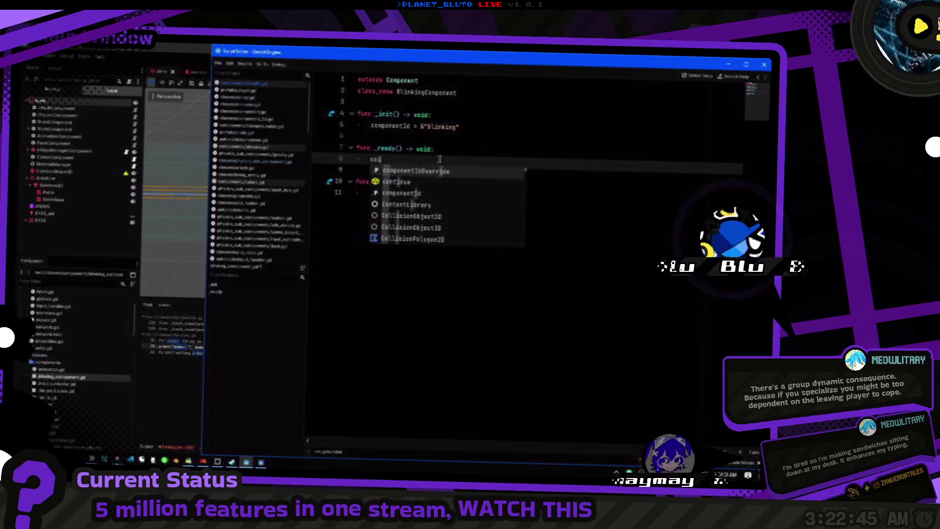
text(pon)
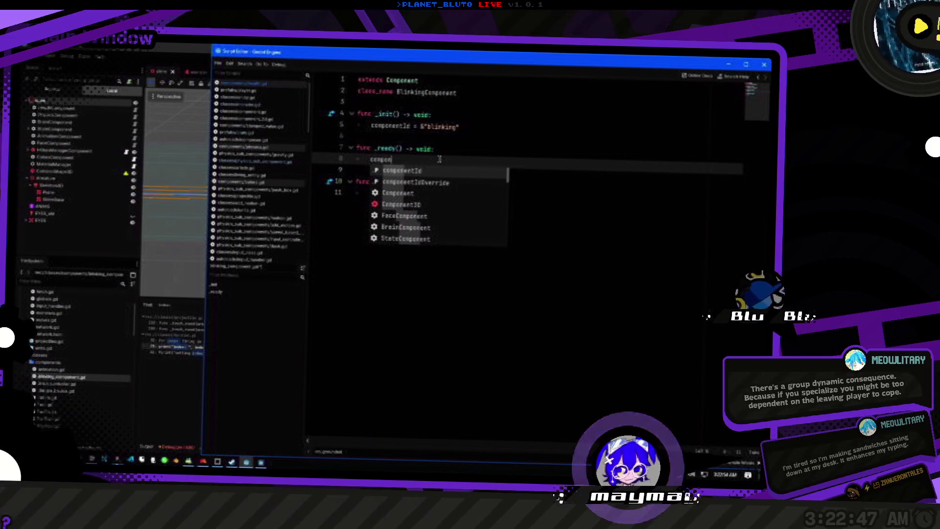
text(_)
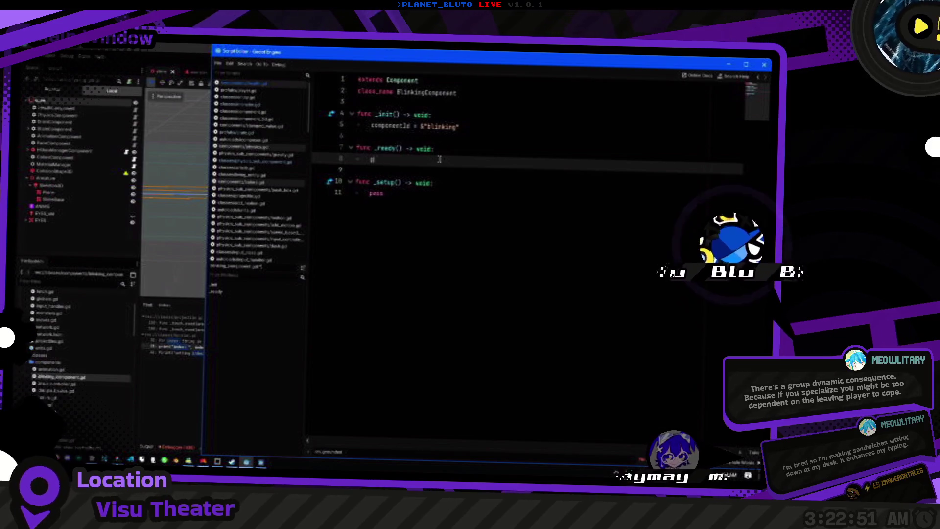
text(composer)
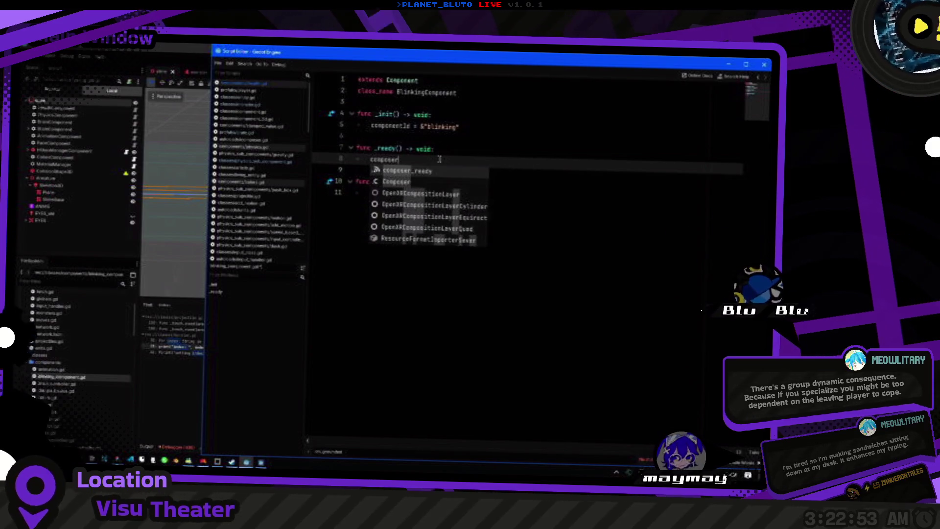
key(Return)
text(.)
key(Return)
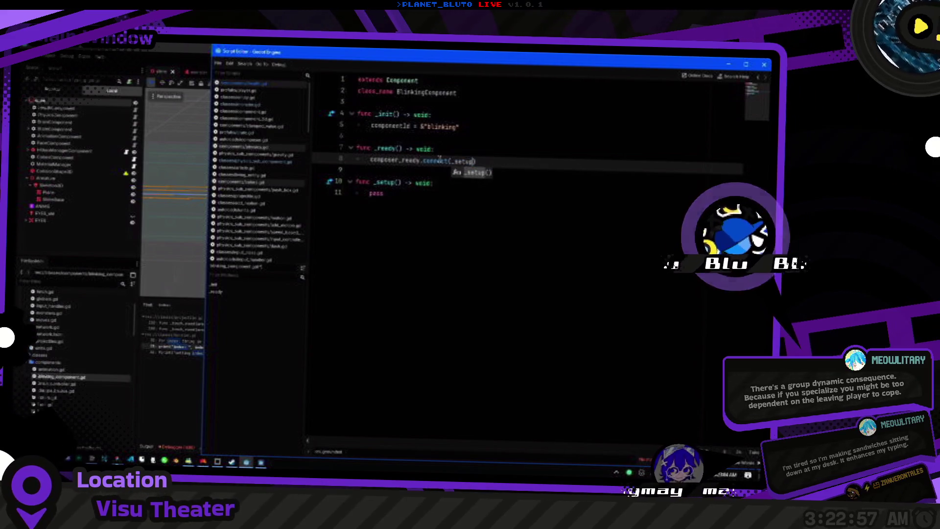
text(, Con)
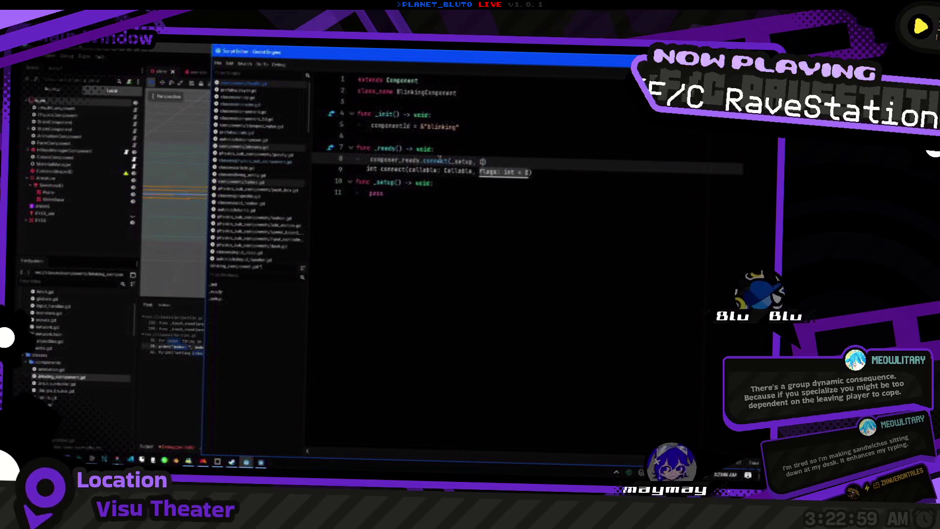
text(_o)
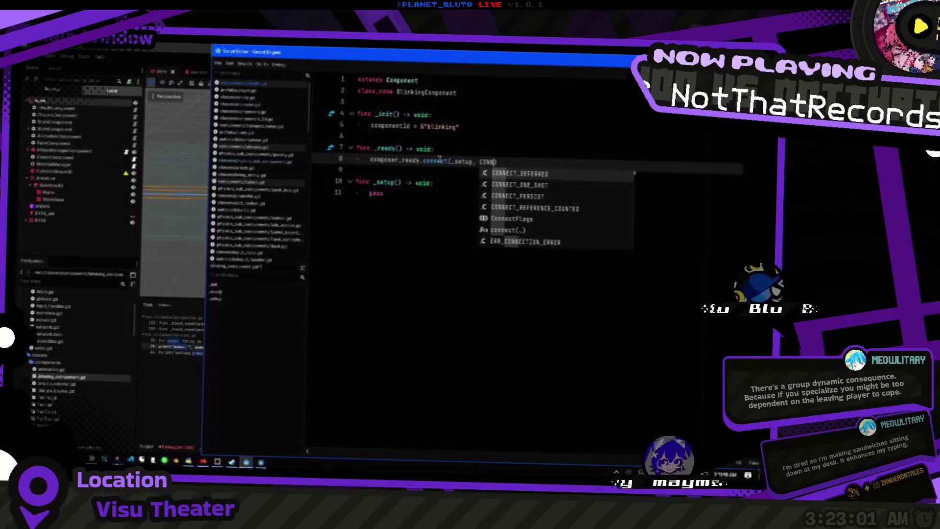
key(Return)
Replace pass in _setup with a Composer.fetch call for the face component.
key(ctrl+Left)
key(ctrl+Left)
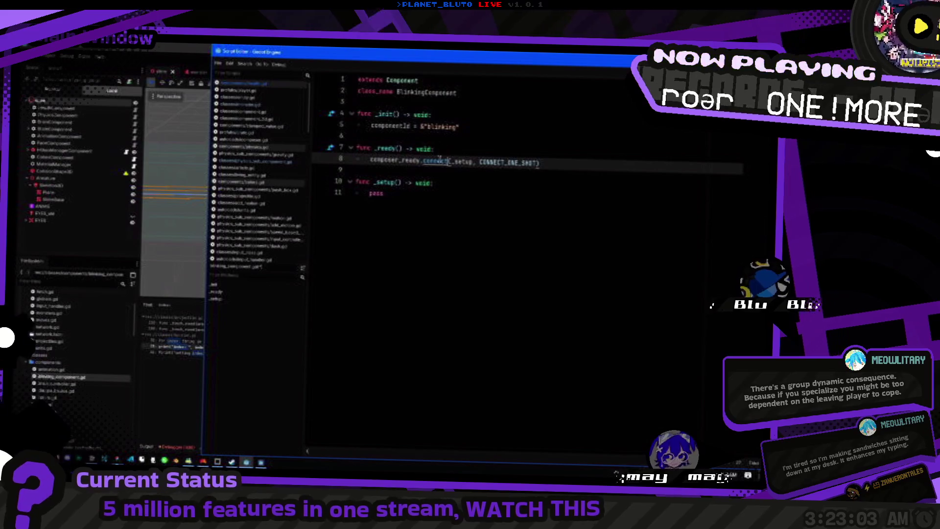
key(Down)
key(Down)
key(Down)
key(shift+Home)
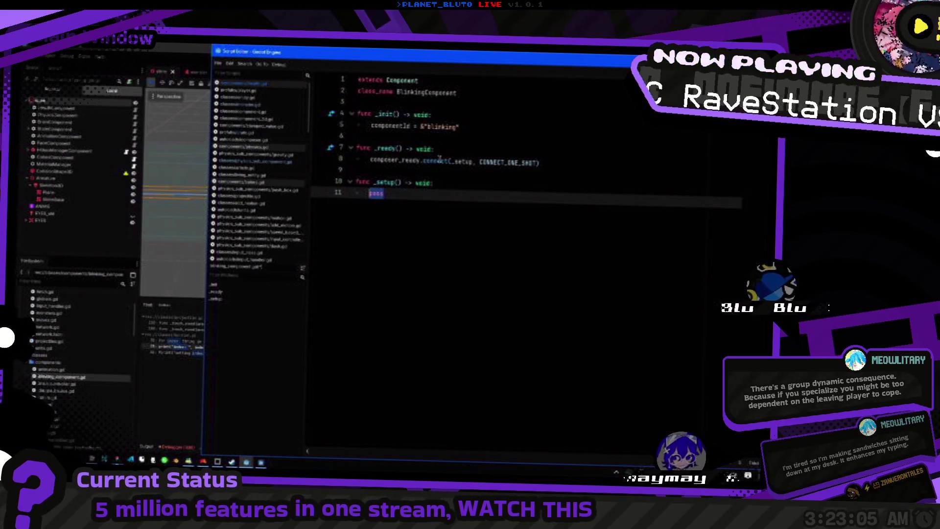
text(print)
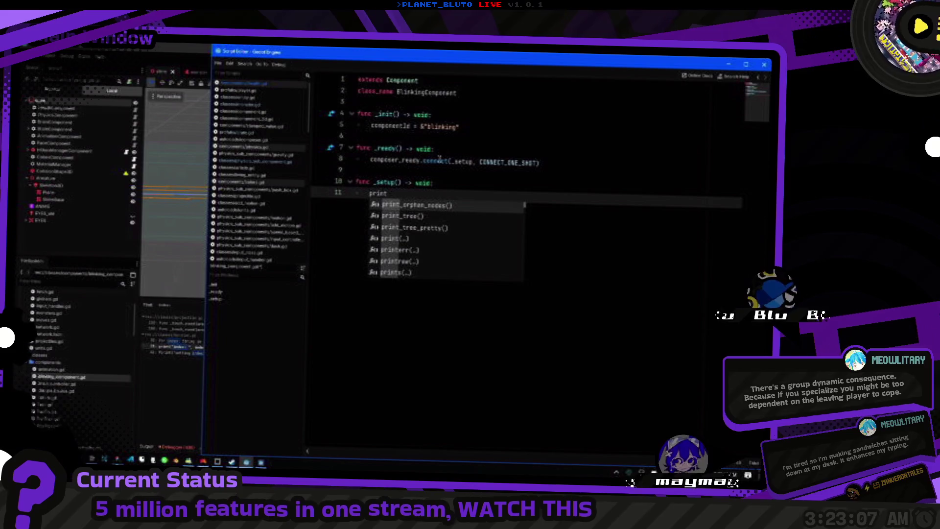
key(BackSpace)
key(BackSpace)
key(BackSpace)
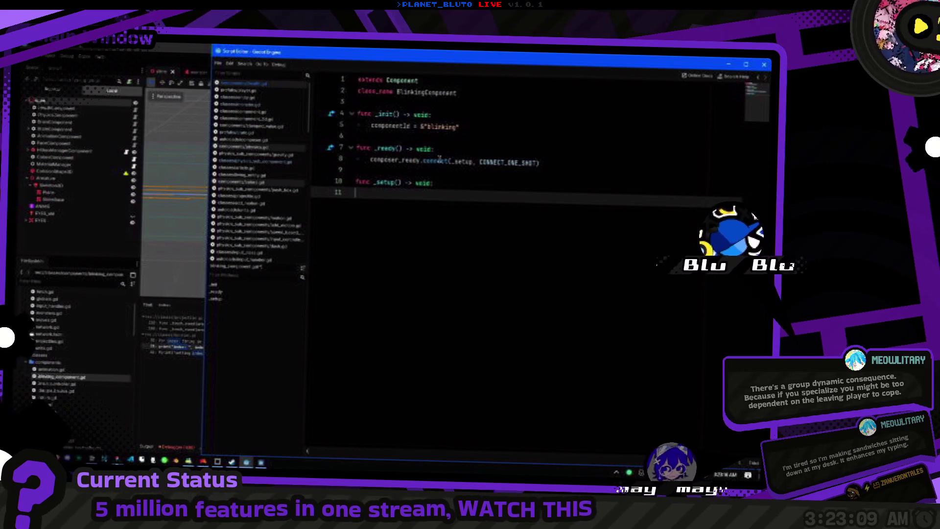
text(var )
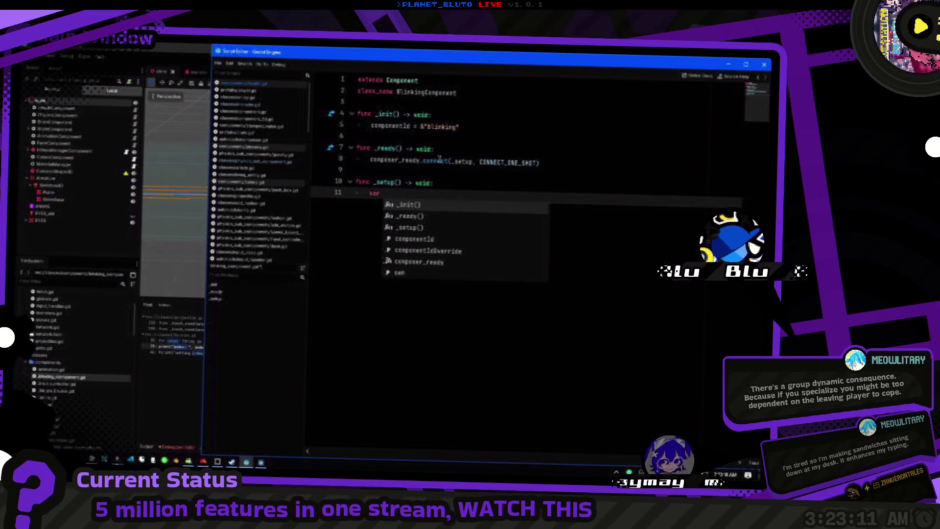
text(b)
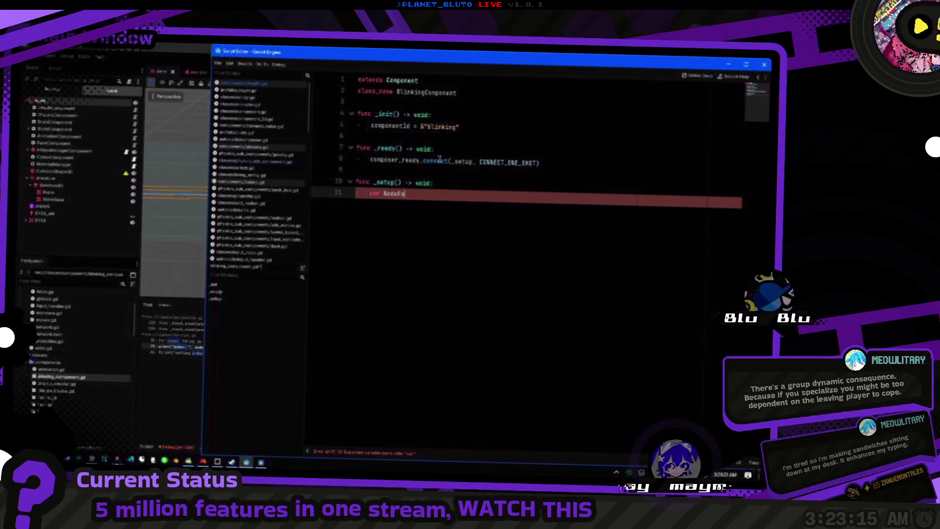
text( =)
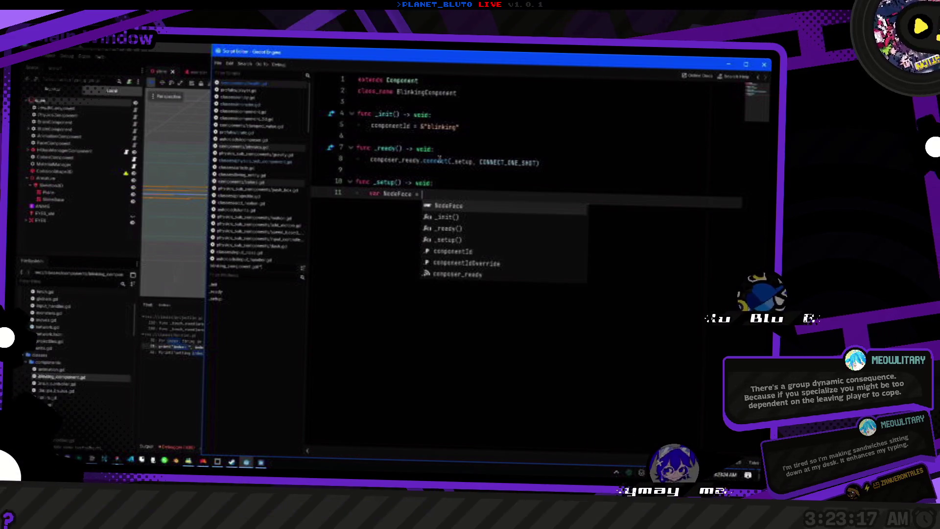
text(Composer.)
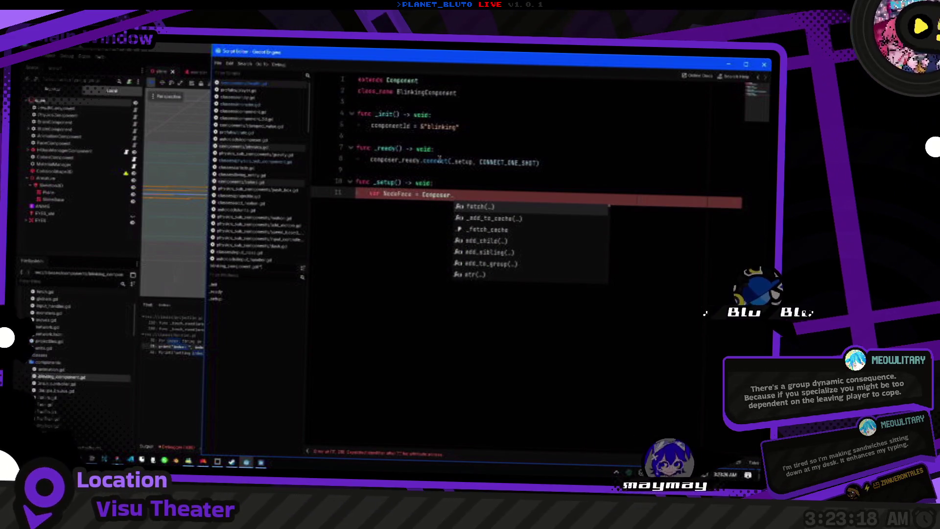
key(Return)
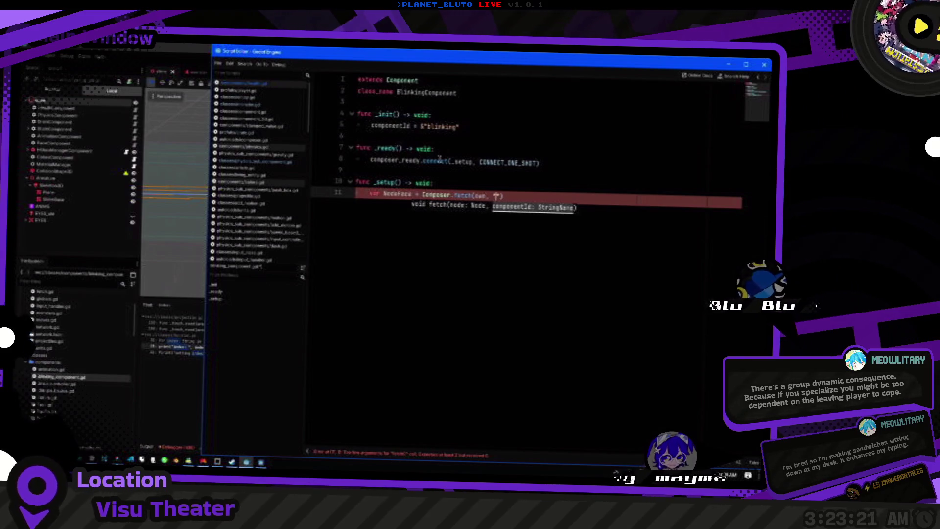
text(&"face)
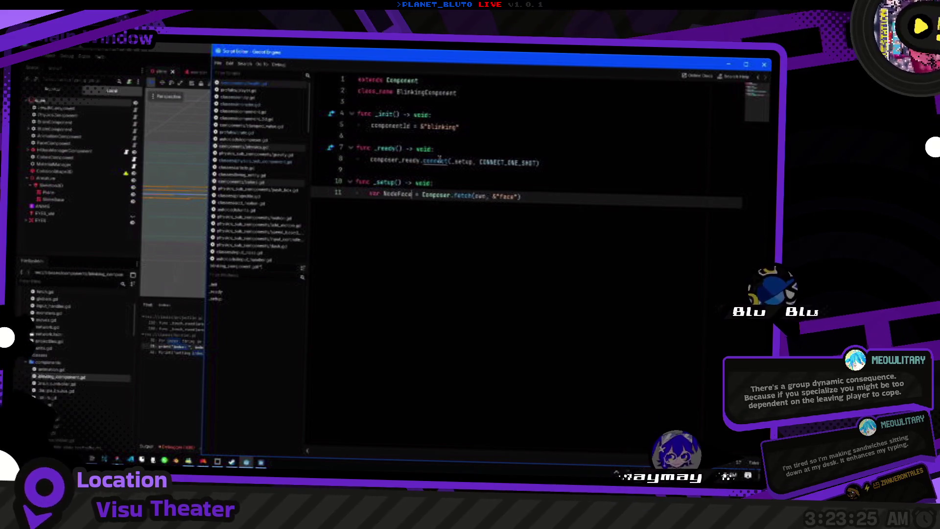
click(105, 148)
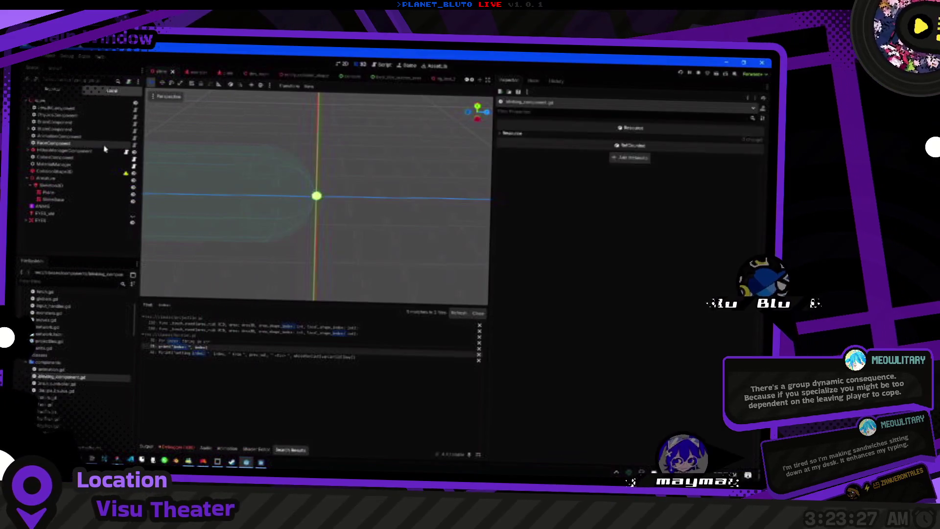
key(alt+Tab)
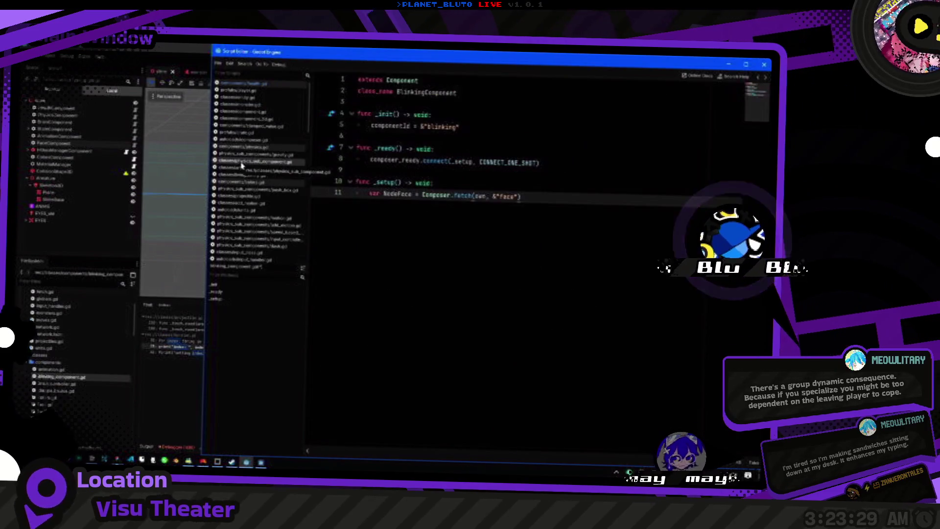
key(Return)
Type the fetched NodeFace variable as FaceComponent.
text(NodeFace.)
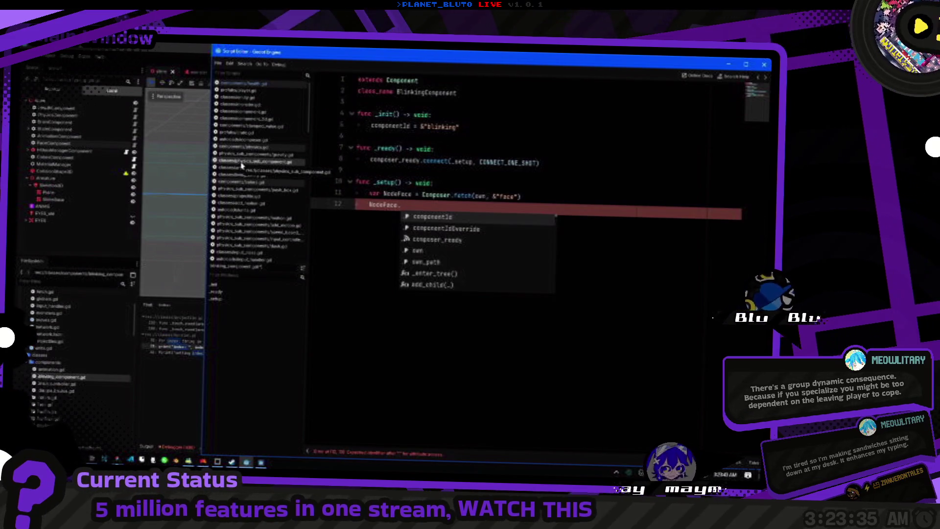
key(Return)
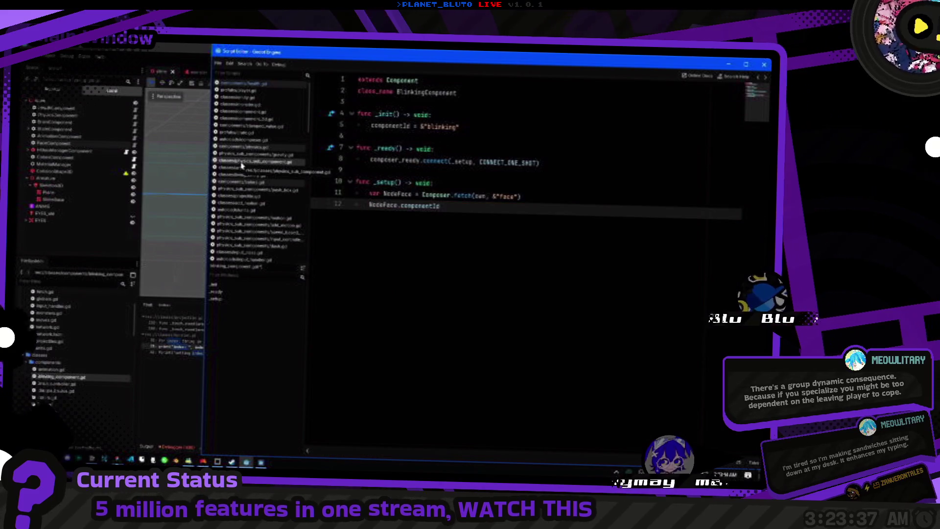
text(.)
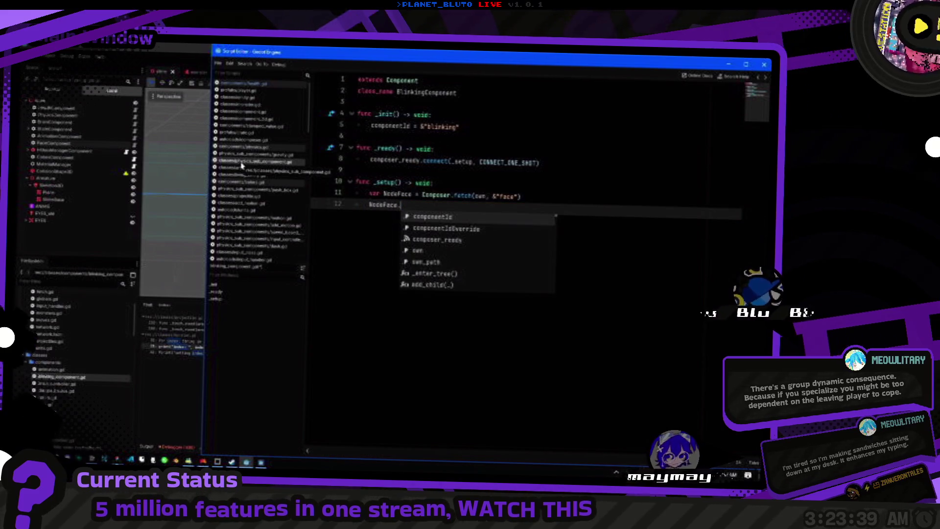
text(face)
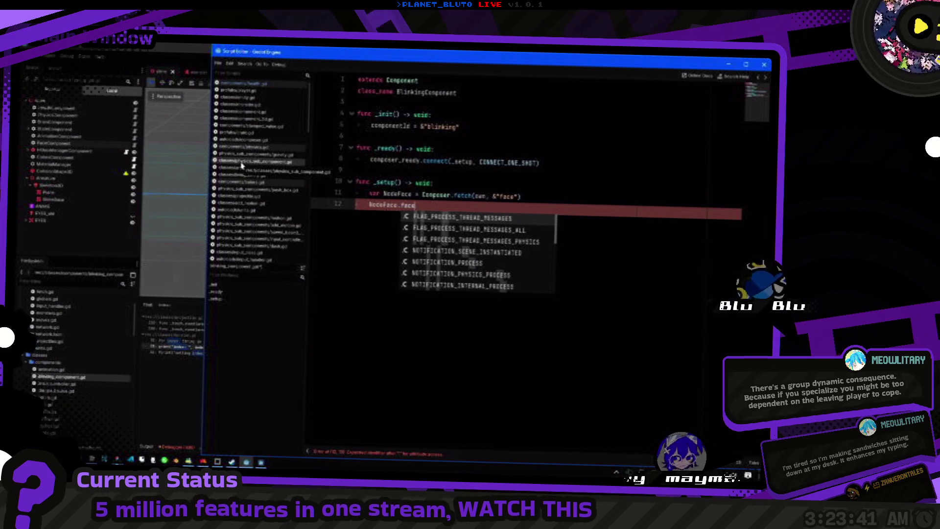
key(BackSpace)
key(BackSpace)
key(BackSpace)
text(set_)
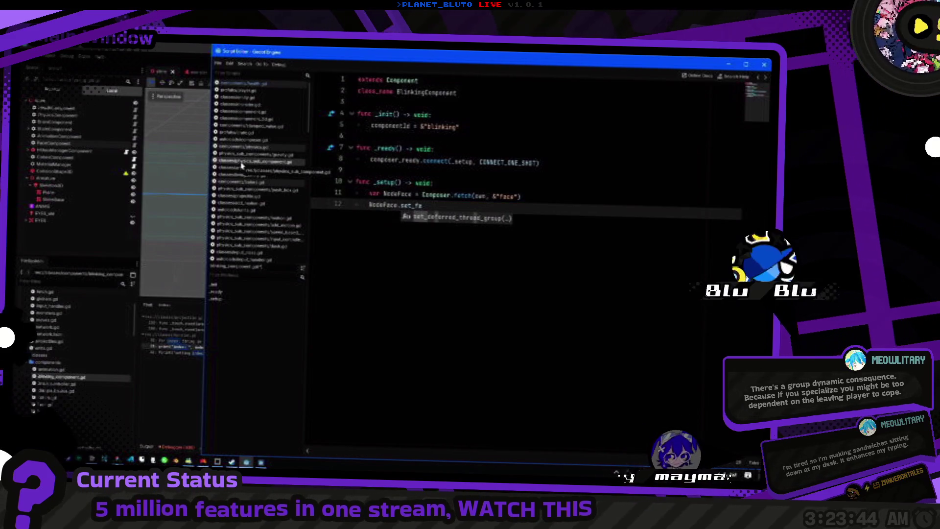
key(BackSpace)
key(BackSpace)
key(BackSpace)
key(Up)
key(Right)
key(Right)
key(Right)
text(: Face)
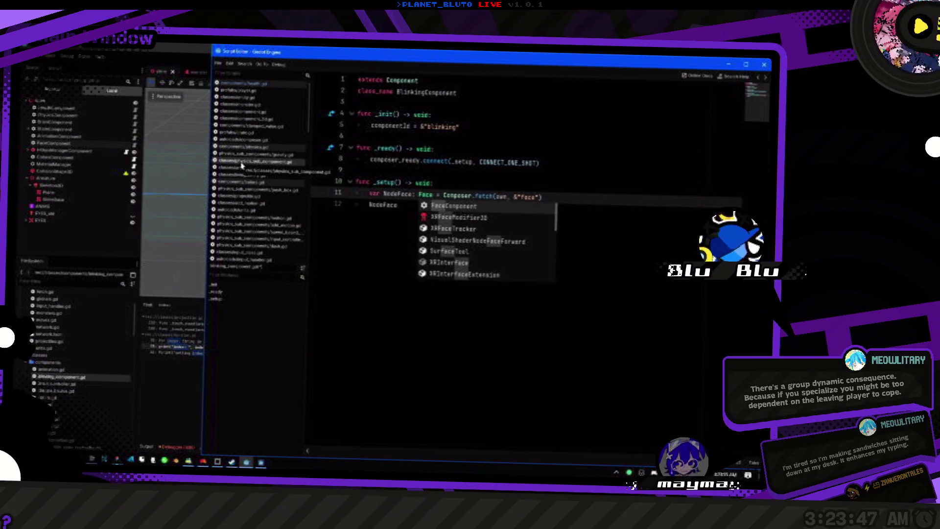
key(Return)
Add an if (NodeFace == null) check after the fetch.
key(End)
key(Return)
text(if (NodeFace))
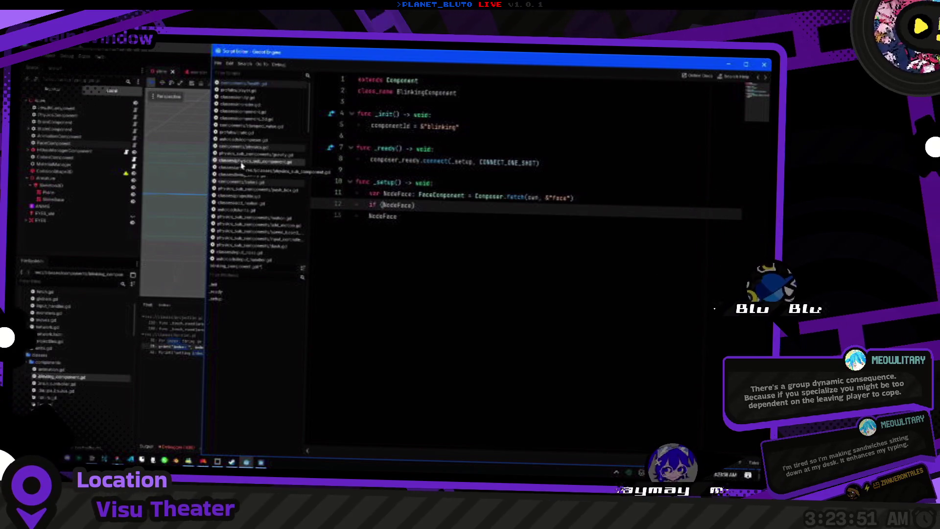
text( == null)
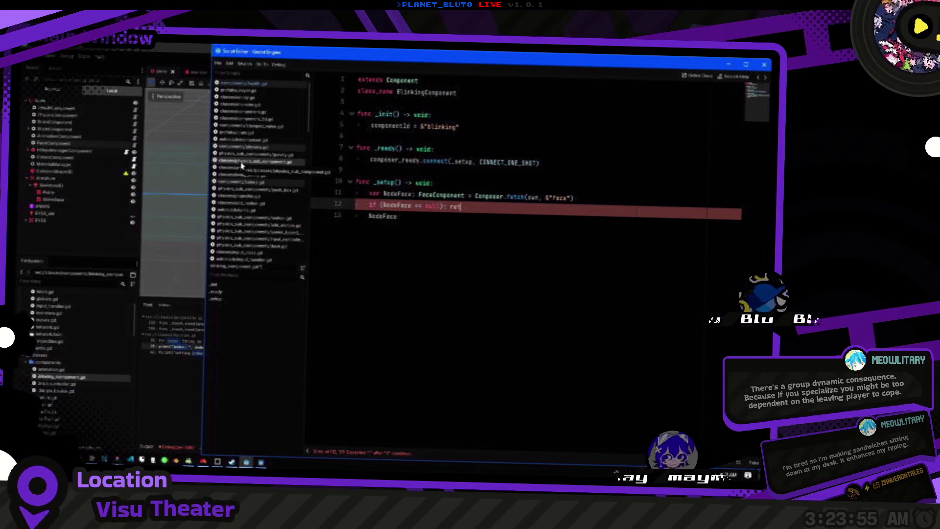
Paste a class-level FaceComponent variable declaration above _init.
key(Down)
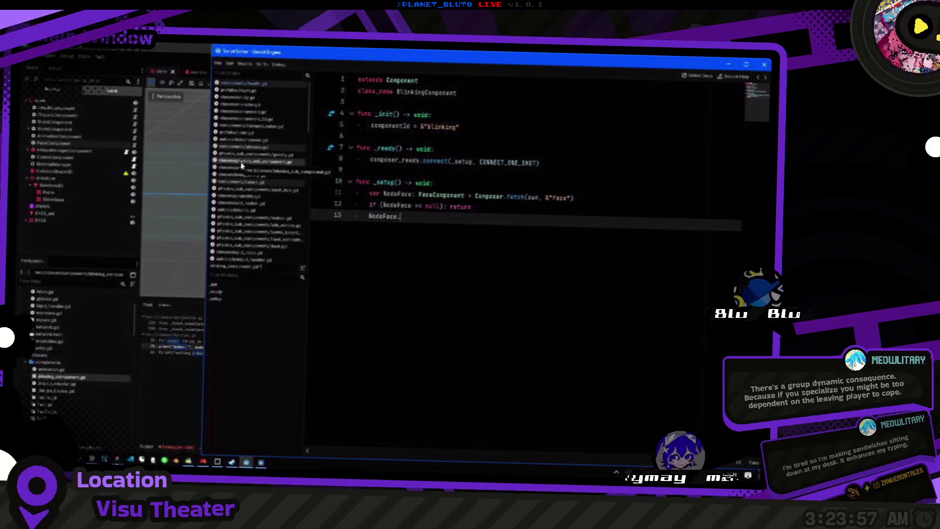
key(Up)
key(Up)
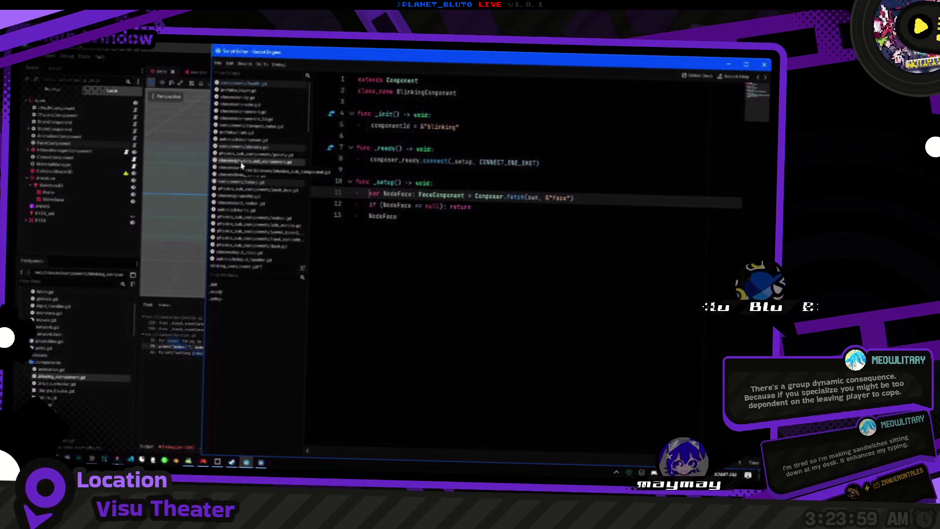
key(ctrl+shift+Left)
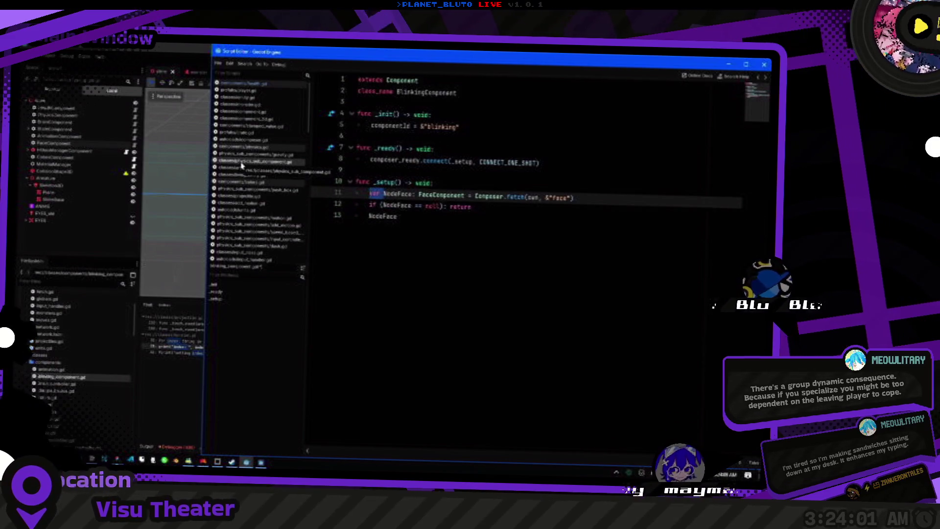
key(Up)
key(Up)
key(Up)
key(Return)
key(ctrl+v)
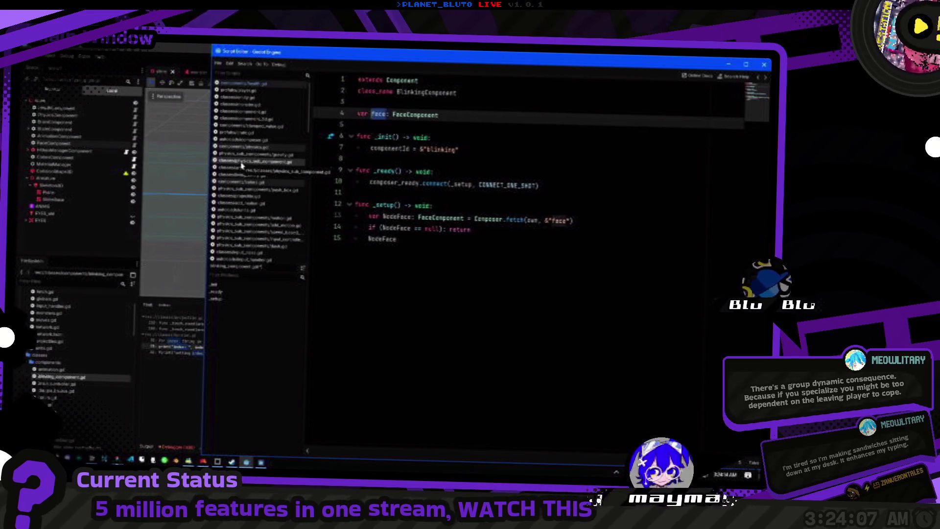
key(Down)
key(Down)
key(Down)
key(ctrl+shift+Right)
key(ctrl+shift+Right)
key(ctrl+shift+Right)
key(ctrl+shift+Right)
text(face)
key(Down)
key(End)
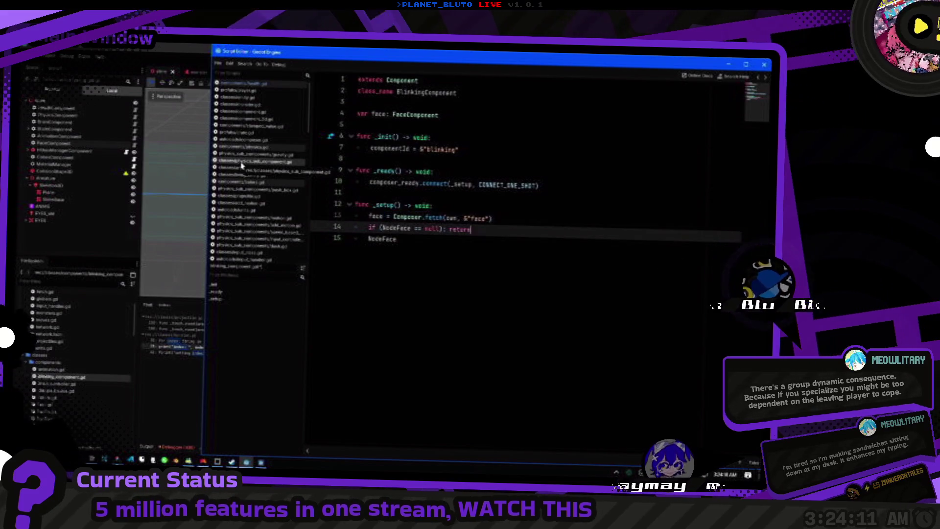
key(ctrl+Left)
key(ctrl+Left)
key(ctrl+Left)
key(Down)
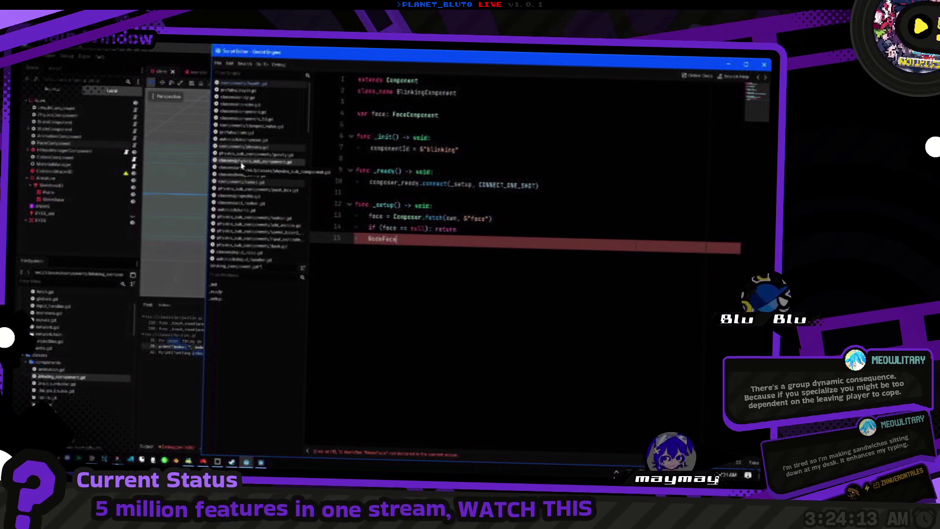
key(BackSpace)
key(BackSpace)
key(BackSpace)
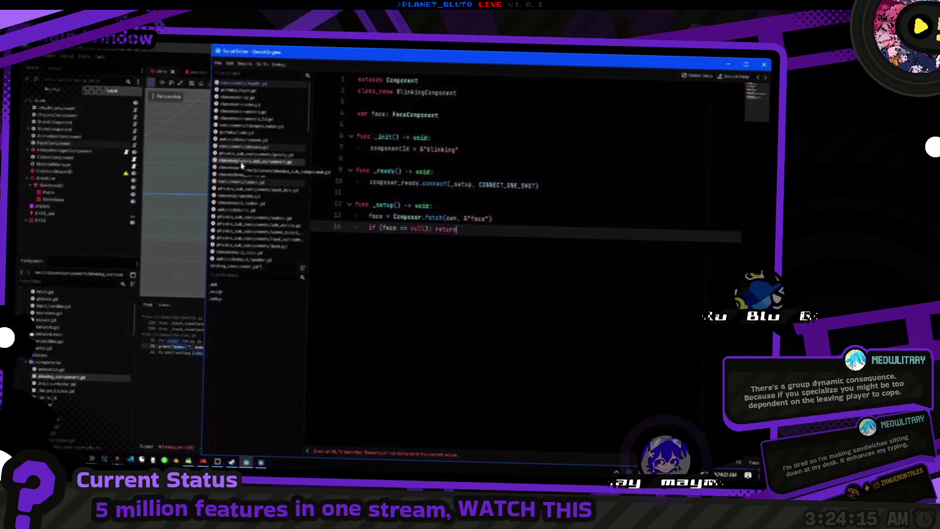
key(Return)
text(face.)
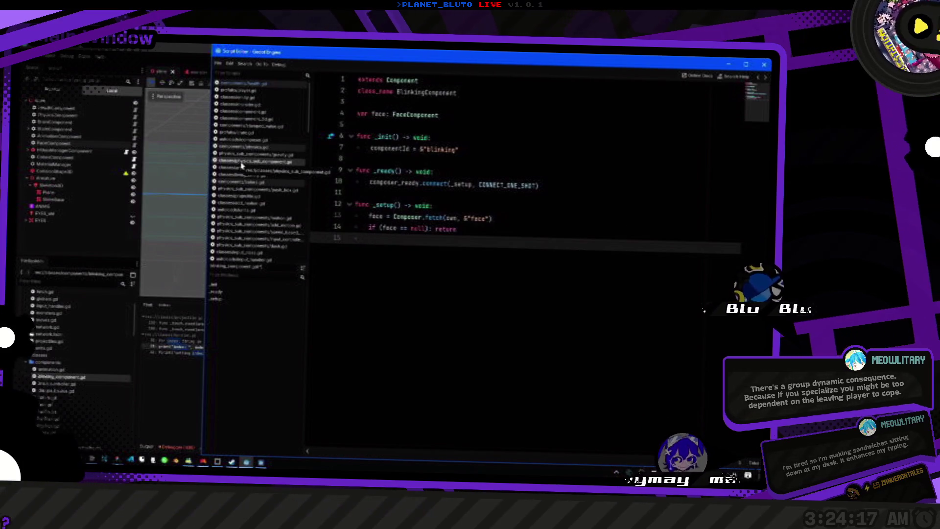
key(BackSpace)
key(BackSpace)
key(BackSpace)
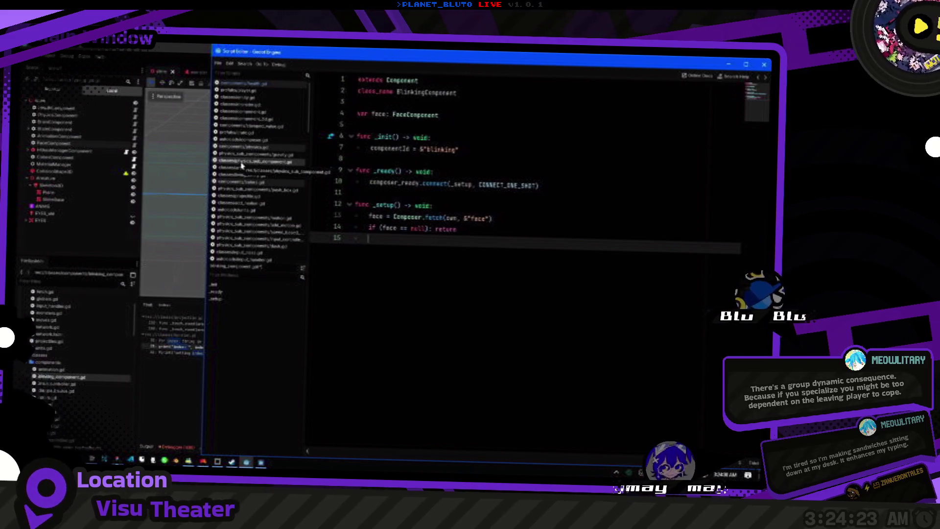
In _setup, create a Timer with Timer.new() and add_child(timer).
key(Return)
text(T)
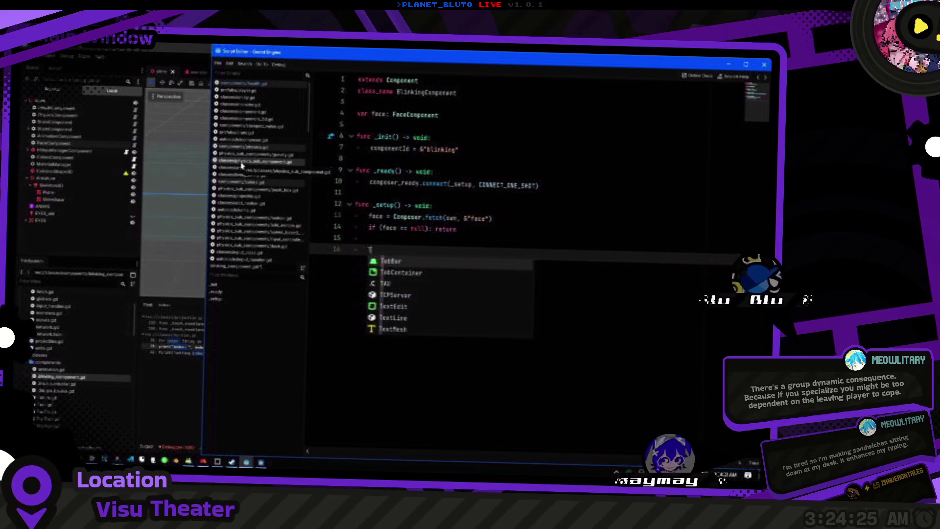
text(imer.new)
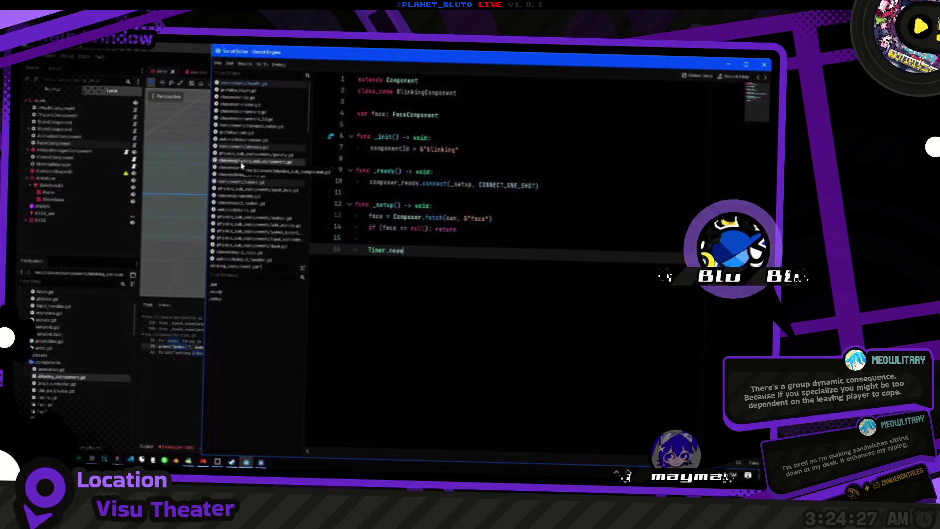
text(()
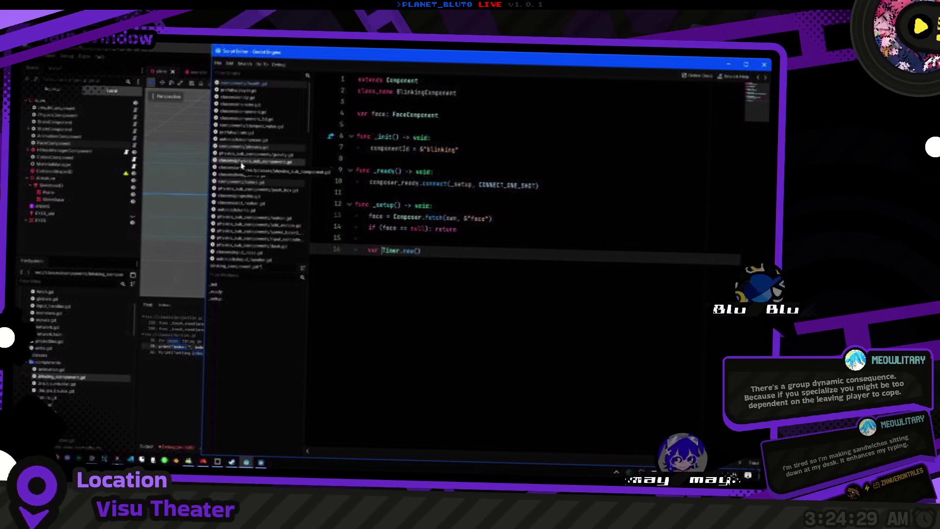
key(End)
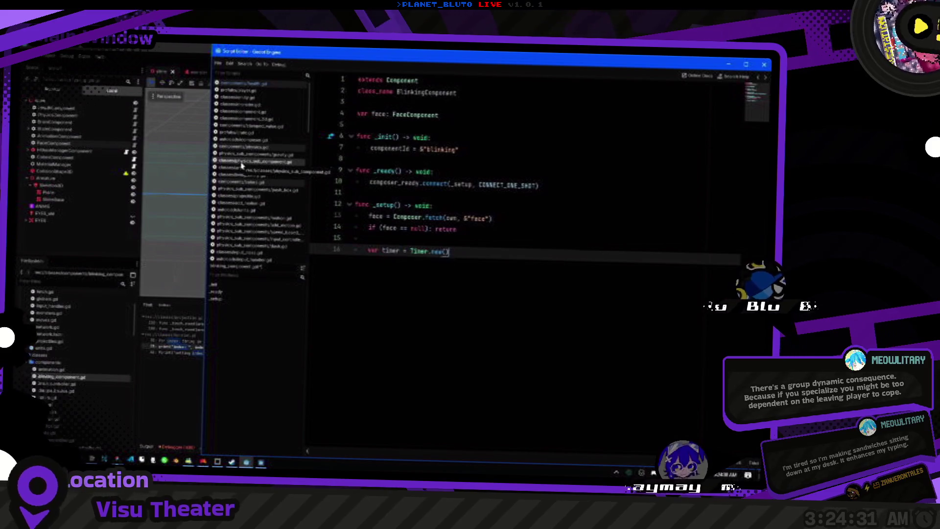
key(Return)
text(add)
key(Return)
text(timer)
Try a timer.wait_time line before add_child, then delete it.
key(Home)
key(Return)
key(Up)
text(timer.)
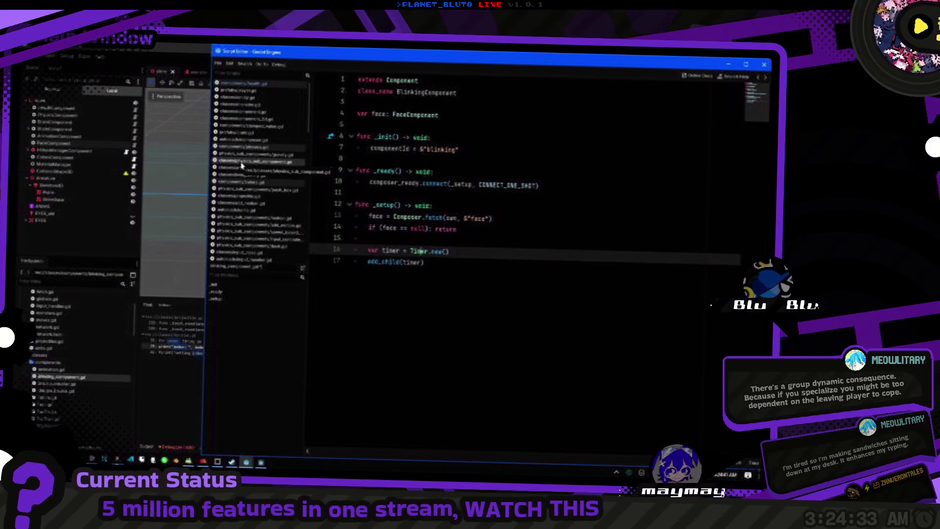
text(wait_time)
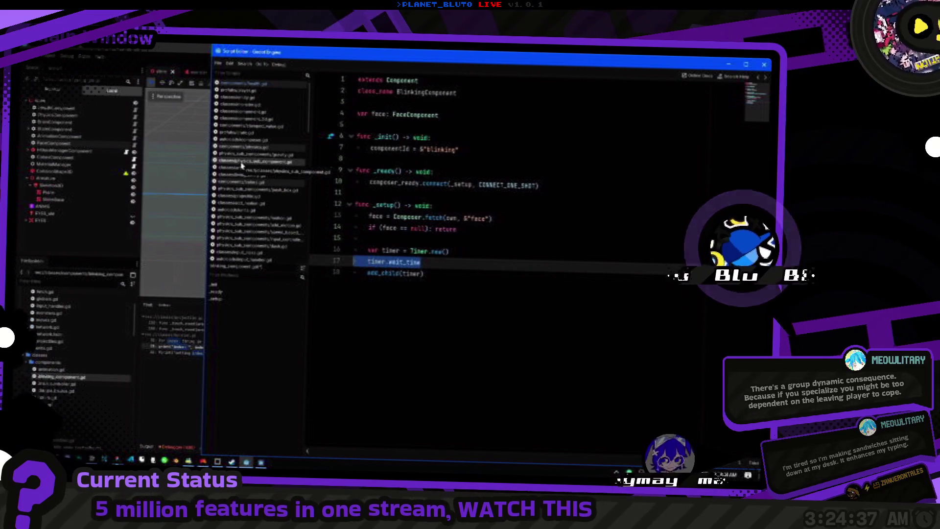
key(ctrl+shift+k)
key(Up)
key(End)
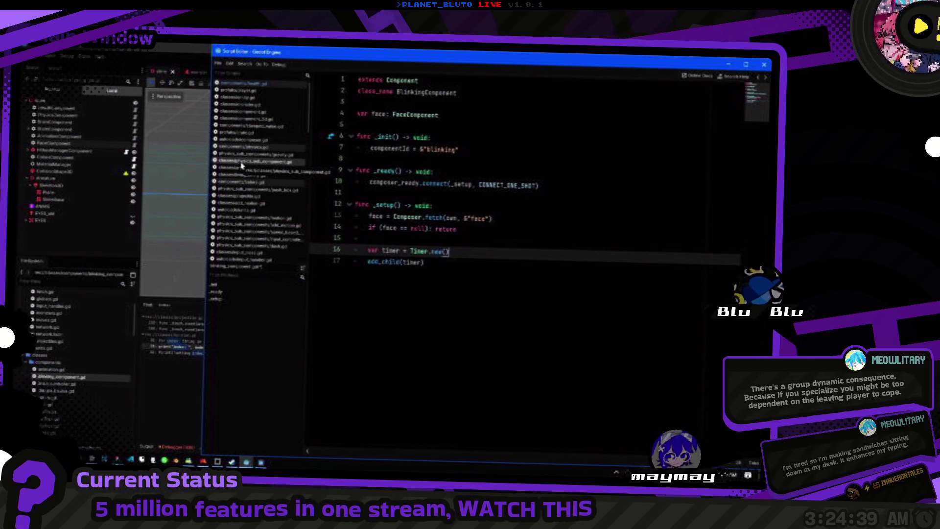
Begin a _blink function header below the _setup code.
key(Up)
key(Up)
key(Up)
key(Down)
key(Down)
key(Down)
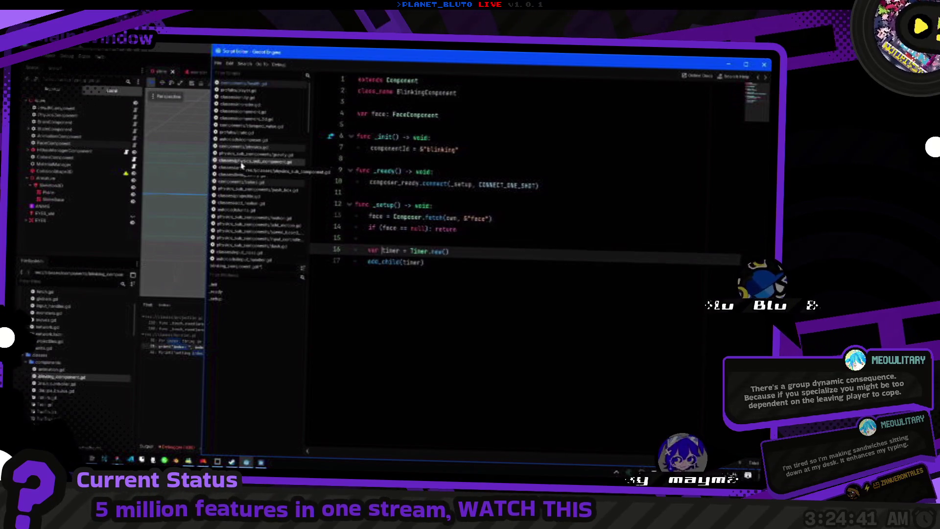
key(Return)
key(Return)
text(face)
key(BackSpace)
key(BackSpace)
key(BackSpace)
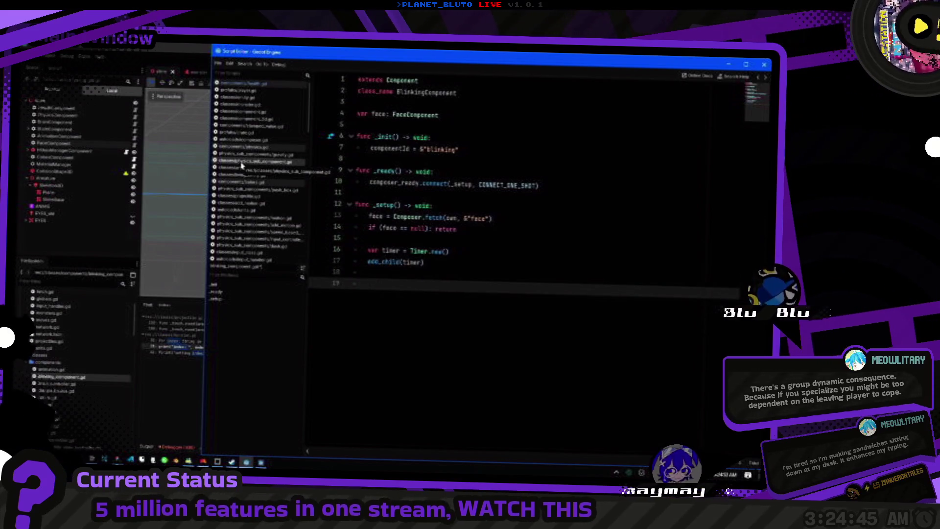
text(blink():)
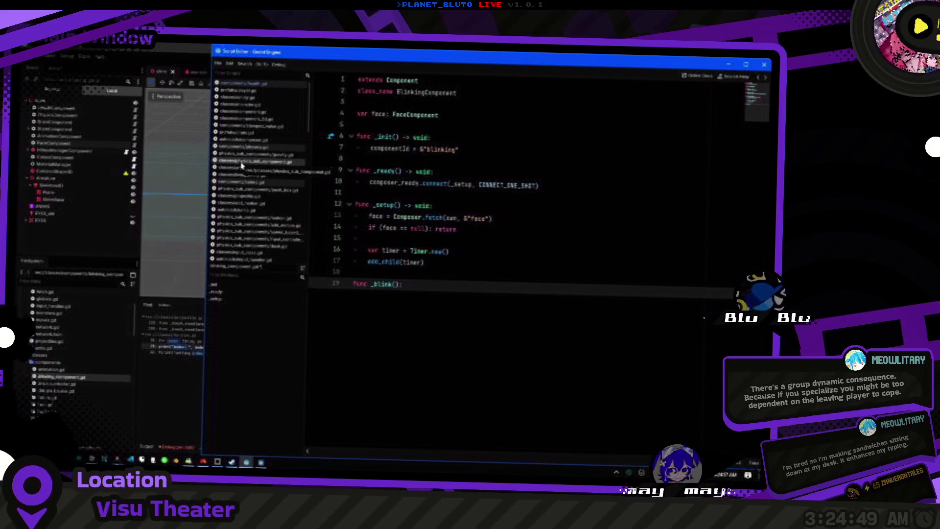
Connect the timer's timeout signal to _blink with timer.timeout.connect(_blink).
key(Up)
key(Up)
key(Up)
key(End)
key(Return)
text(timer.)
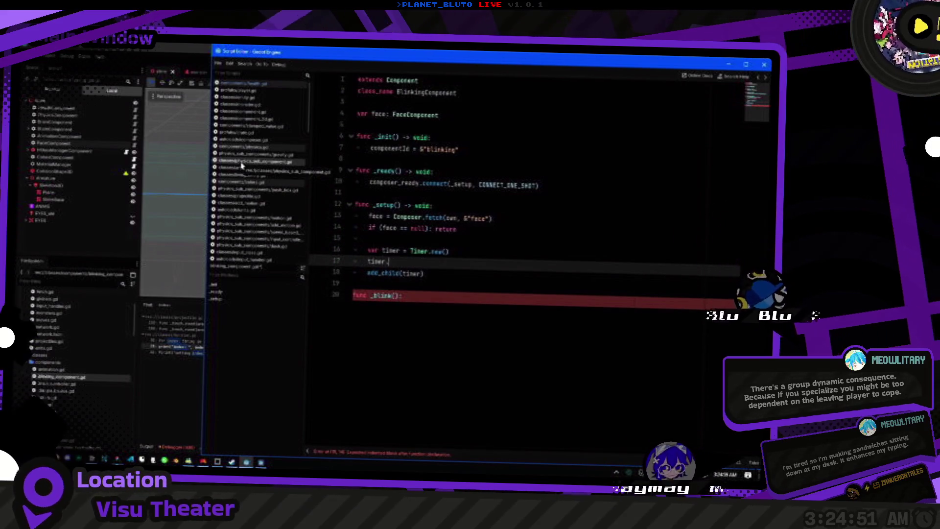
text(con)
key(Return)
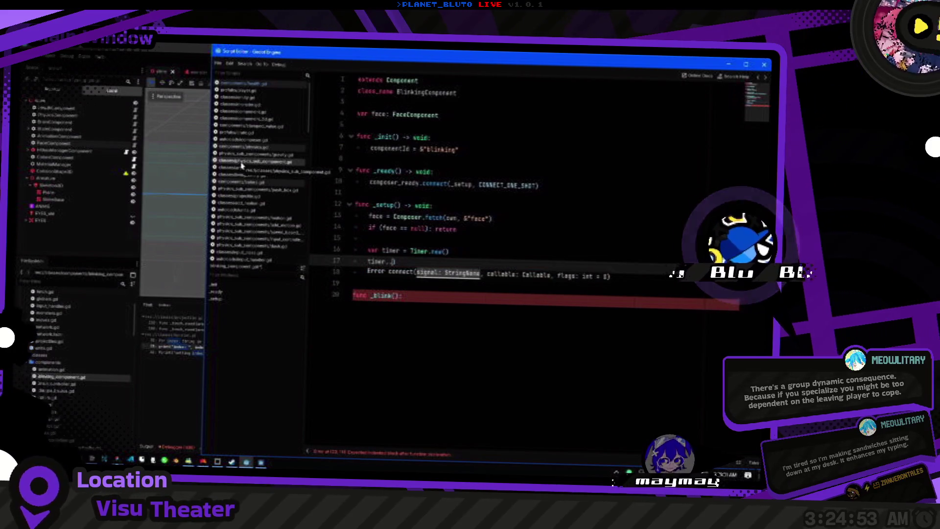
key(BackSpace)
text(timeout.connect_bl)
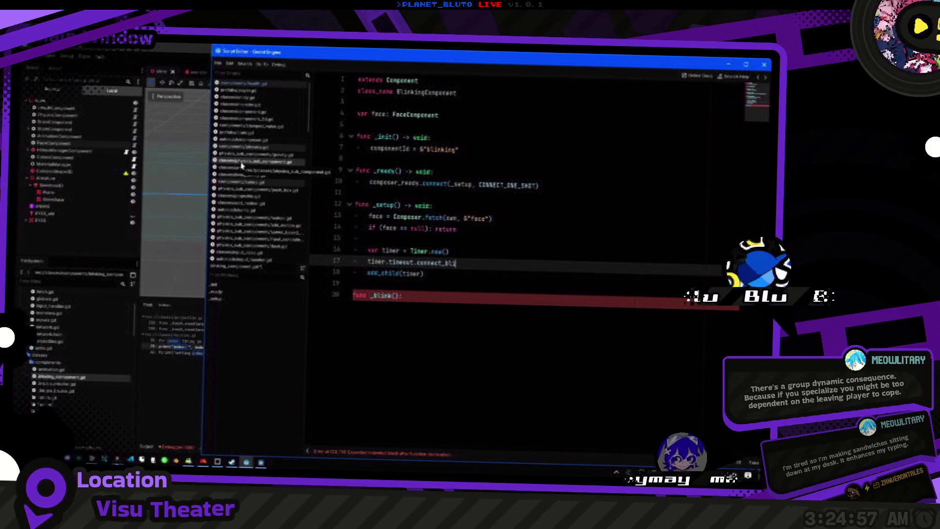
key(BackSpace)
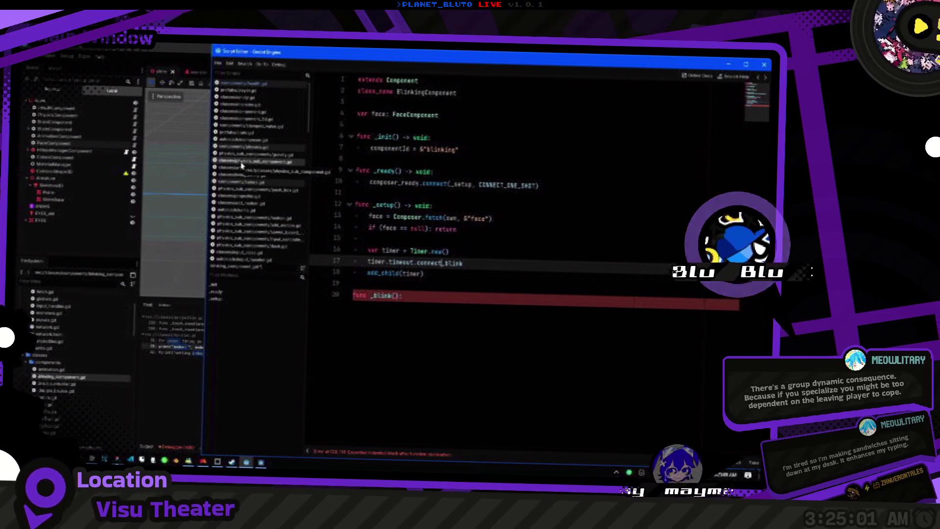
key(ctrl+Delete)
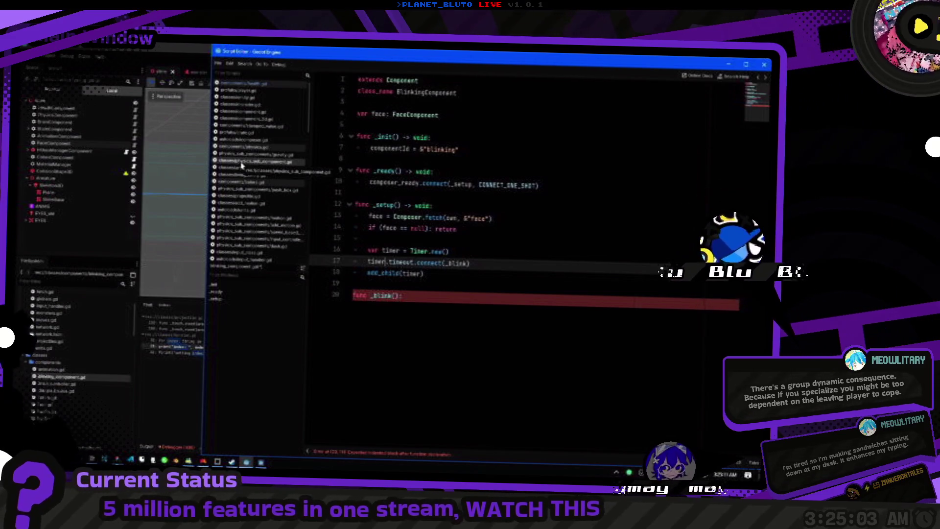
Make _blink print "%s: plink!" with the owner's name.
key(ctrl+End)
key(Return)
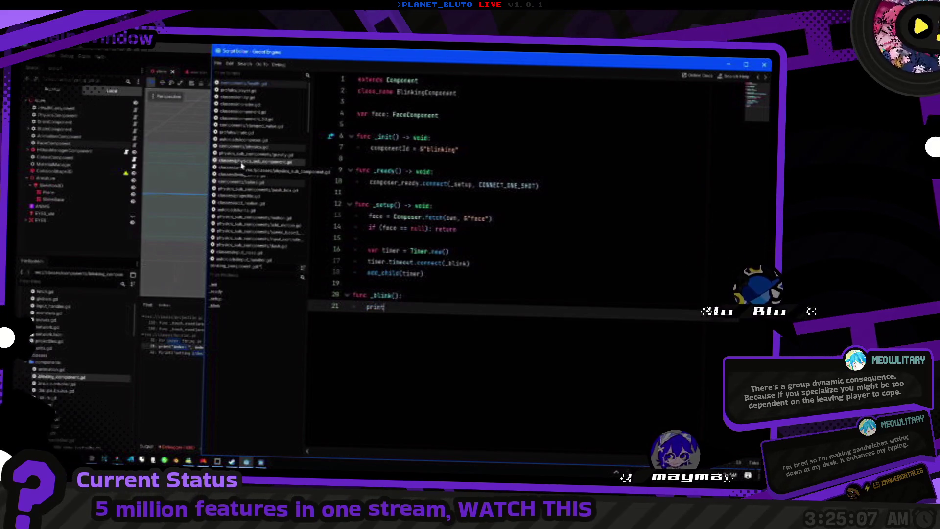
text(")
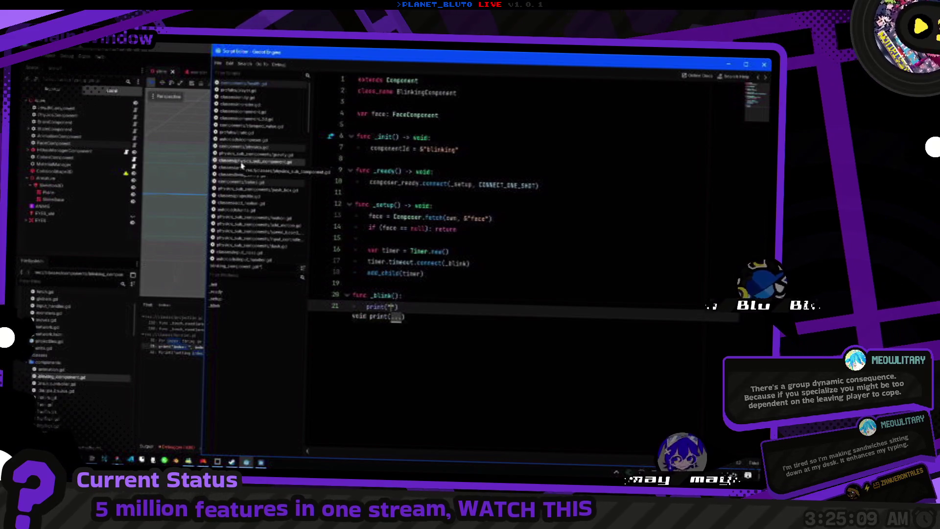
text(blink!)
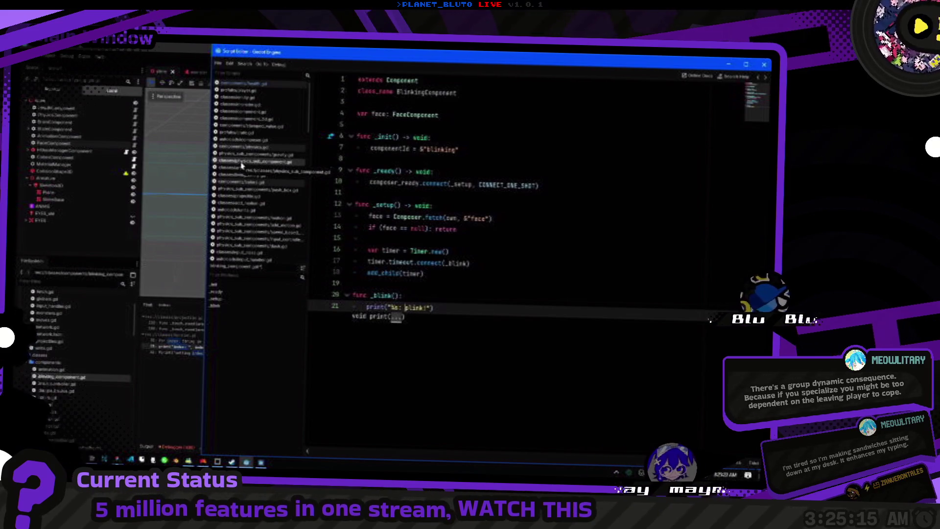
text(, own.name)
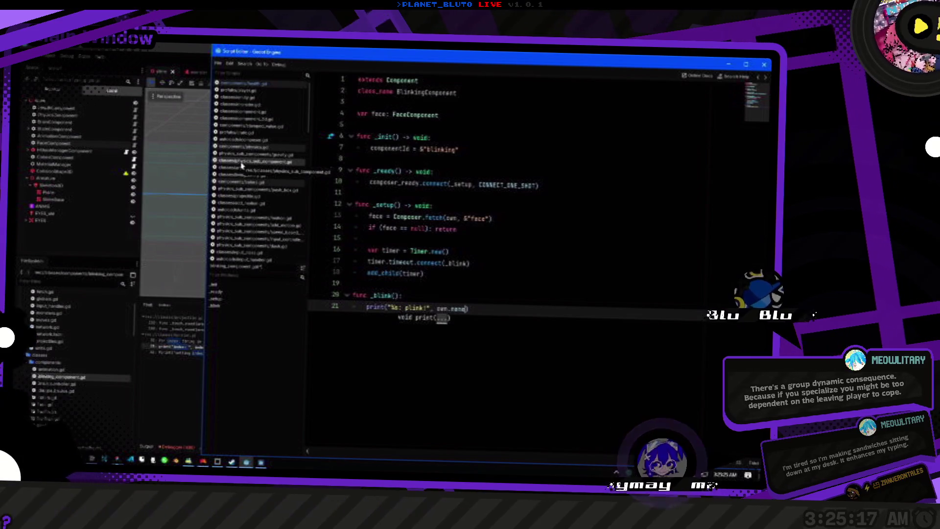
Insert a 'timer.wait_time =' line under the Timer.new() line.
click(499, 254)
key(Down)
key(Up)
key(Return)
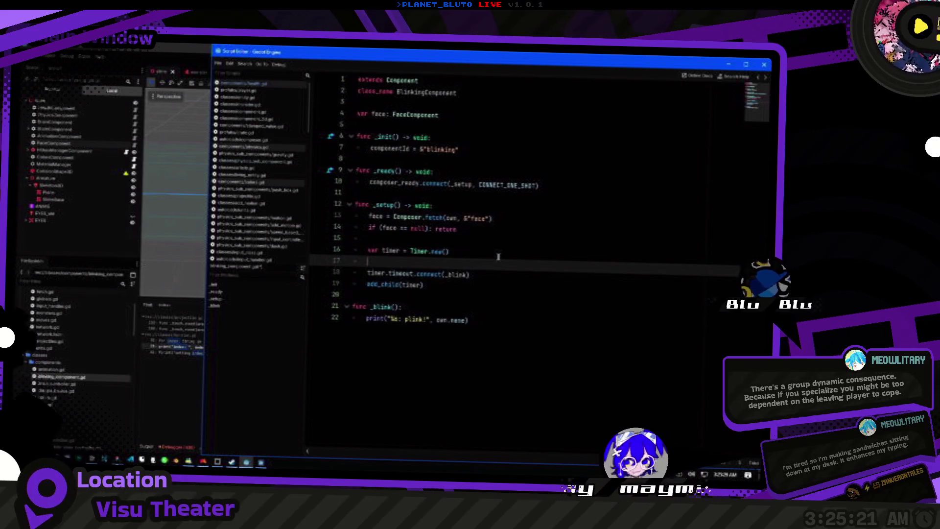
text(timer)
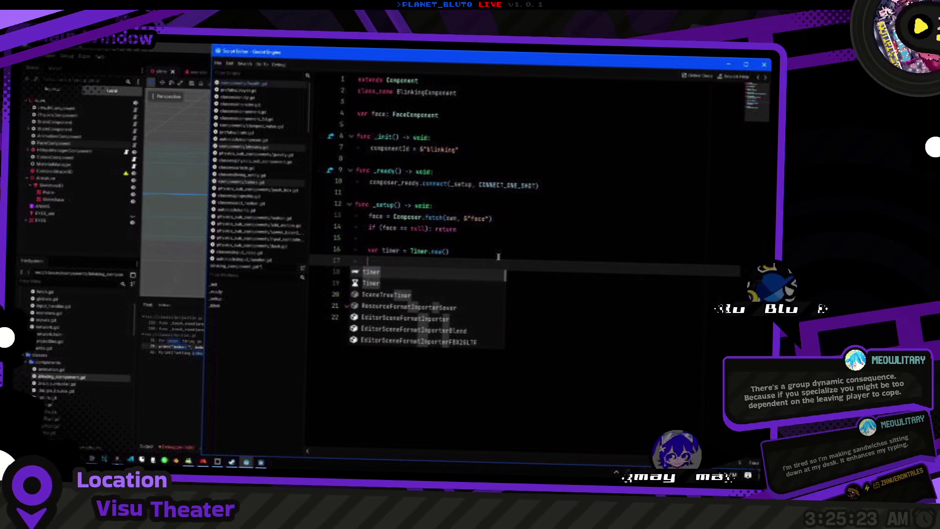
key(BackSpace)
key(BackSpace)
key(BackSpace)
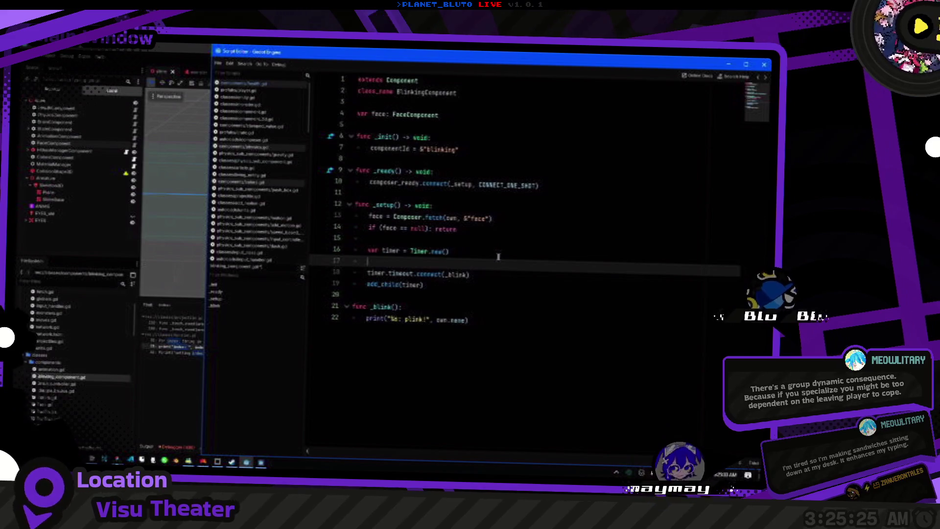
text(timer.wait_time)
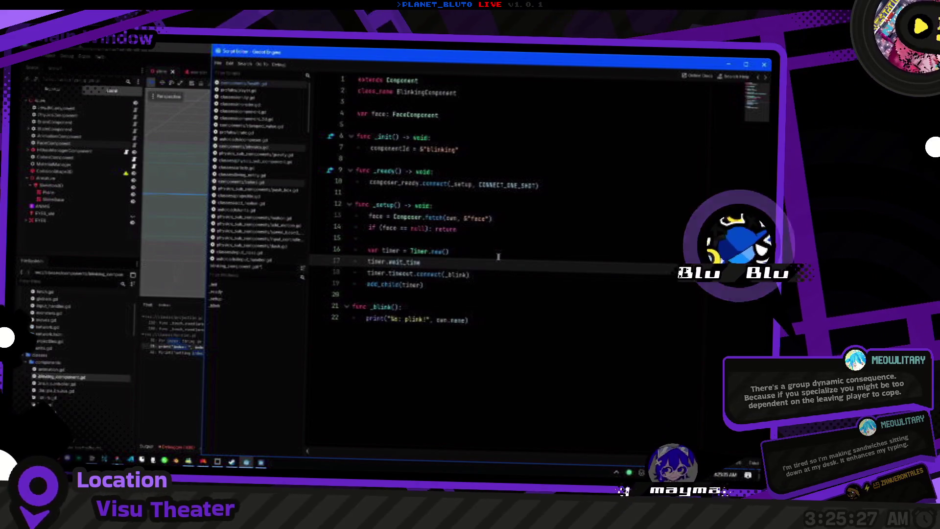
text( =)
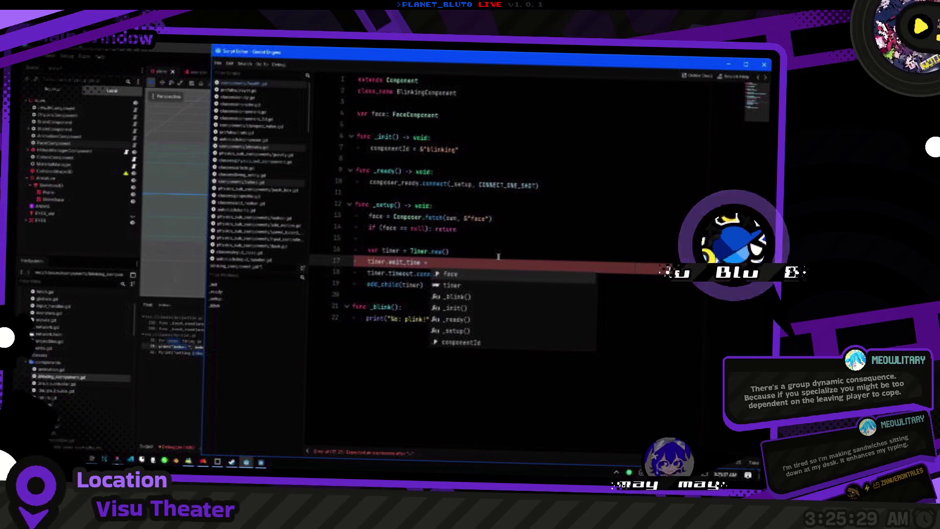
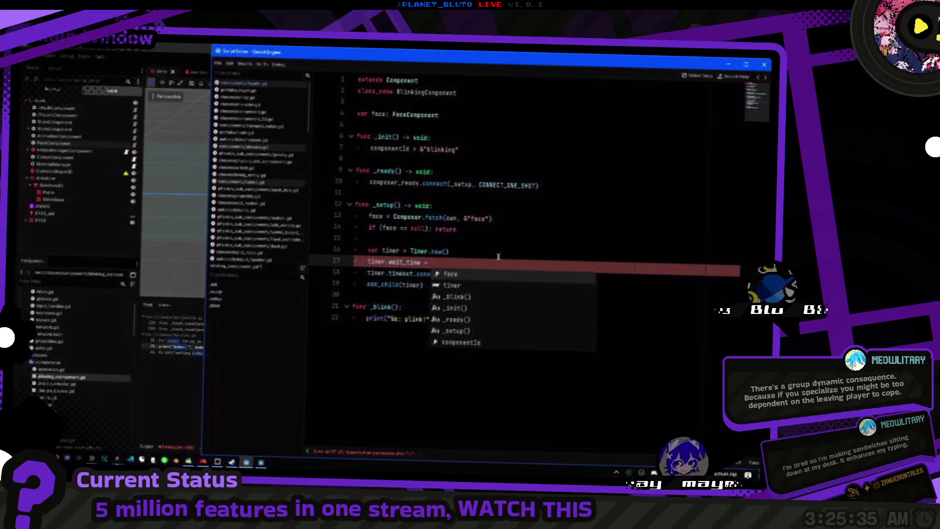
Start line 17 as timer.wait_time, accepting a randi_range completion.
key(Escape)
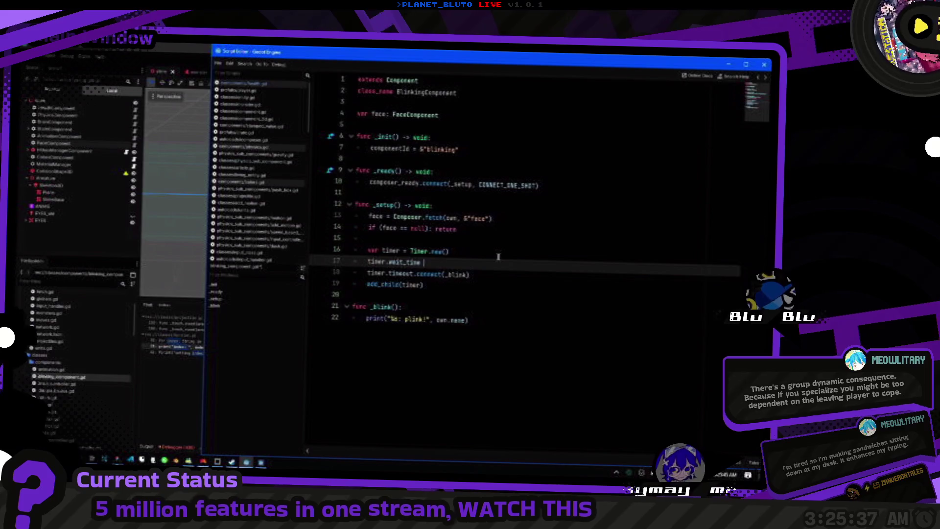
key(Escape)
key(Home)
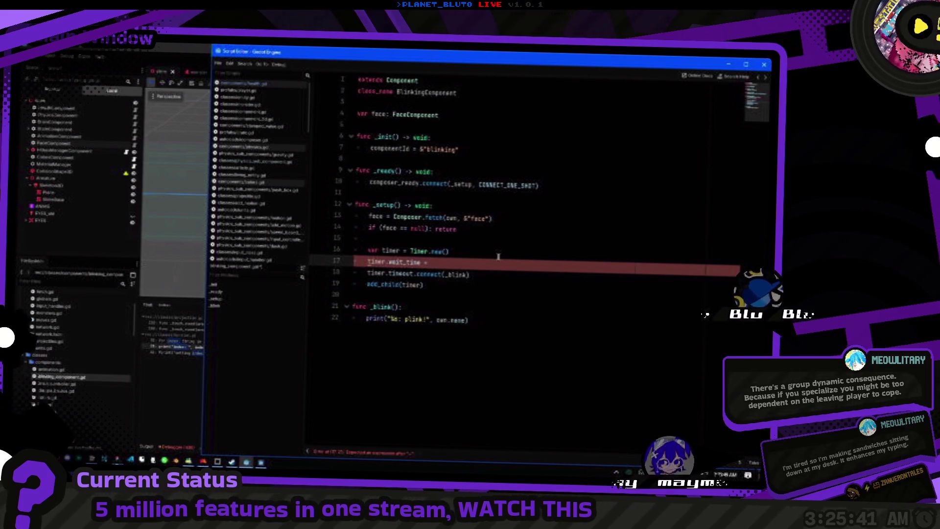
text(timer.)
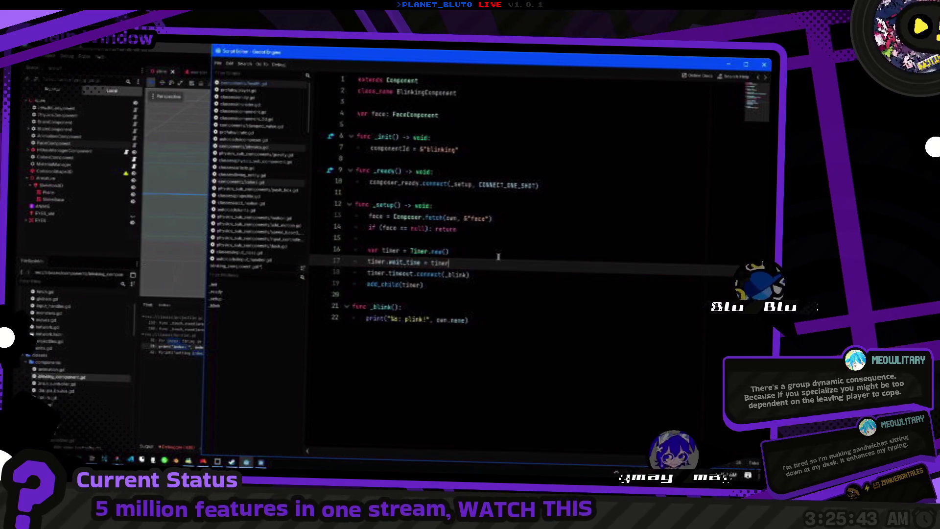
text(wait)
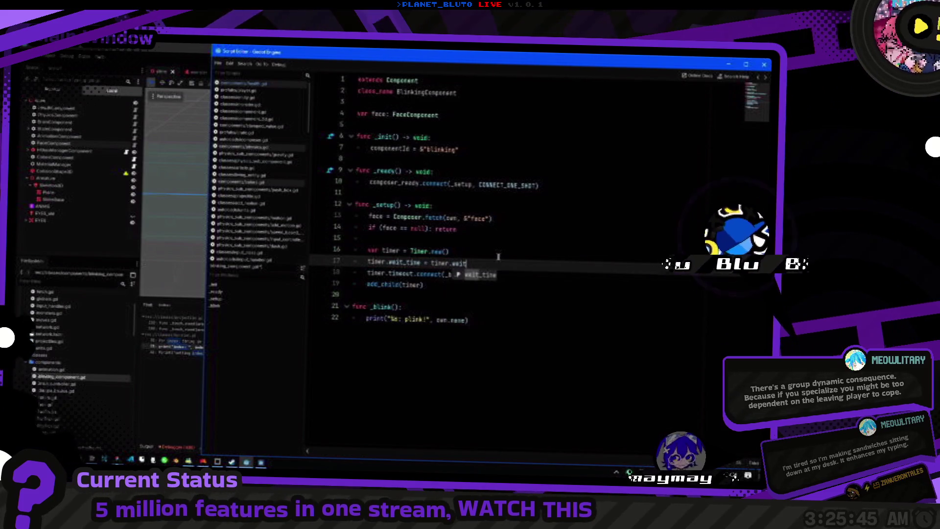
key(BackSpace)
key(BackSpace)
key(BackSpace)
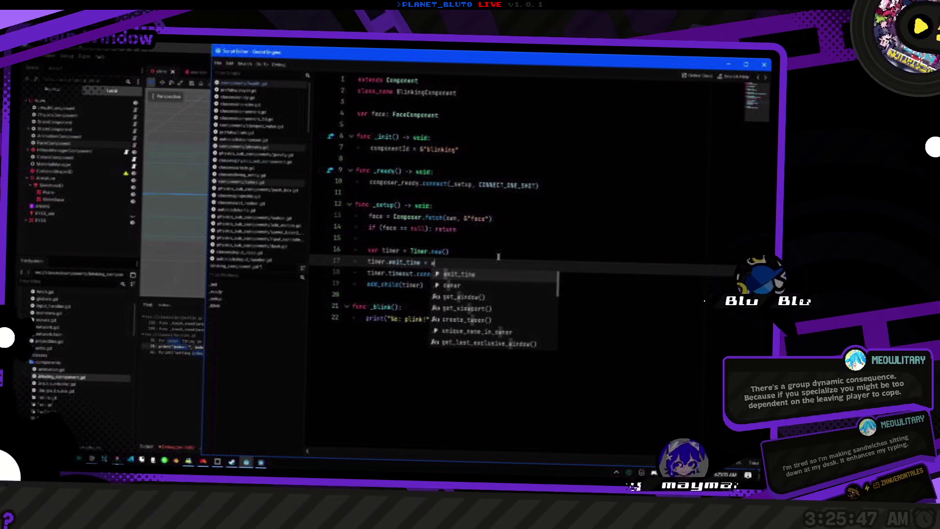
text(timer.)
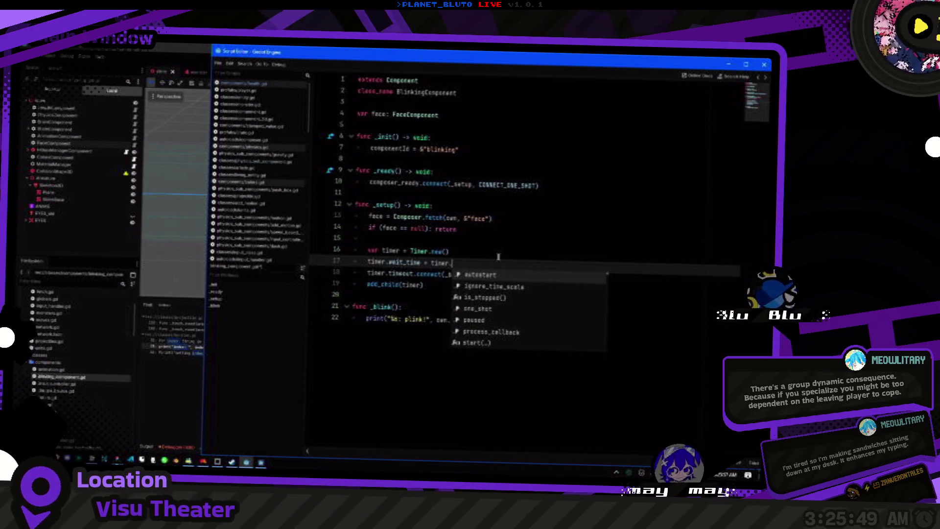
key(Escape)
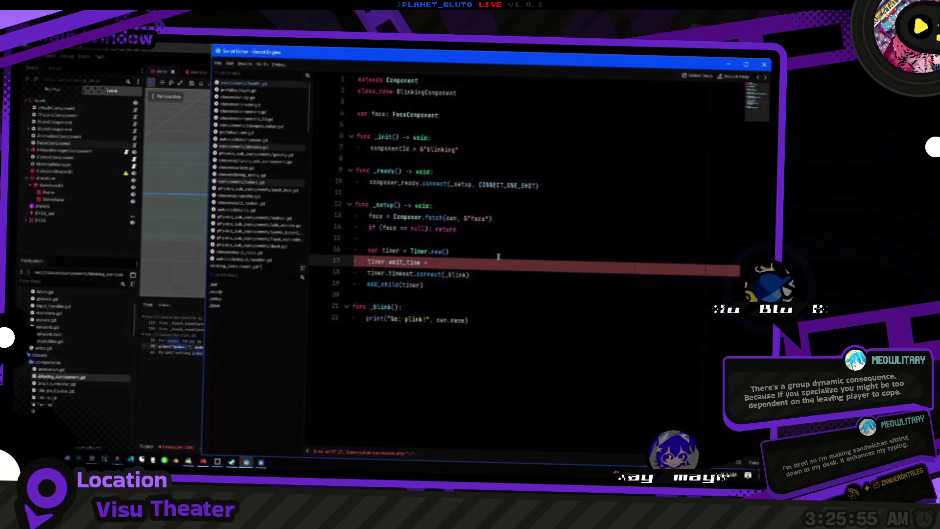
text(0B)
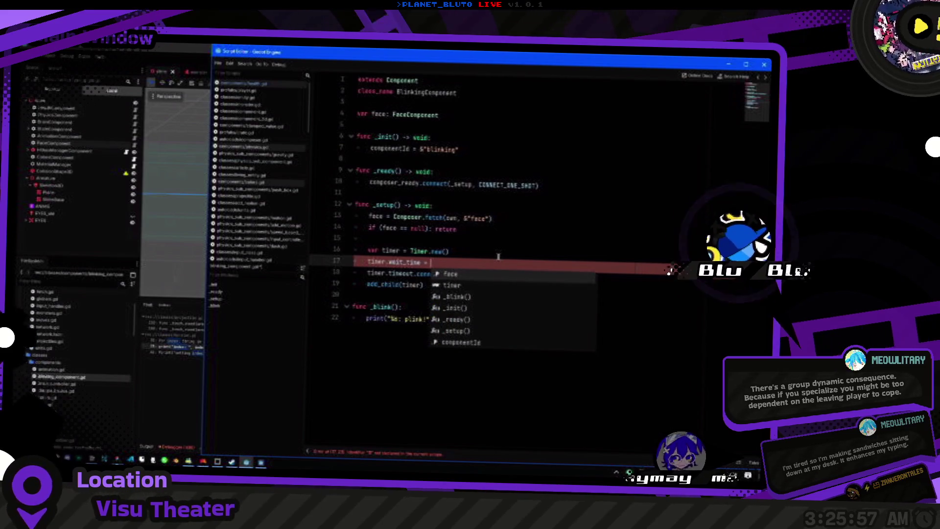
text(di_r)
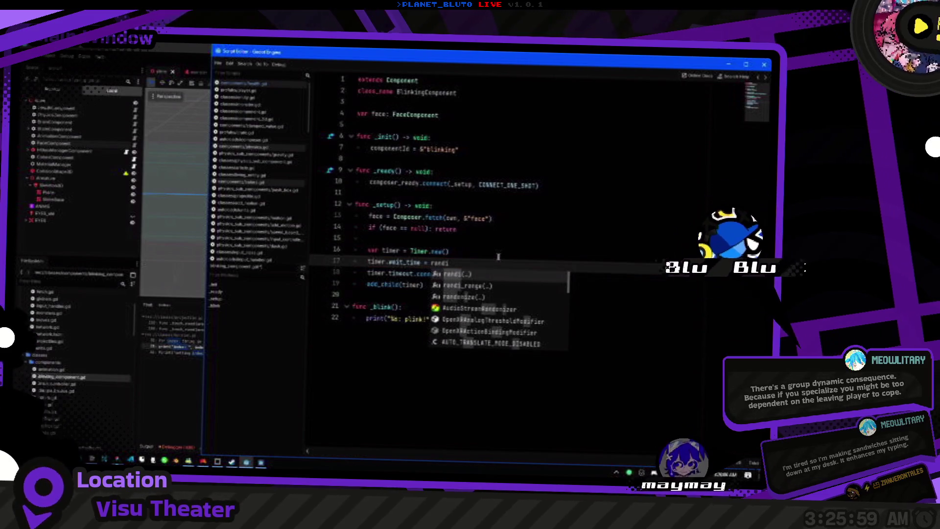
key(Return)
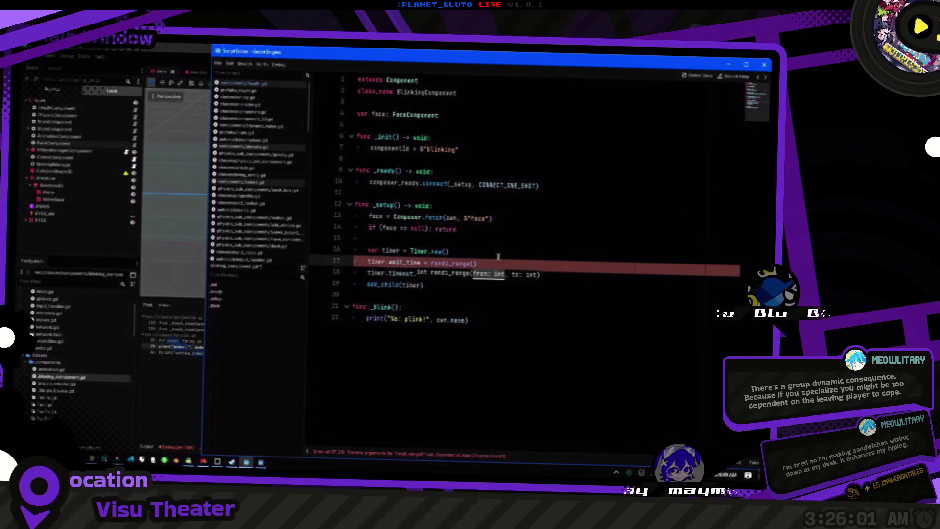
Check the Timer docs, then make the value randf_range(5.0, 10.0).
ctrl+click(411, 265)
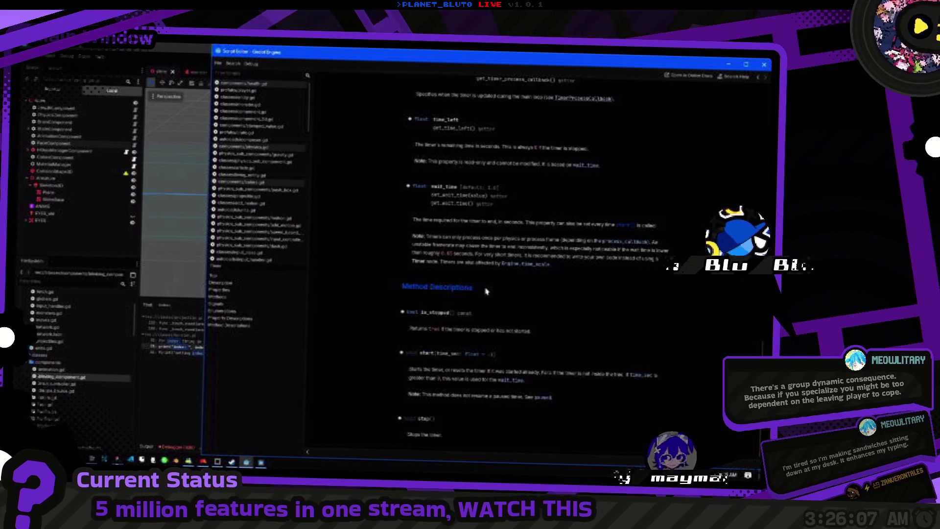
key(alt+Left)
key(alt+Left)
key(alt+Right)
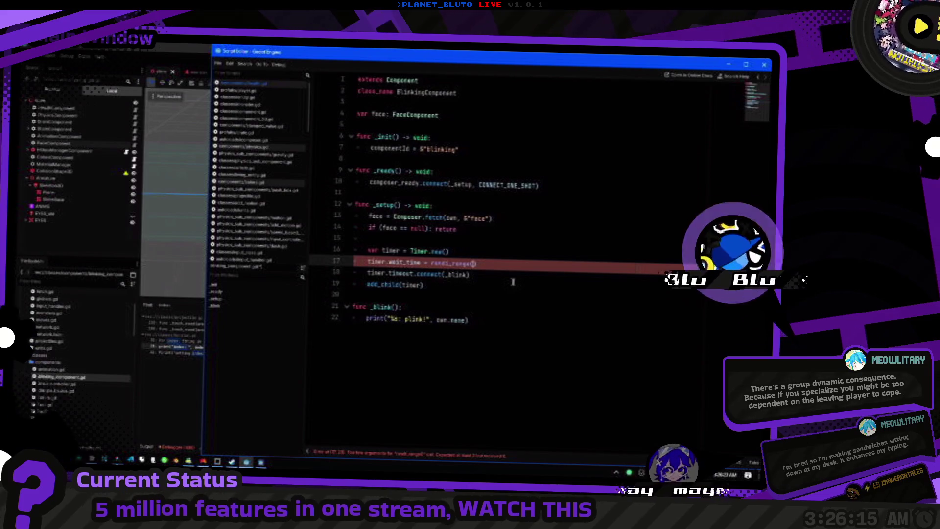
text(5)
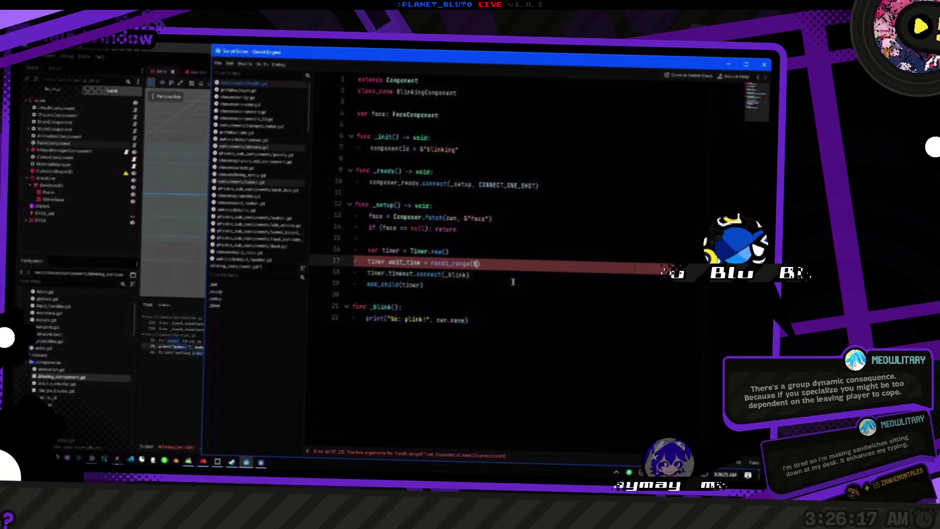
text(, 10)
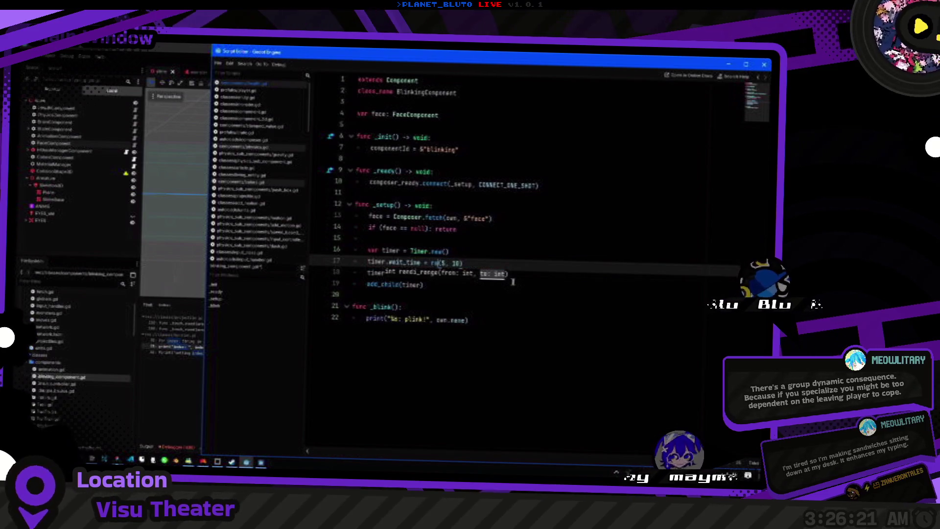
text(ndf_r)
key(Return)
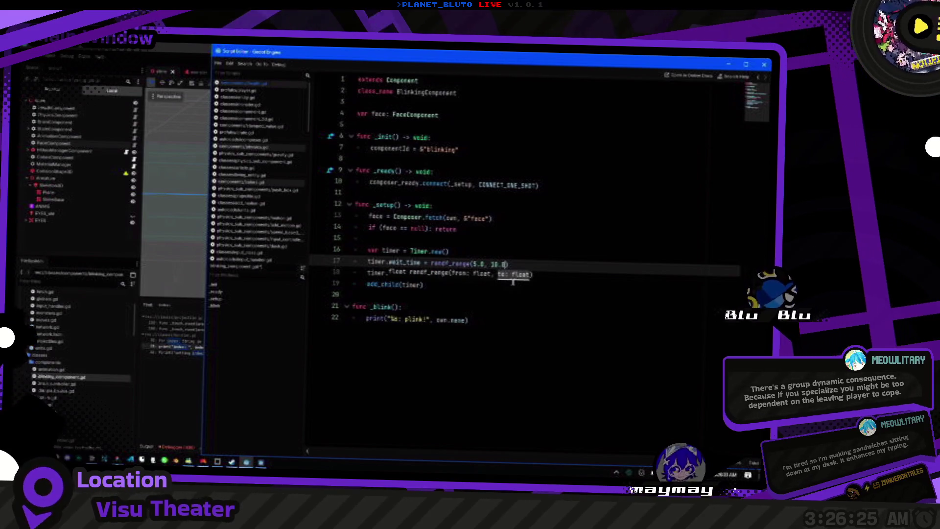
key(Right)
key(Right)
key(Right)
text(.0)
Copy the wait_time line into _blink and bring up the Timer class reference.
key(ctrl+c)
key(Down)
key(Down)
key(Down)
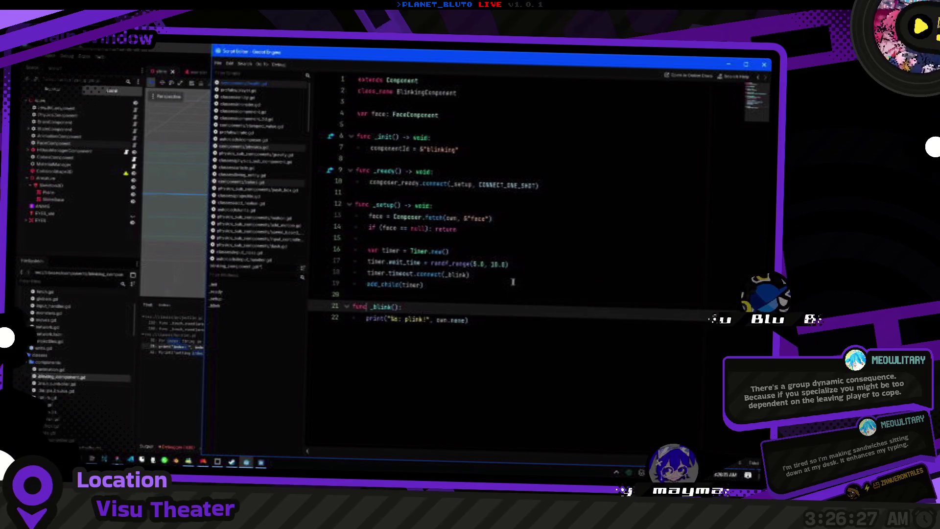
key(End)
key(Return)
key(ctrl+v)
key(Up)
key(Up)
key(Up)
key(End)
key(Up)
key(Home)
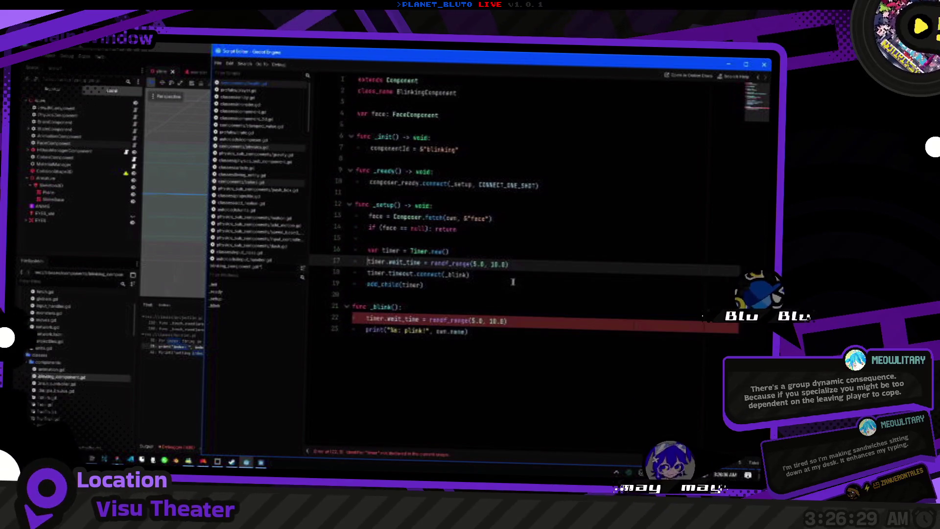
ctrl+click(412, 251)
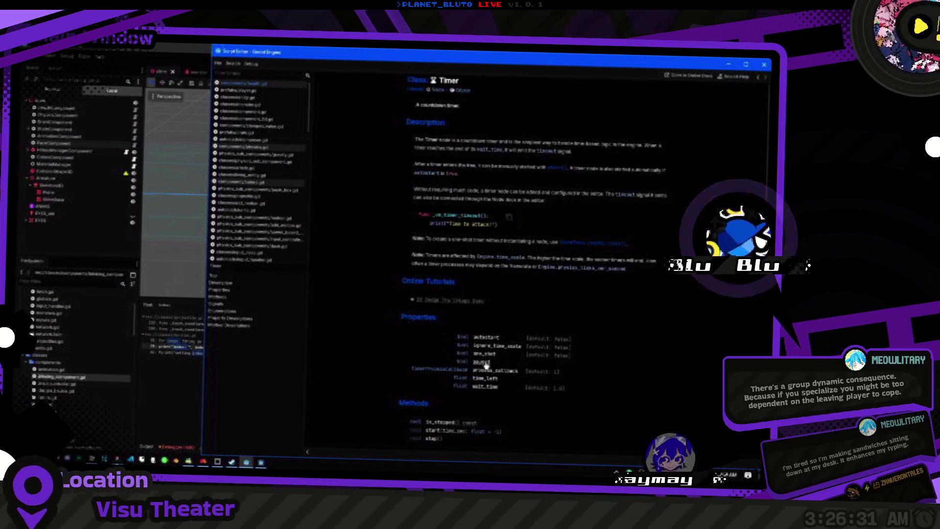
Add timer.one_shot = false and a timer.start() call in _setup.
key(alt+Left)
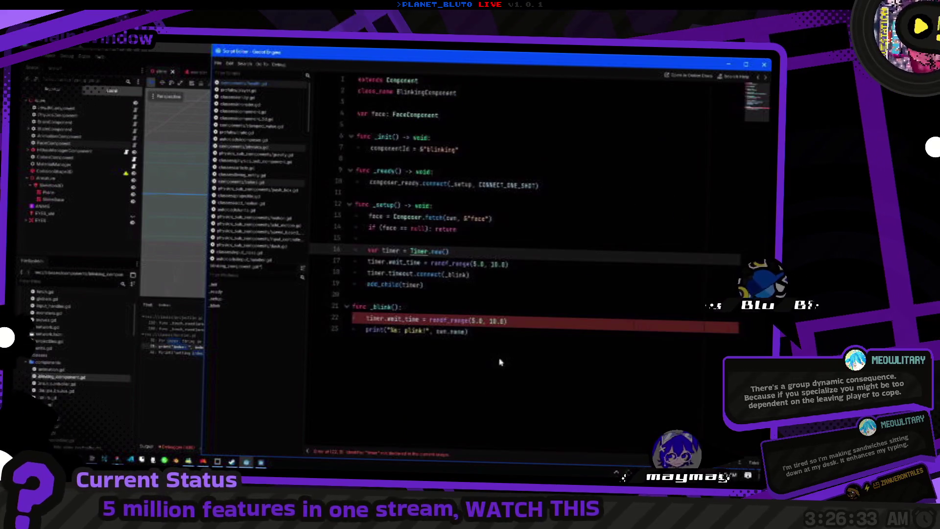
key(ctrl+v)
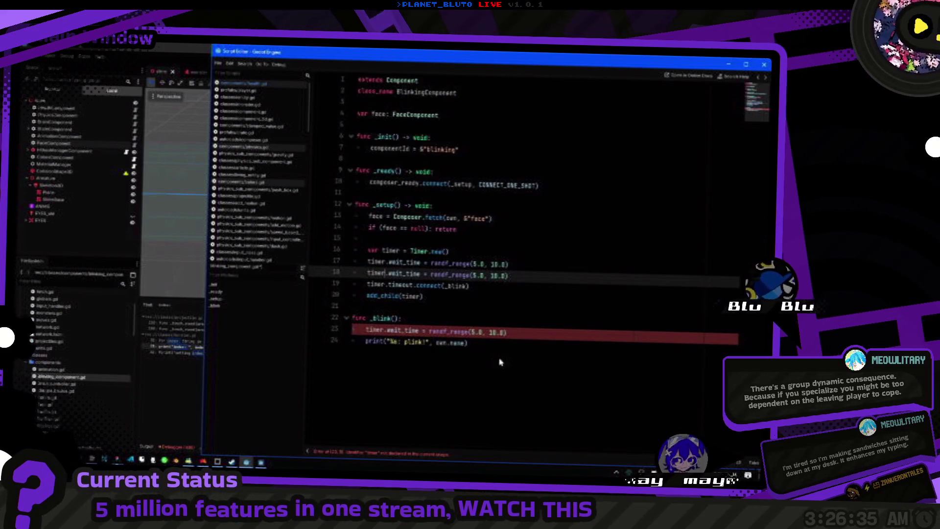
text(n)
key(Return)
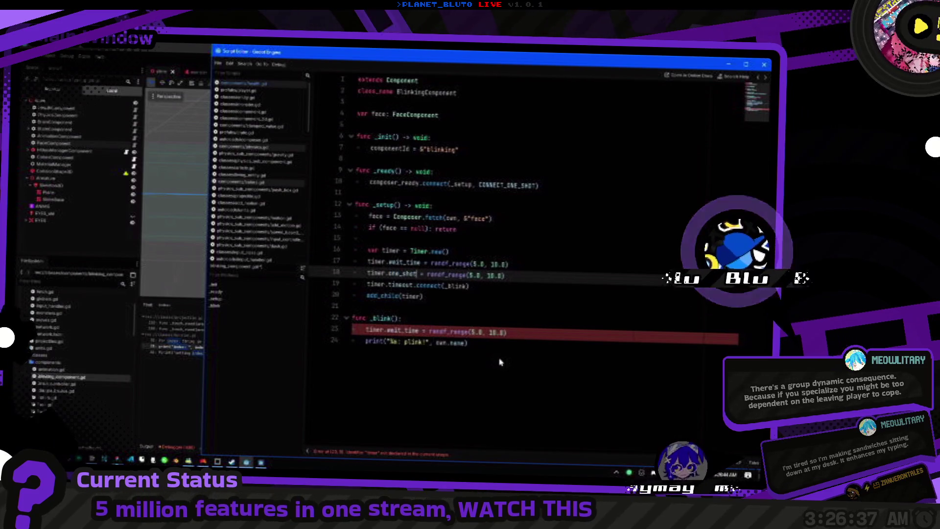
key(shift+End)
text(false)
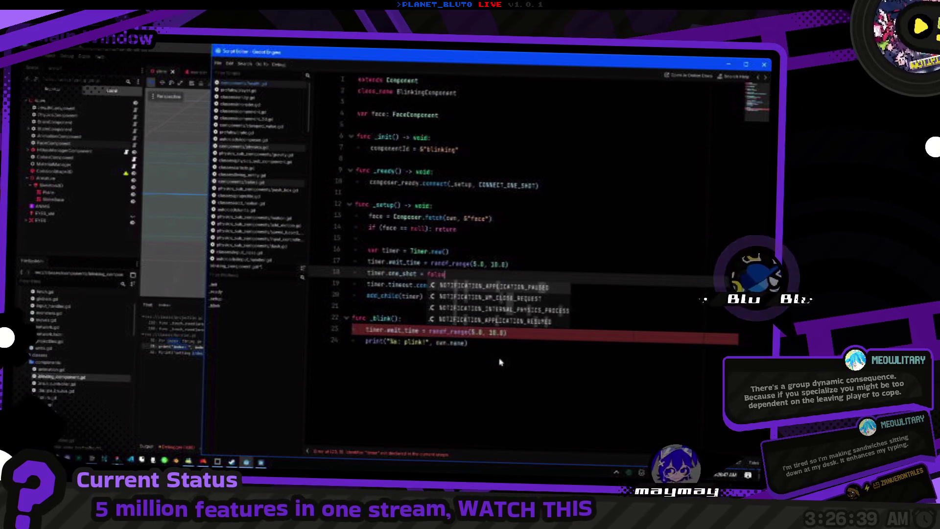
key(Down)
key(Down)
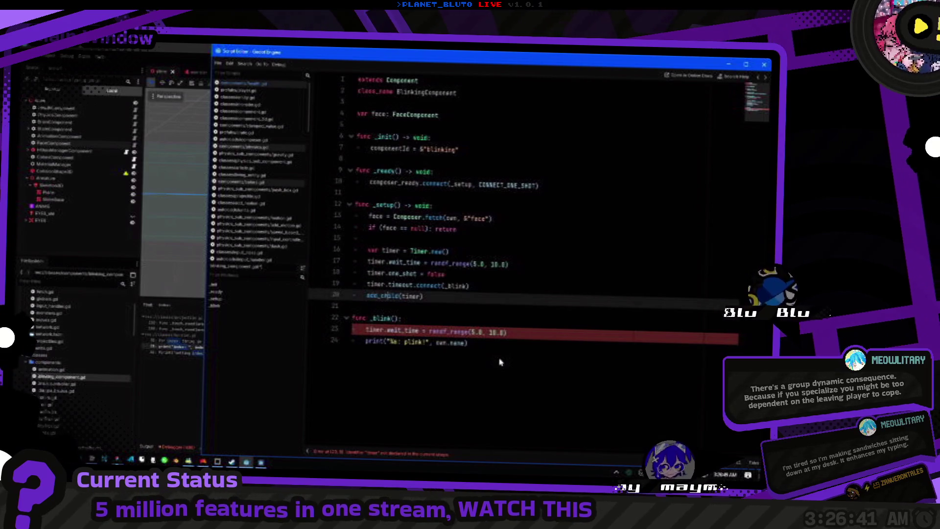
key(Return)
key(Return)
text(timer.sto)
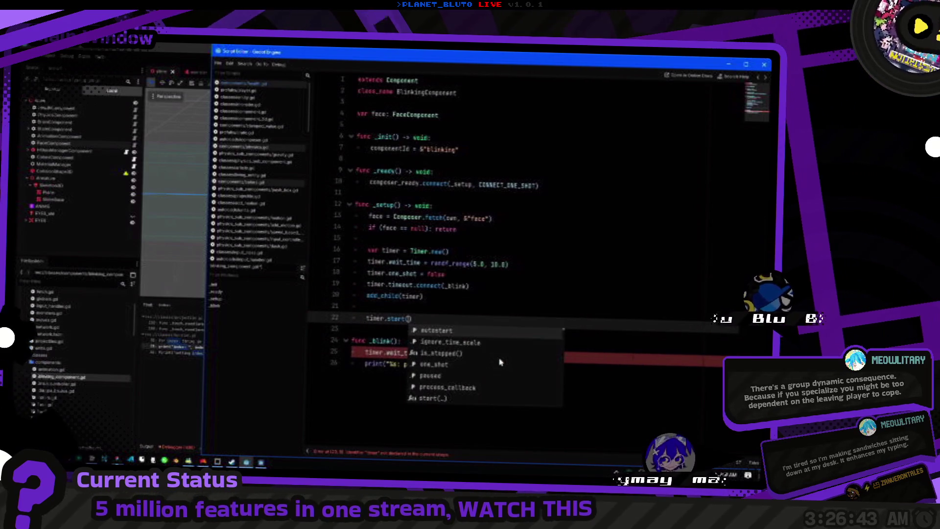
key(Return)
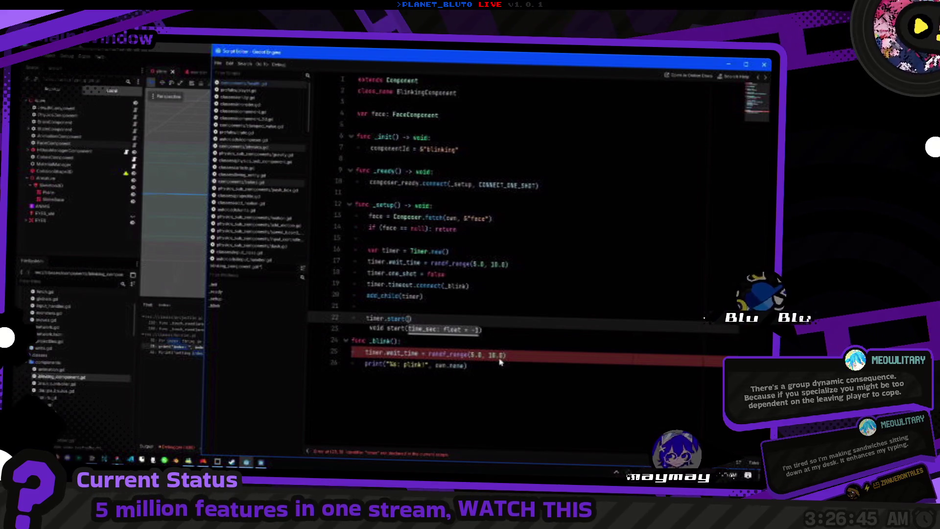
Replace the wait_time lines with timer.start(randf_range(5.0, 10.0)) in both _setup and _blink.
click(449, 273)
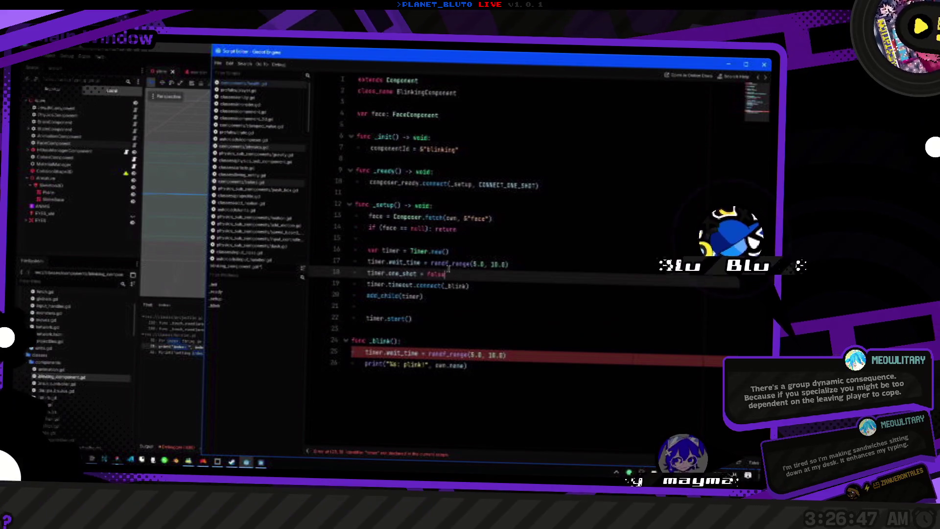
click(428, 263)
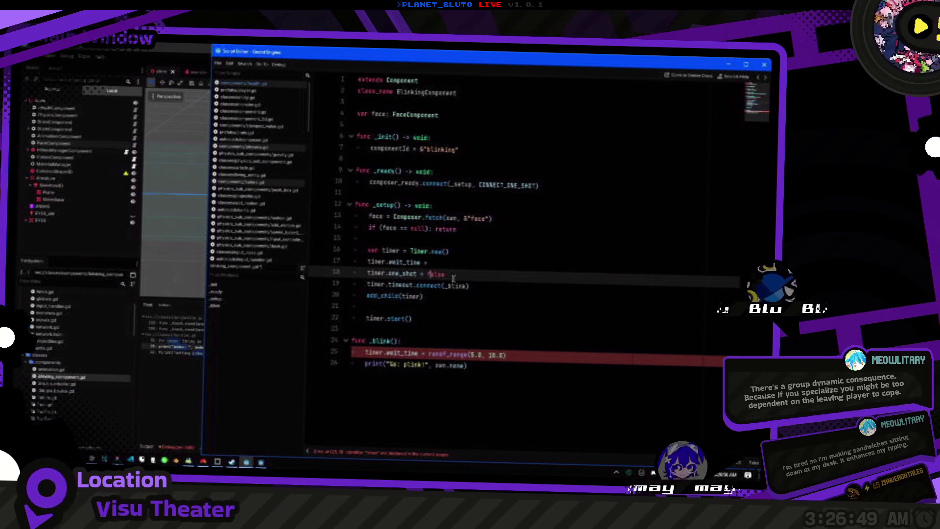
key(BackSpace)
key(ctrl+shift+k)
key(Down)
key(Down)
key(Down)
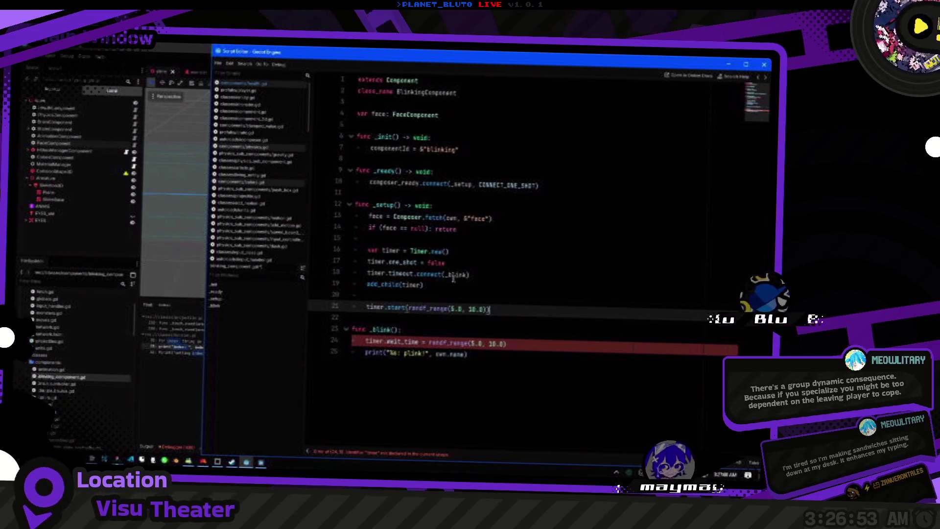
key(ctrl+c)
key(Down)
key(Down)
key(Down)
key(End)
key(Return)
key(ctrl+v)
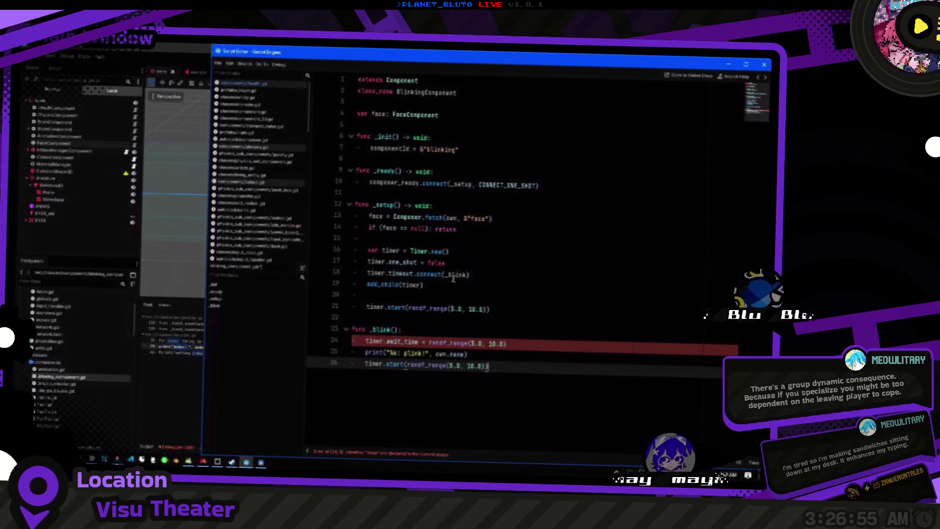
key(Up)
key(Up)
key(ctrl+shift+k)
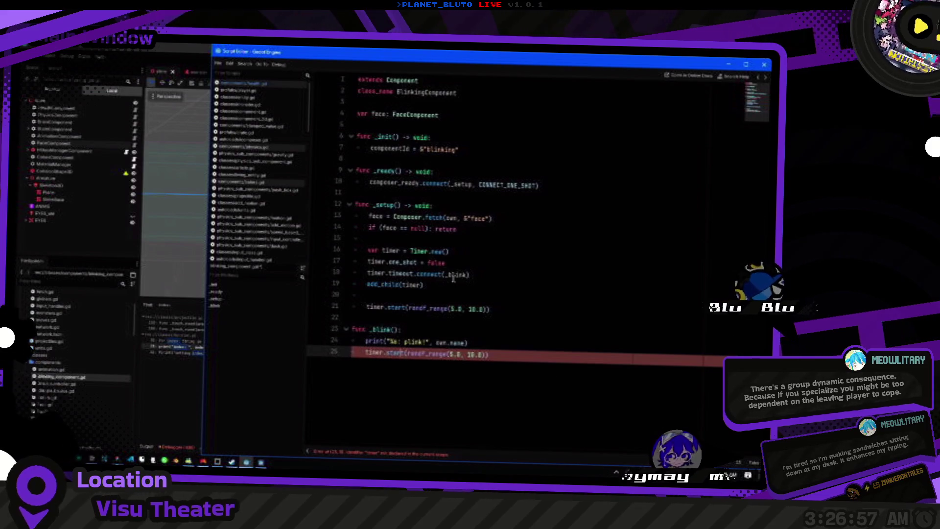
Move the timer declaration from _setup to class level below face, tidying blank lines.
key(Up)
key(Up)
key(Up)
key(shift+Home)
key(BackSpace)
click(483, 131)
key(ctrl+v)
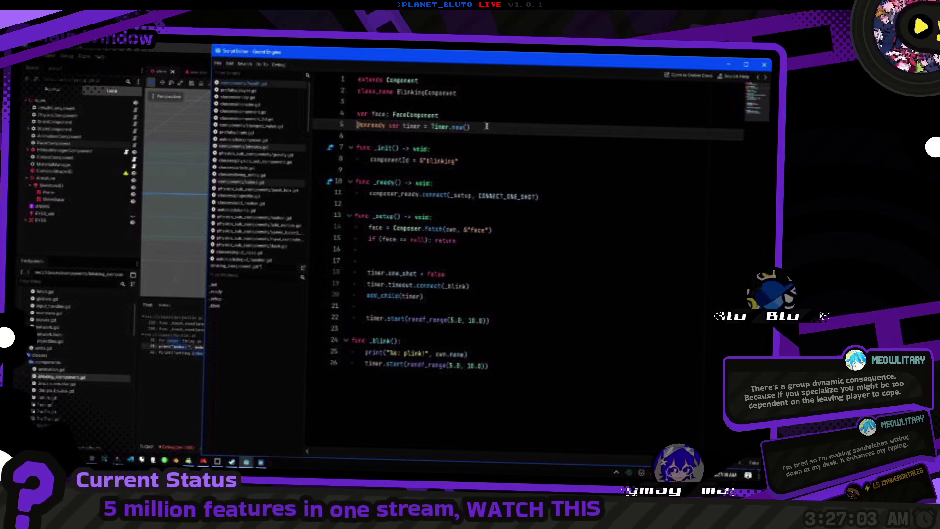
key(Return)
click(434, 309)
click(419, 275)
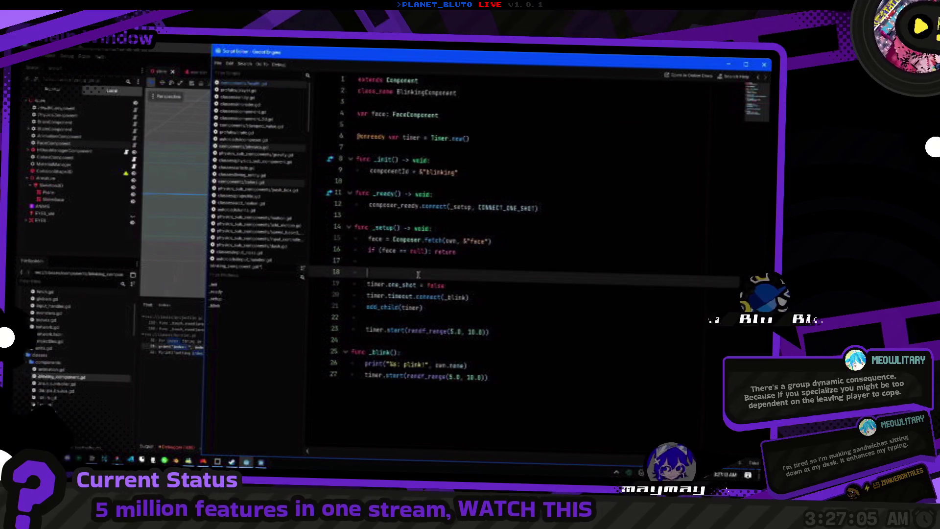
key(Delete)
key(Delete)
key(Down)
key(Down)
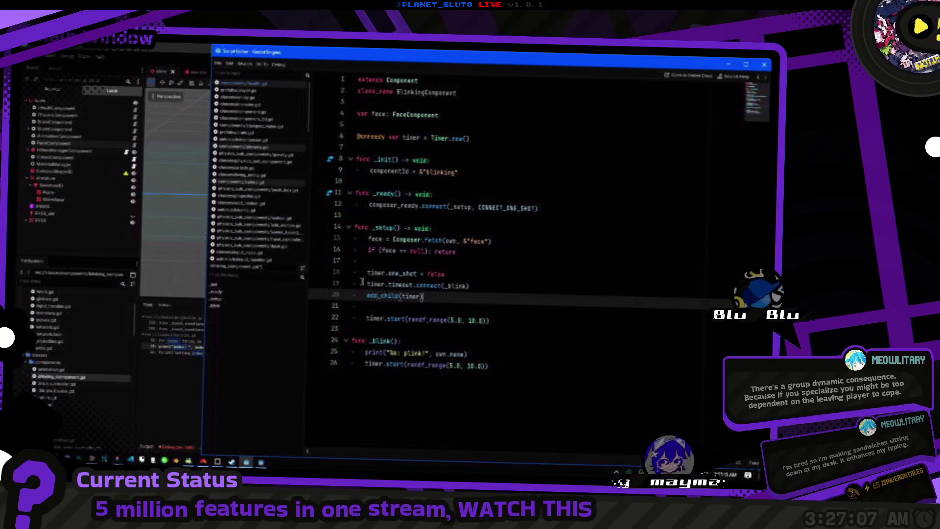
click(509, 358)
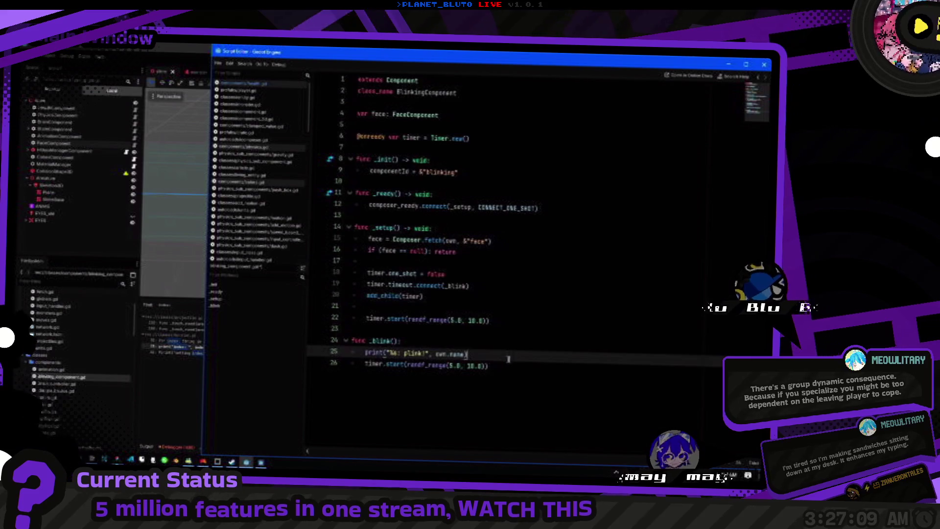
Add a BlinkingComponent node and drag it up among the other components.
key(alt+Tab)
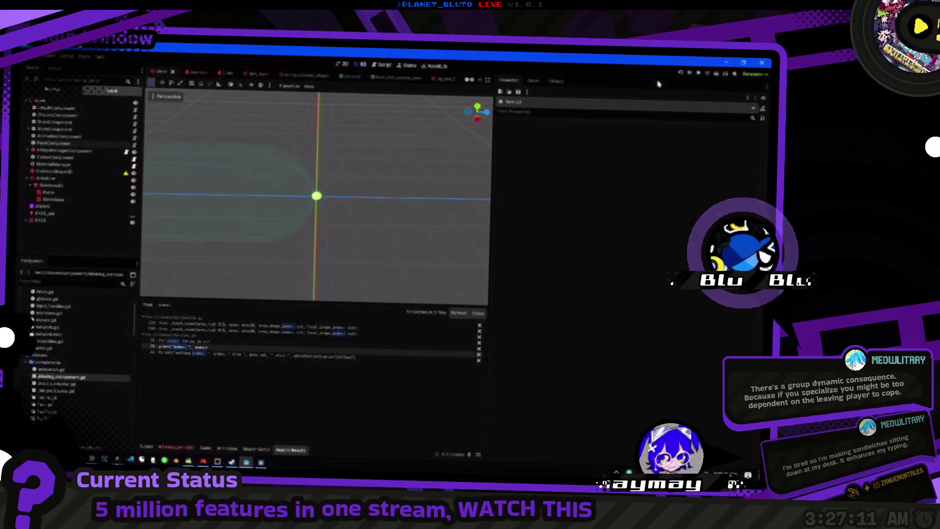
key(ctrl+a)
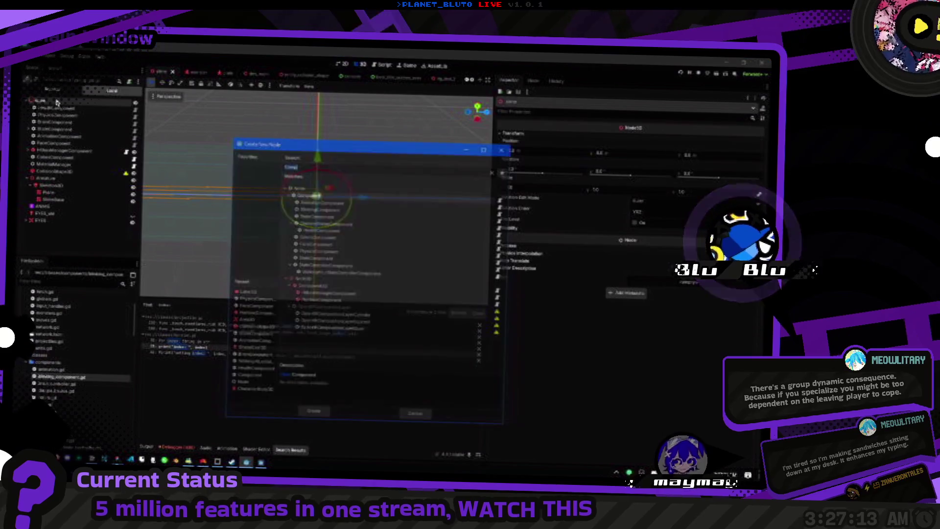
text(blink)
key(Return)
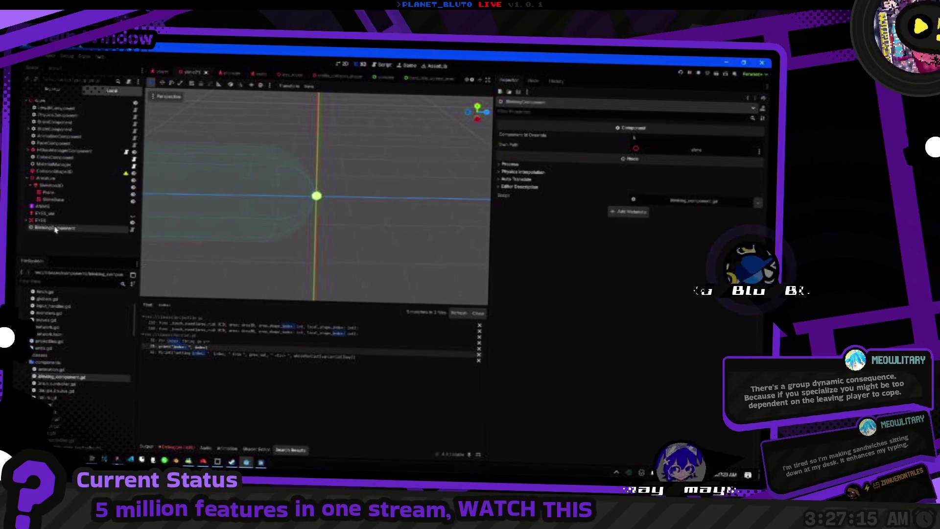
drag(54, 228, 62, 151)
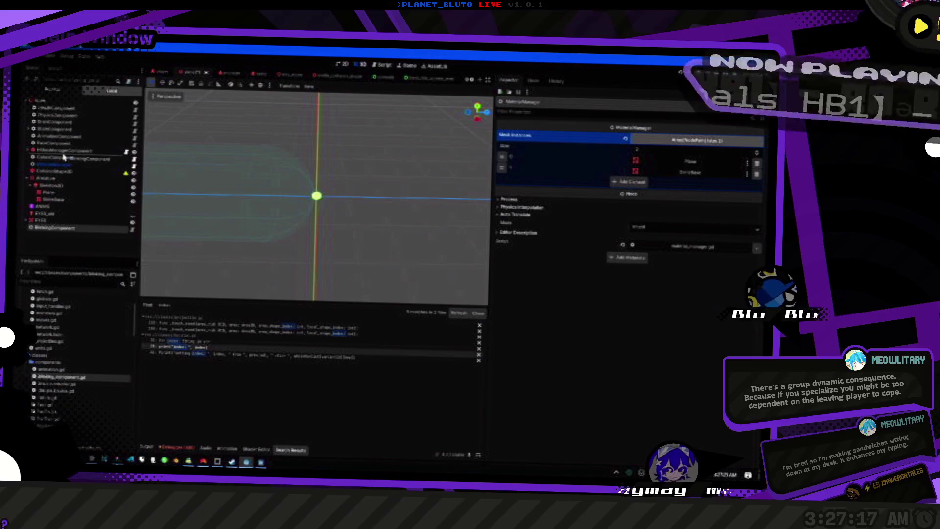
Review the script's extends Component line and its base class, then save the scene.
click(135, 150)
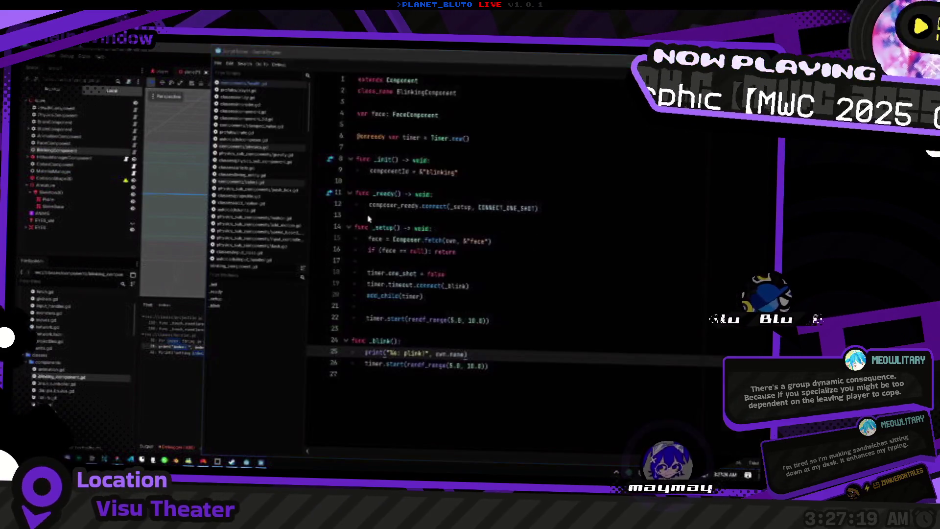
click(454, 169)
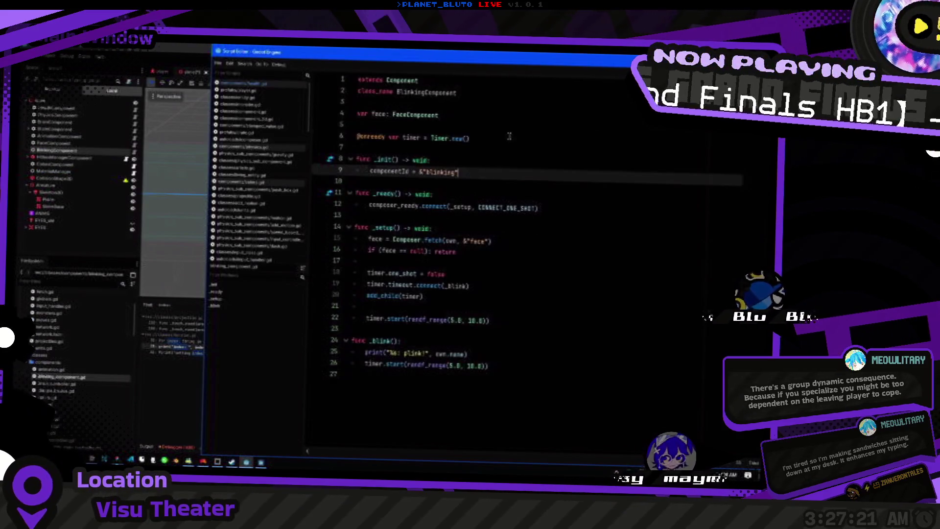
key(Up)
key(Up)
key(Up)
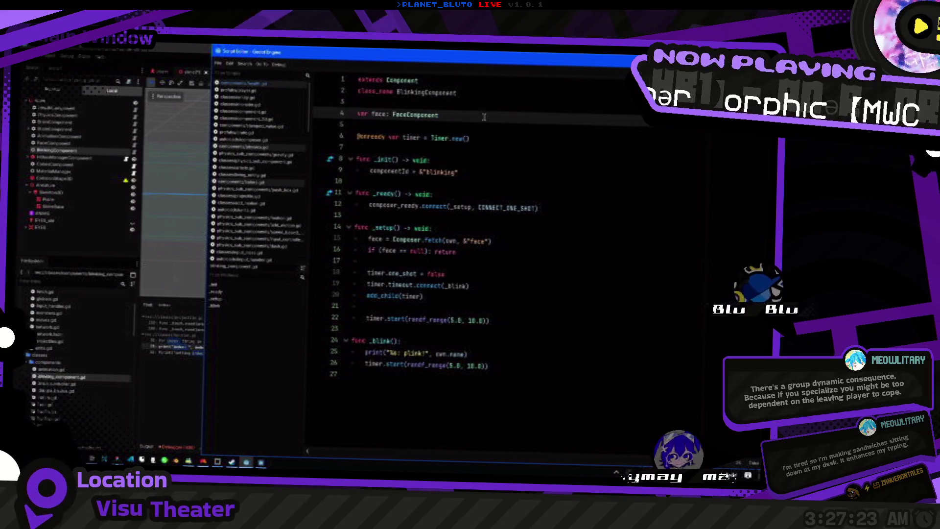
click(428, 84)
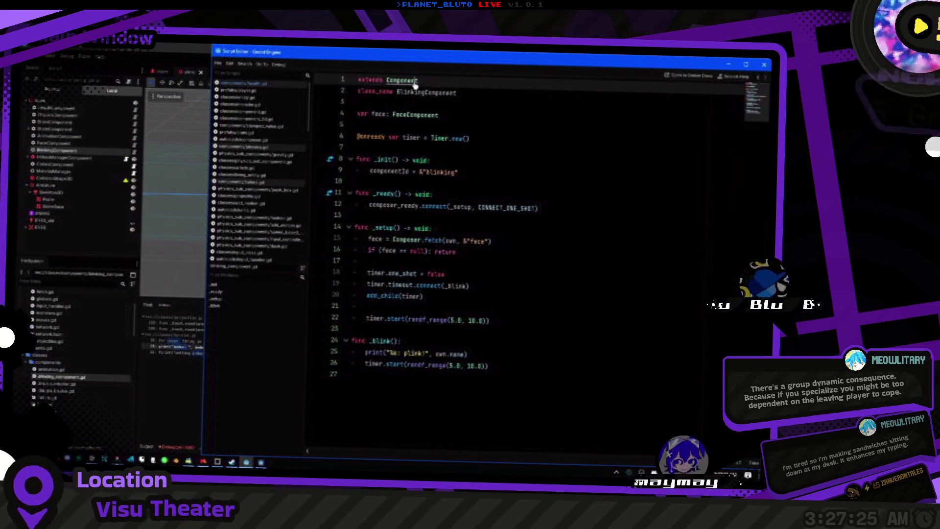
ctrl+click(418, 82)
key(alt+Left)
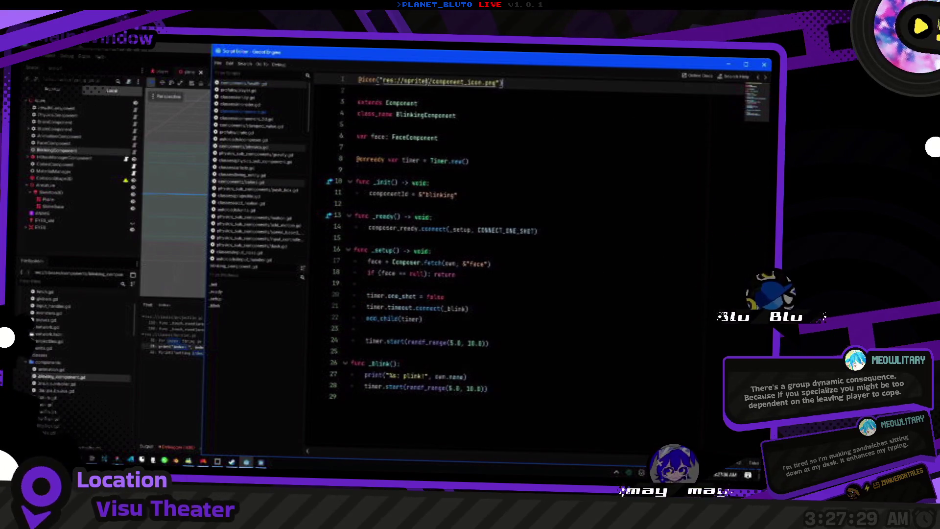
key(alt+Tab)
key(ctrl+s)
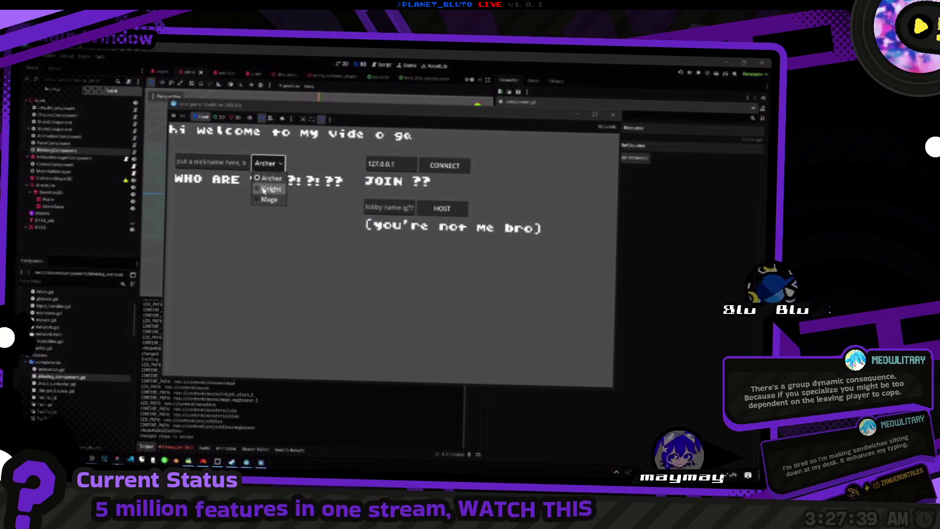
Host a game as the Knight, walk around the arena to watch blinking, then stop it.
click(265, 189)
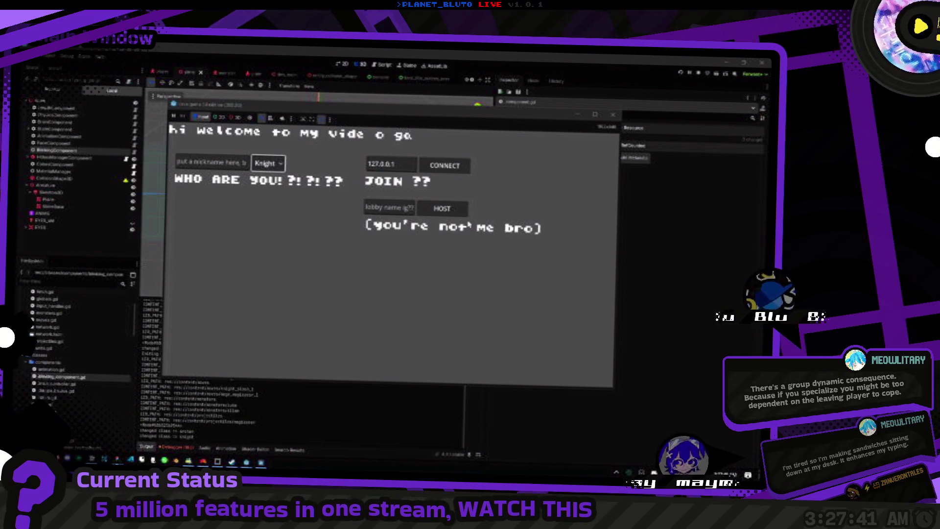
click(441, 209)
key(w)
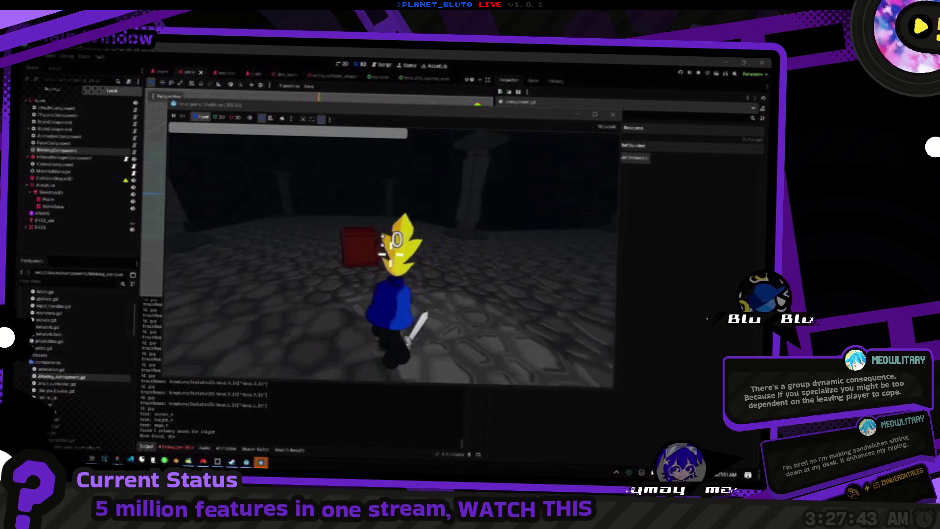
key(w)
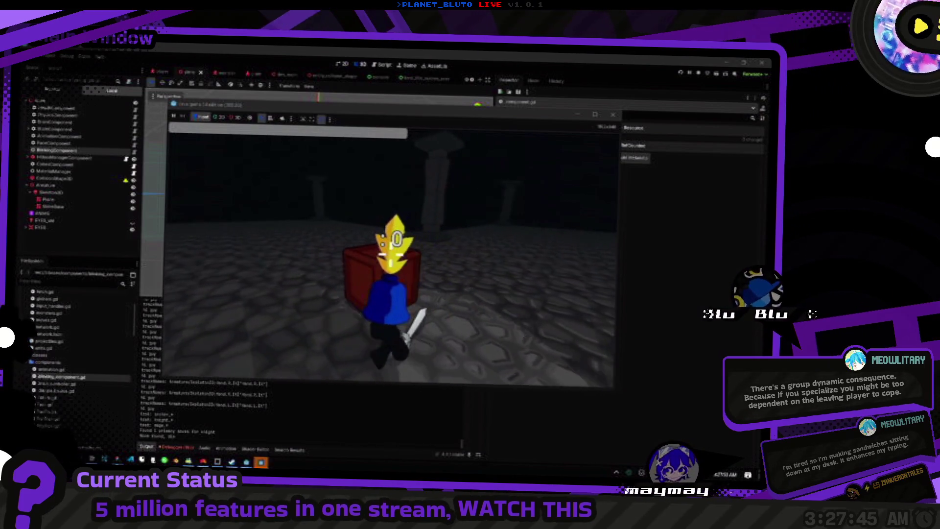
key(w)
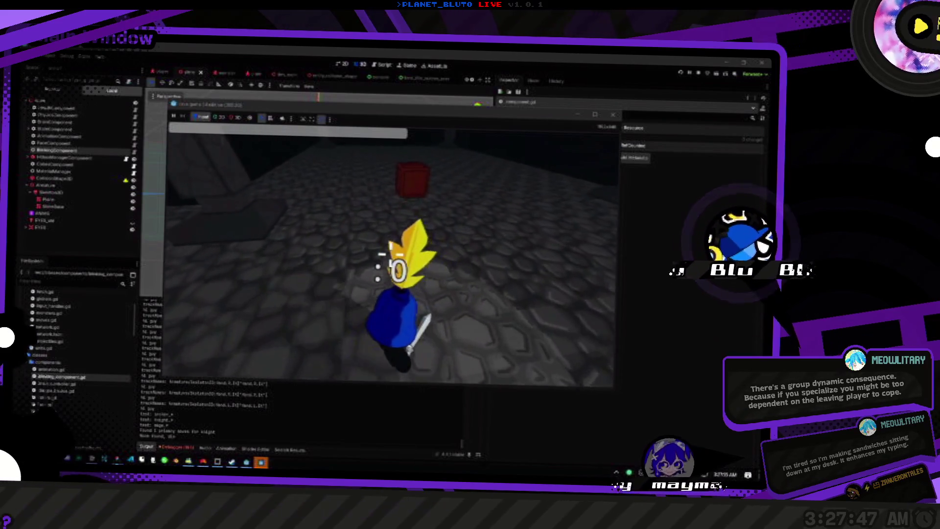
key(w)
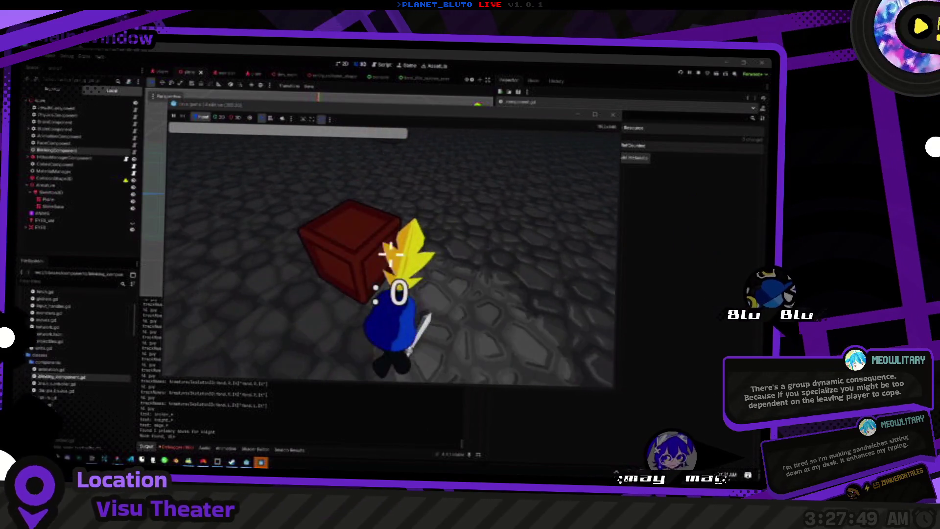
key(w)
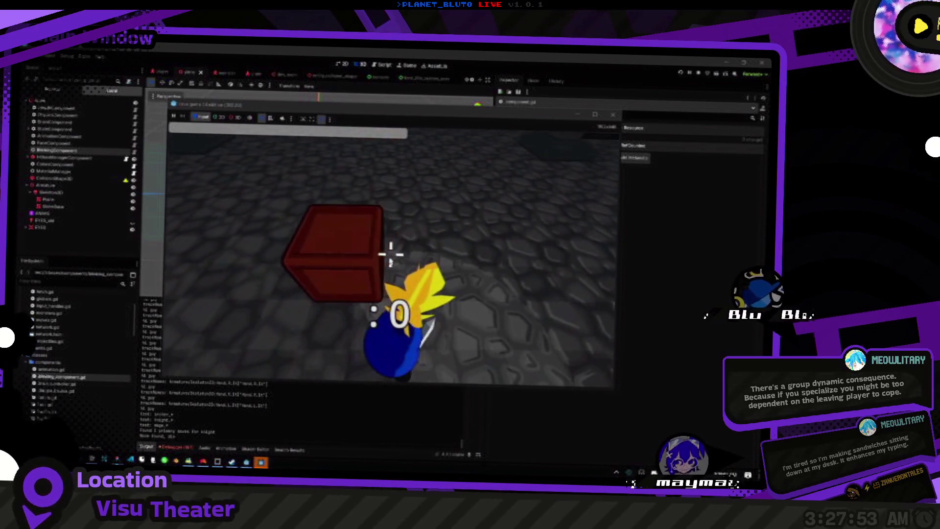
key(F8)
Scroll through the debugger errors, then switch to the Output log with its filter field shown.
click(188, 318)
scroll(267, 392, down, 5)
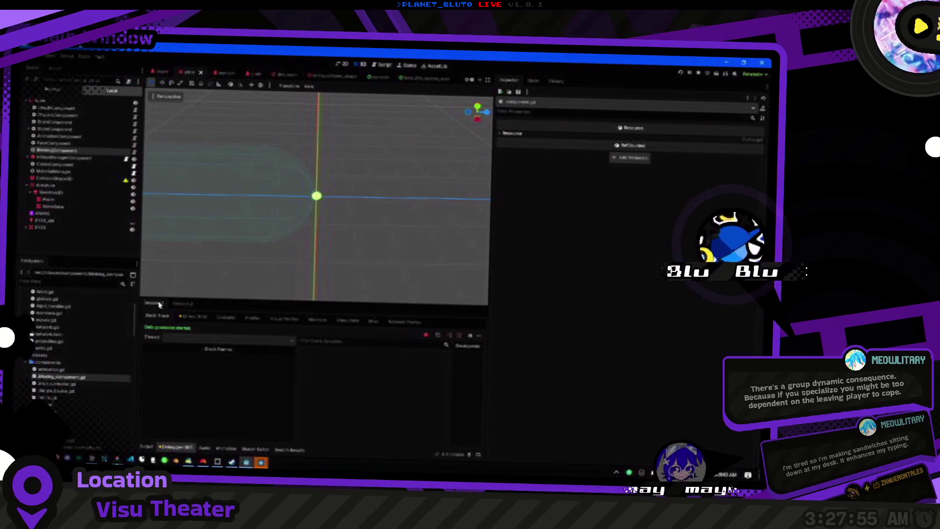
scroll(268, 392, down, 5)
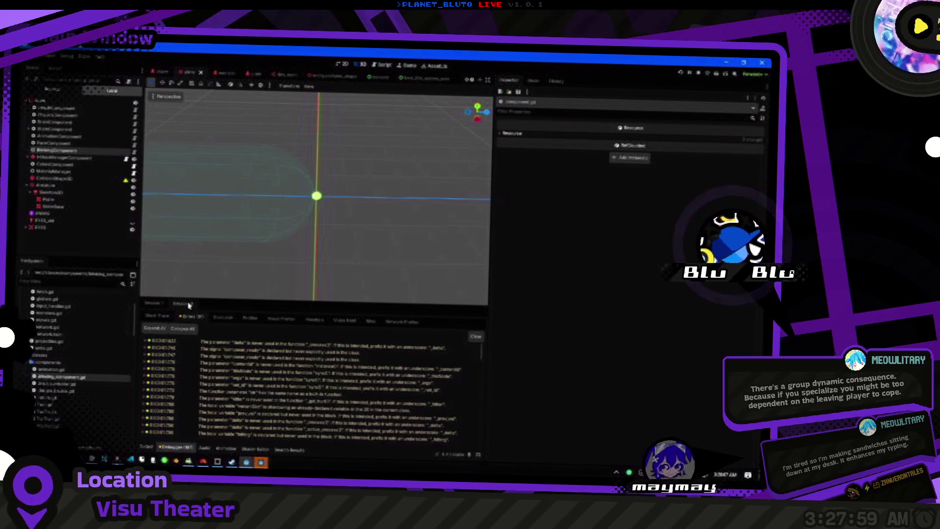
scroll(284, 387, up, 5)
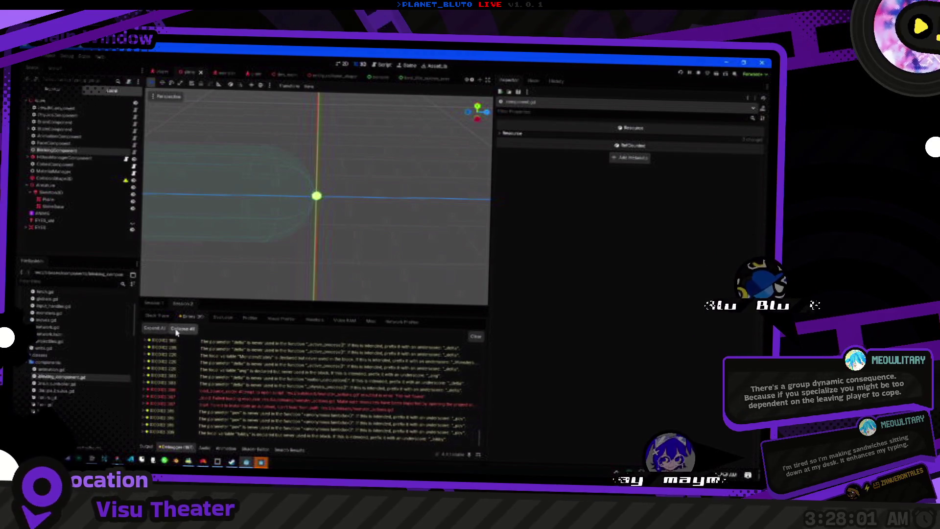
scroll(294, 392, down, 5)
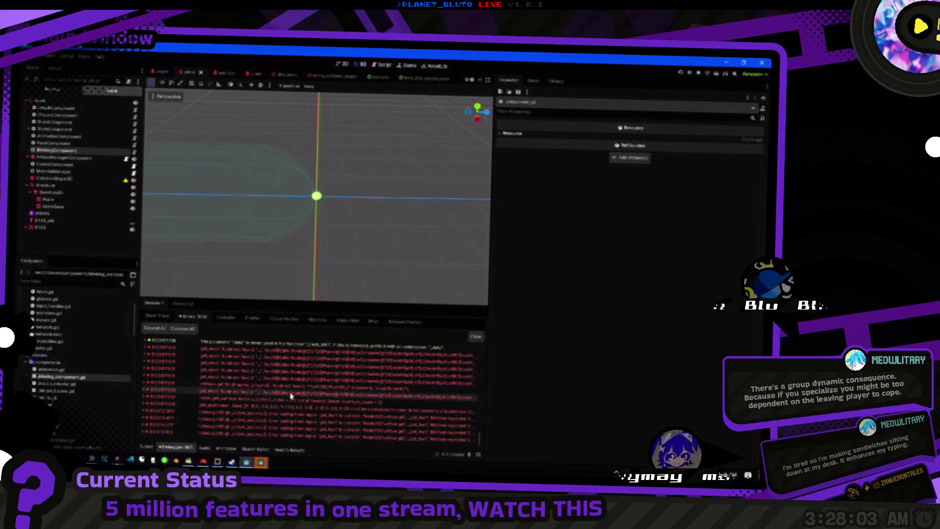
key(alt+o)
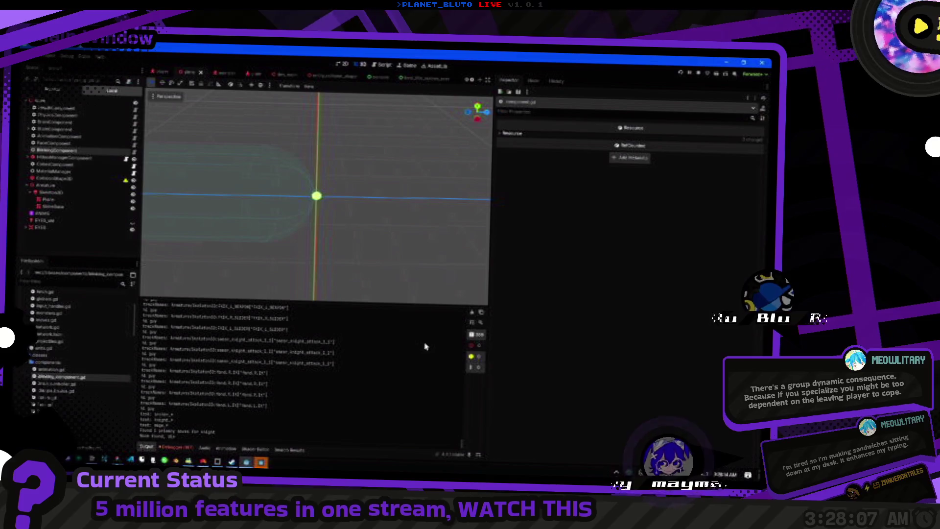
click(173, 447)
key(alt+o)
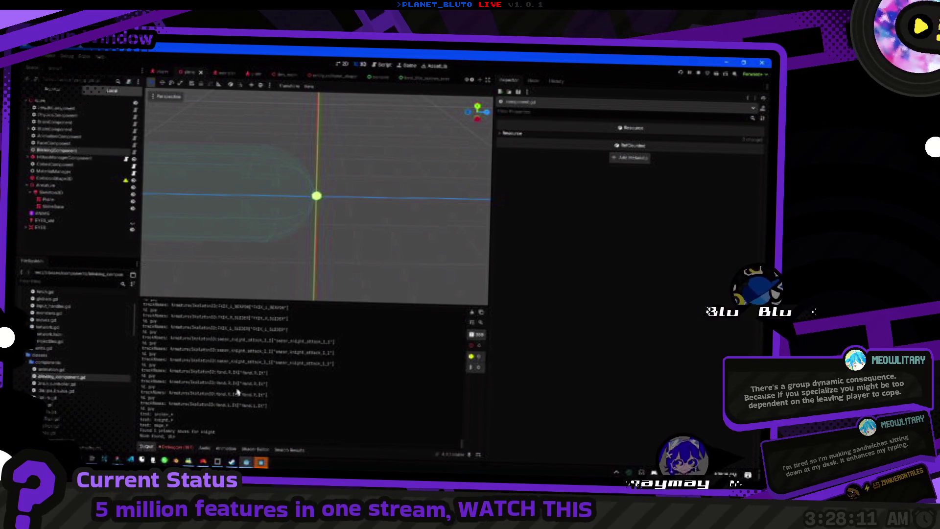
click(482, 323)
Run the game, then review lines 16 and 18 of blinking_component.gd's _setup.
key(F5)
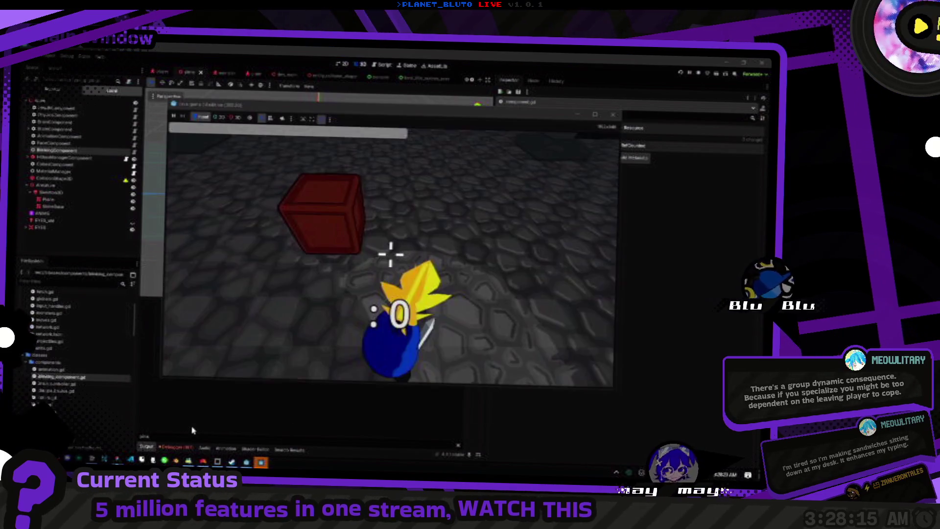
key(alt+Tab)
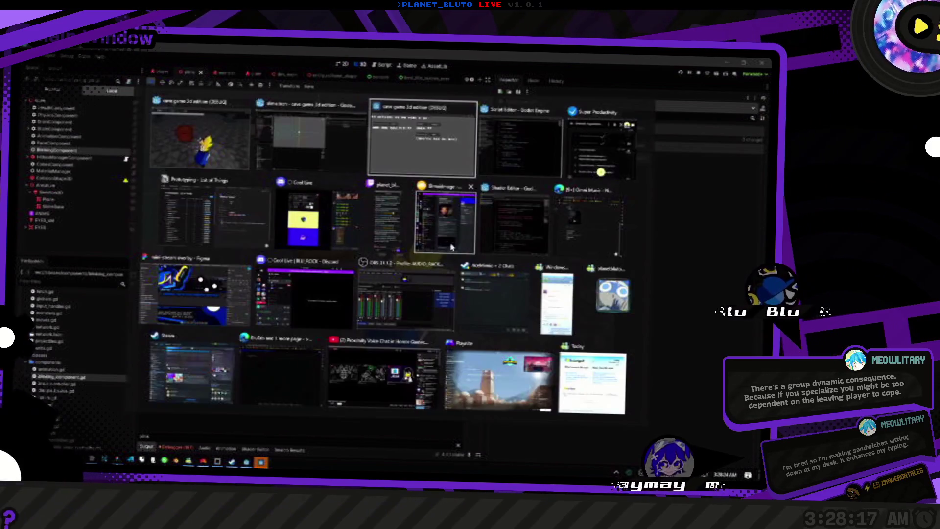
key(alt+Tab)
click(500, 250)
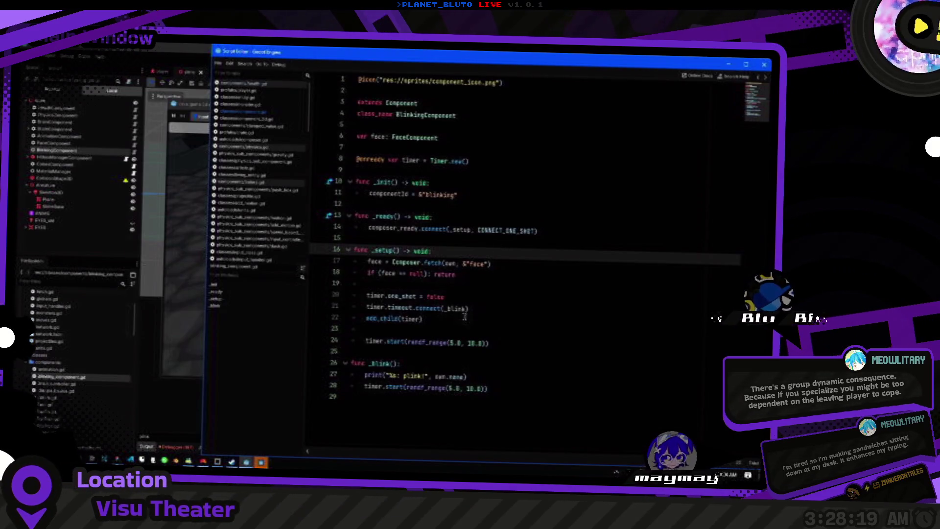
click(470, 275)
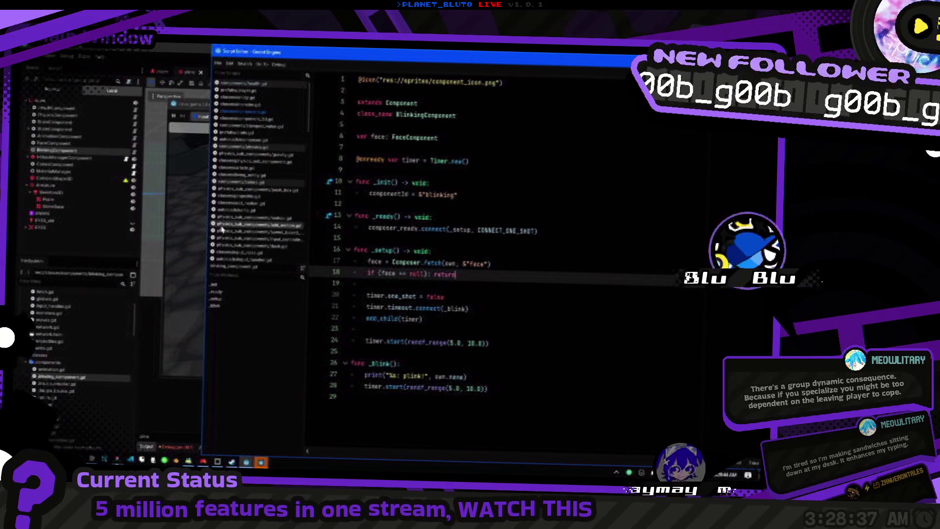
Spawn a slime with the 'mon slime' console command, turn toward it, then close the game.
key(F5)
text(mon slime)
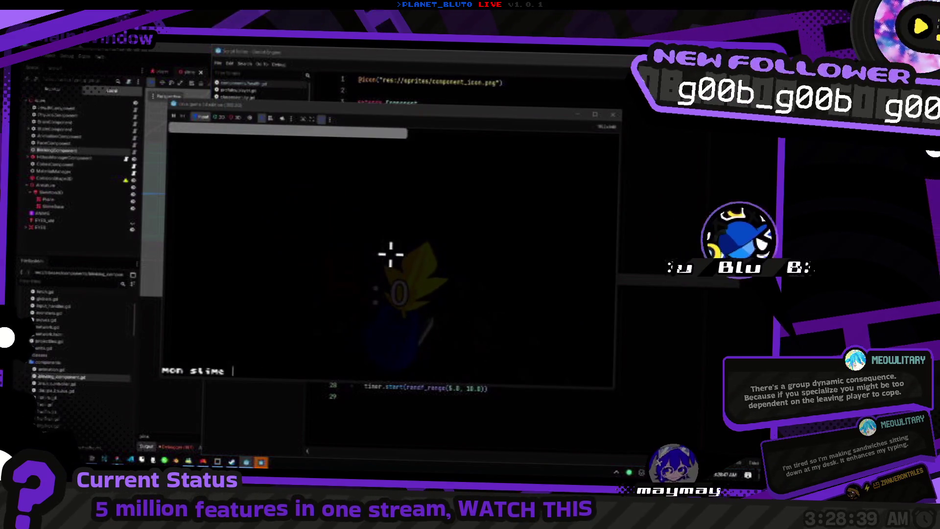
key(Return)
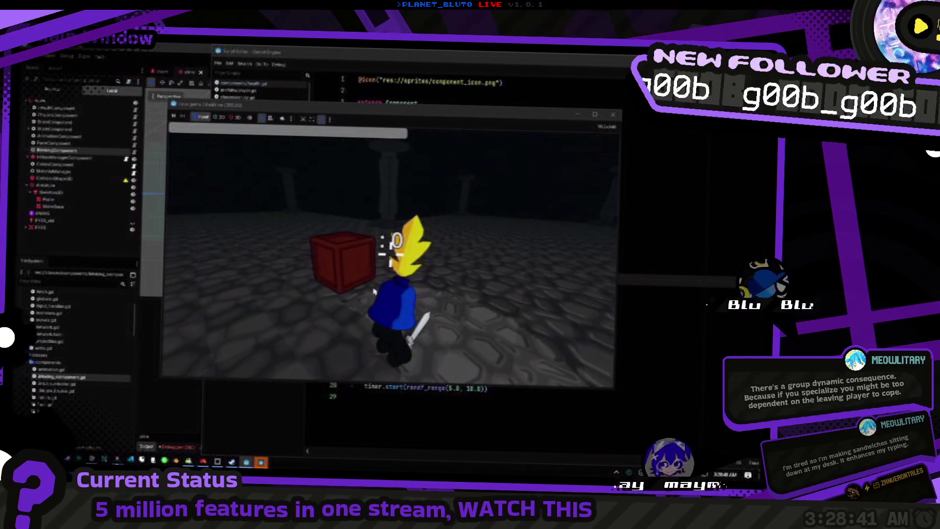
key(d)
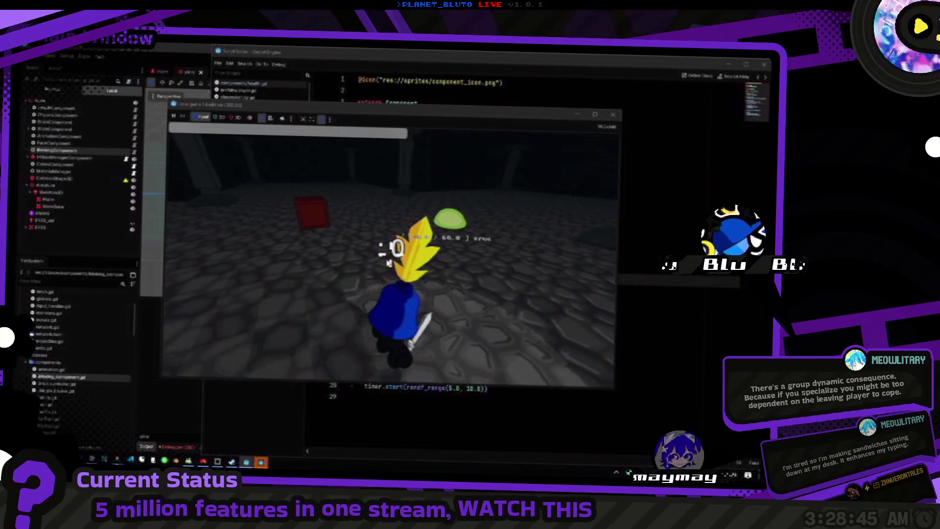
key(F8)
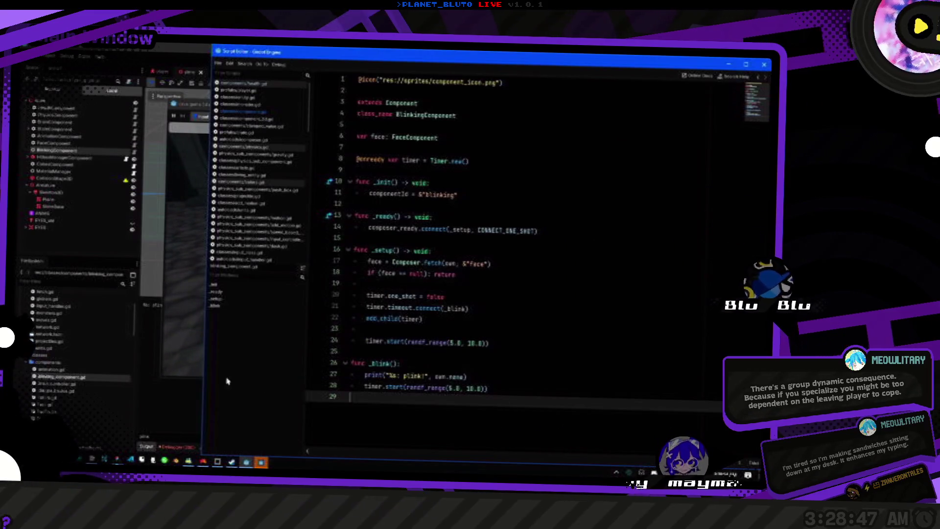
Change line 27's print to format own.name into "%s: plink!" using % instead of a comma.
click(237, 318)
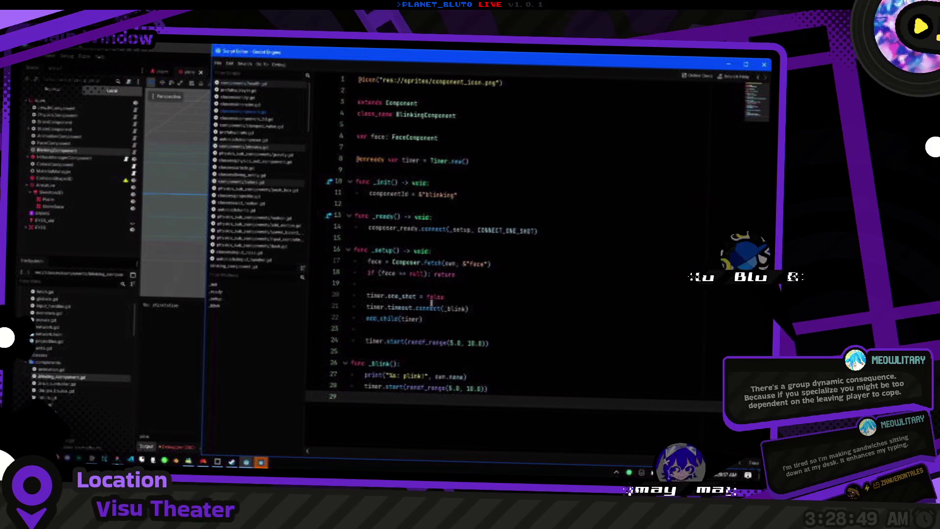
click(448, 376)
key(Delete)
text(%)
key(End)
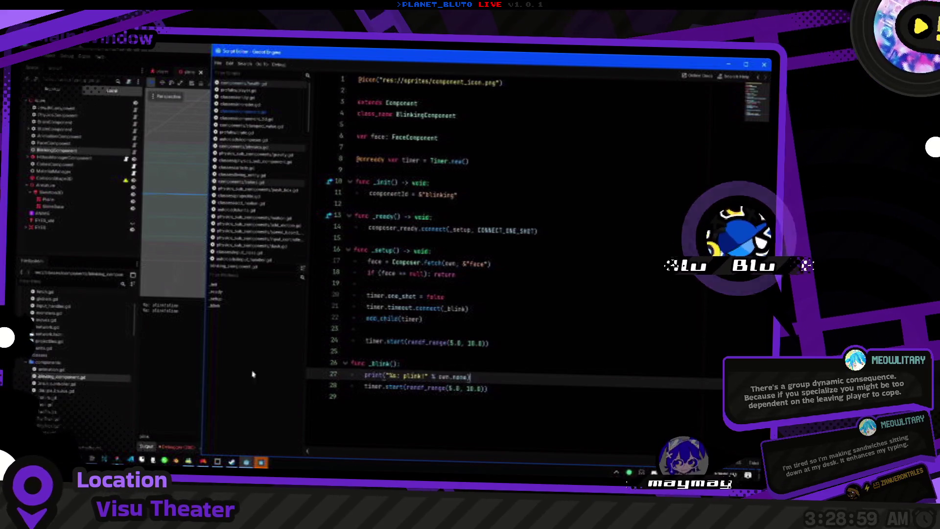
click(177, 351)
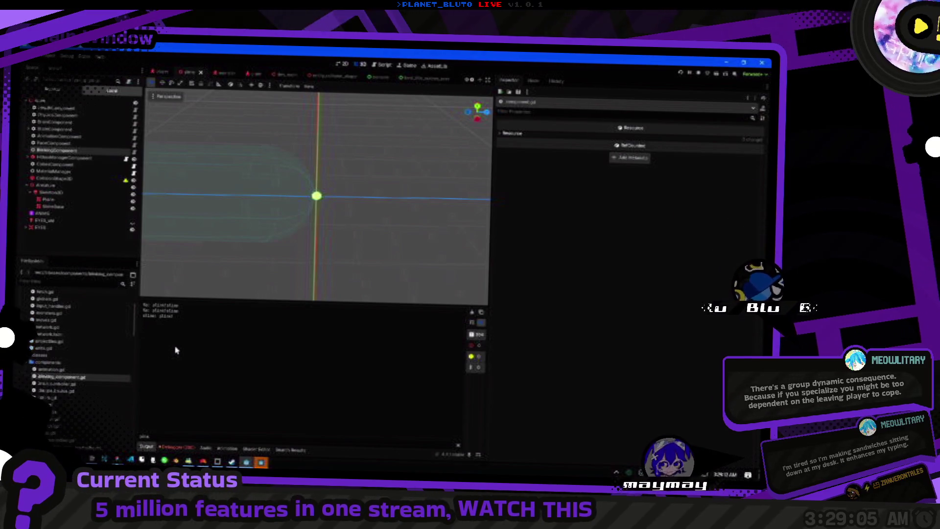
key(ctrl+F3)
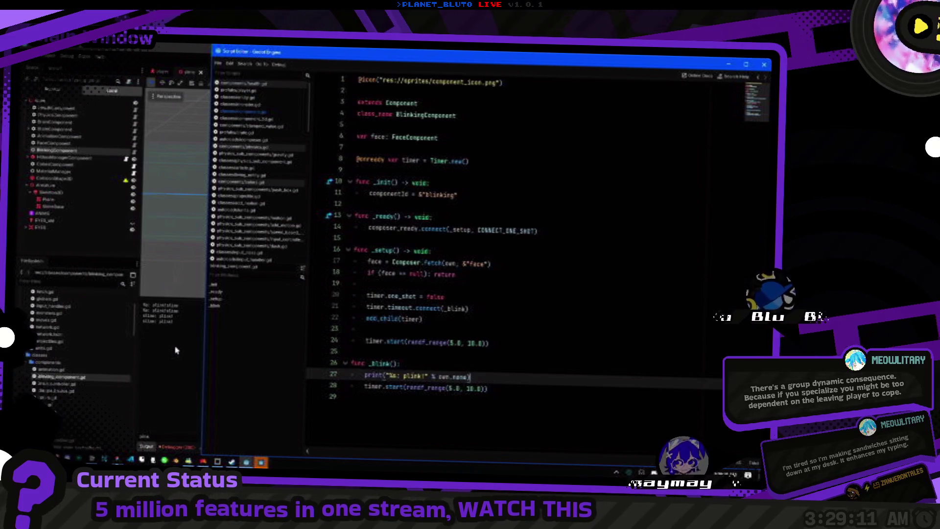
Clear the BlinkingComponent's Own Path value and save the scene.
click(56, 149)
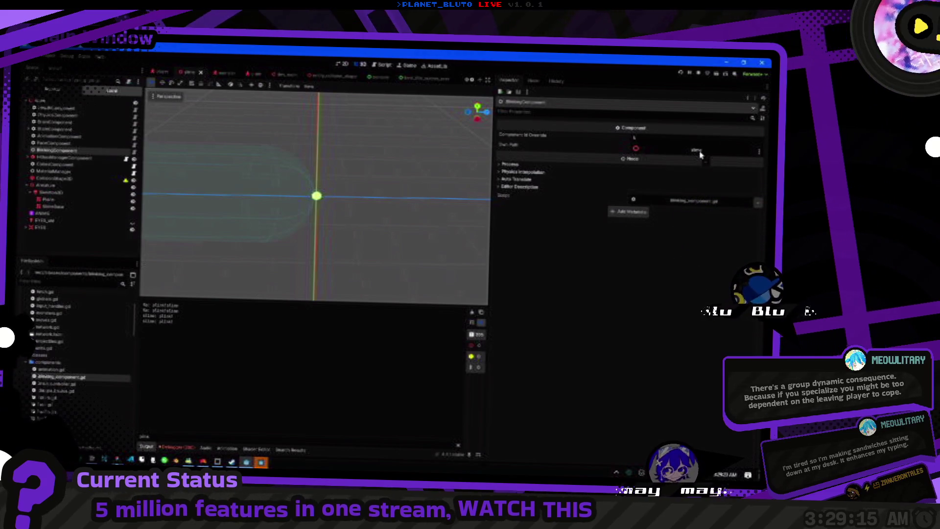
key(alt+Tab)
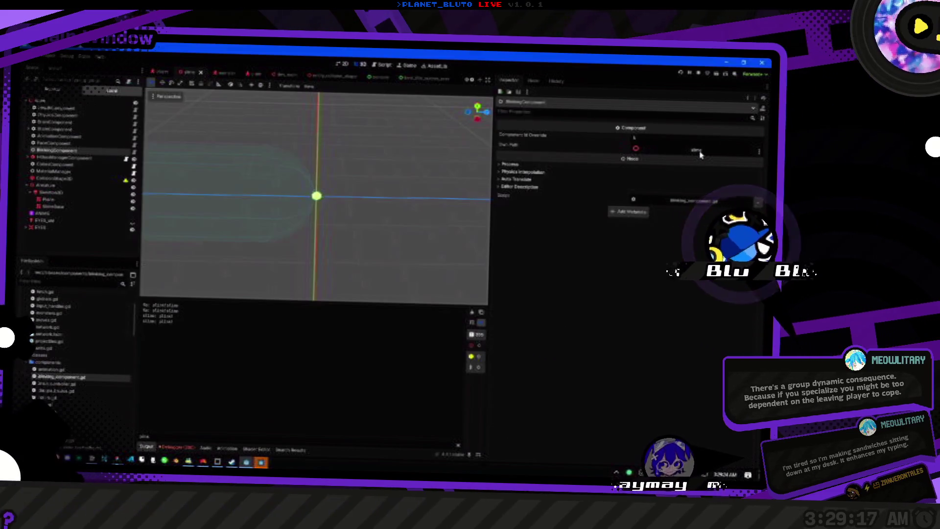
click(76, 145)
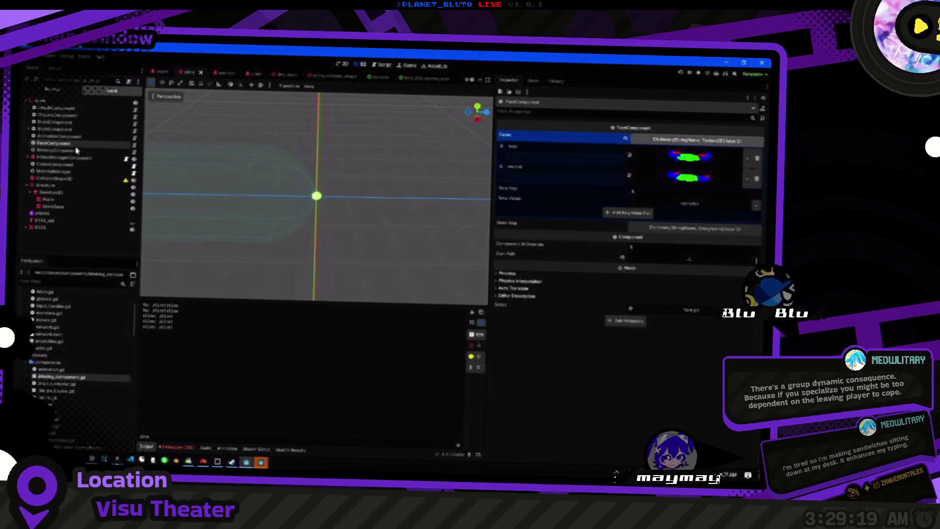
click(56, 150)
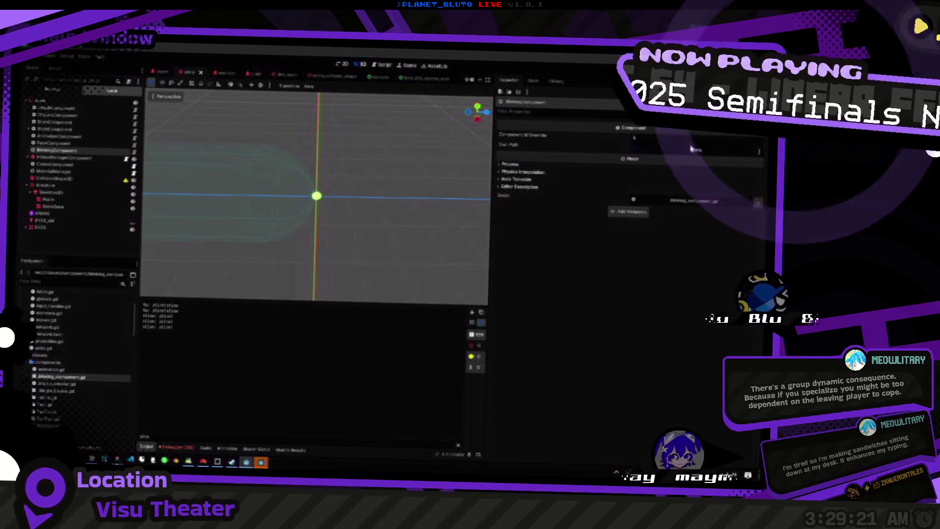
click(635, 147)
key(Escape)
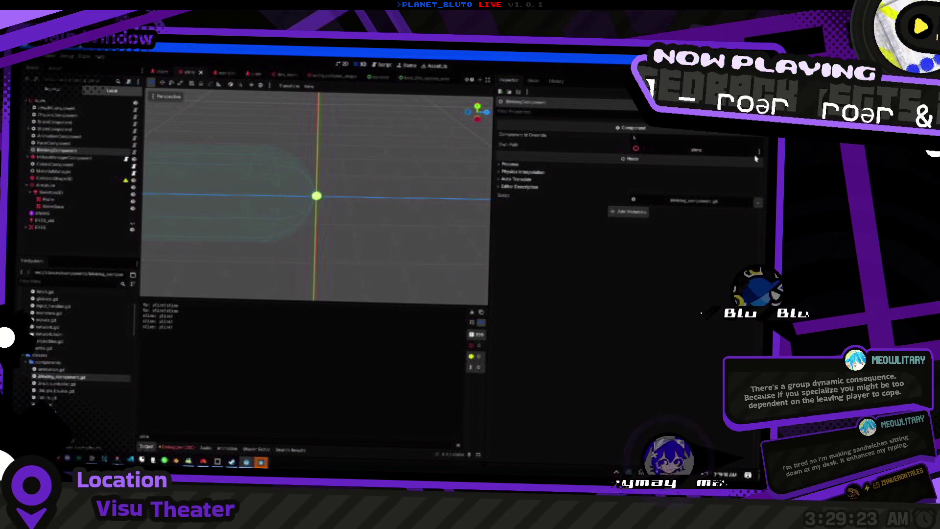
click(759, 152)
click(729, 162)
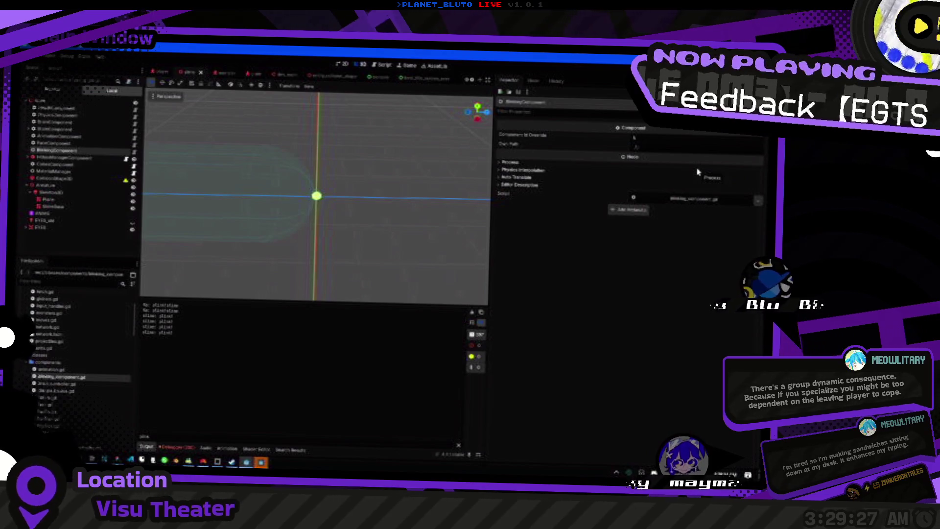
key(alt+Tab)
key(alt+Tab)
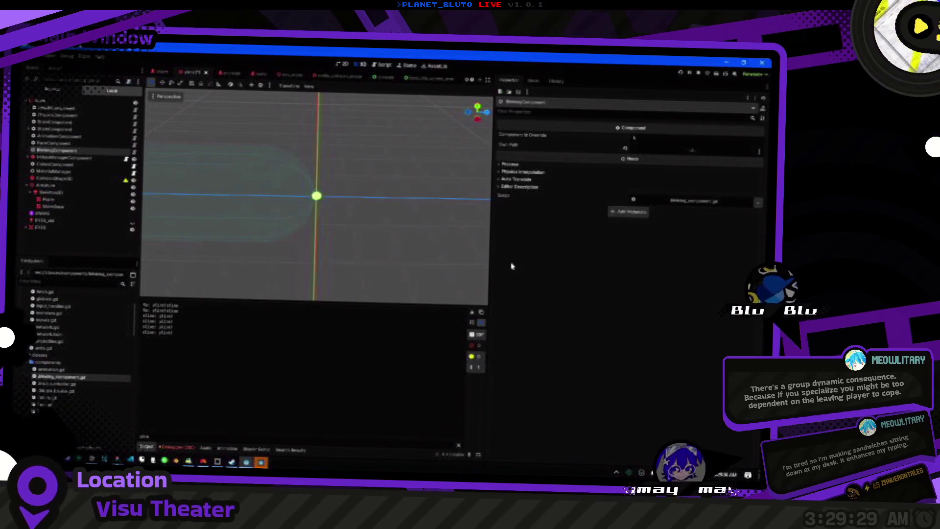
key(ctrl+s)
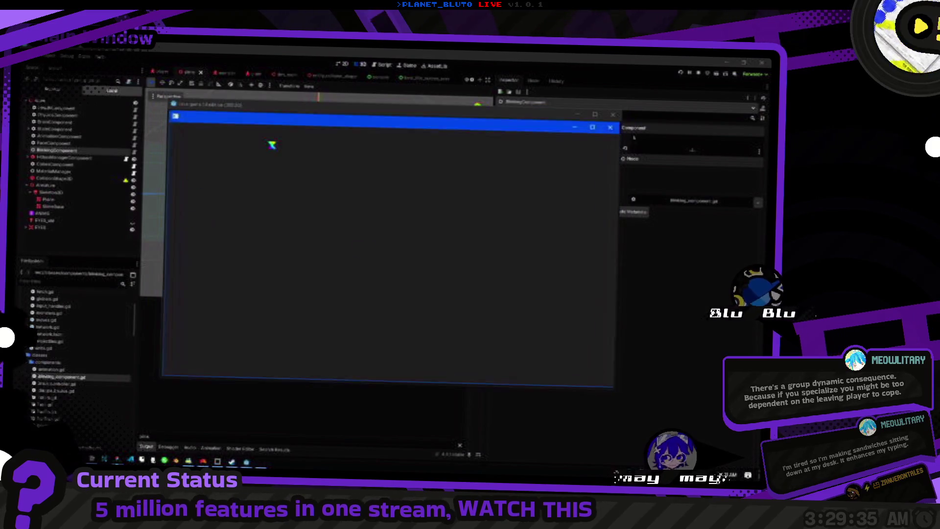
Host a game as the chosen class, view the slime, then stop and return to the script.
click(272, 165)
click(272, 189)
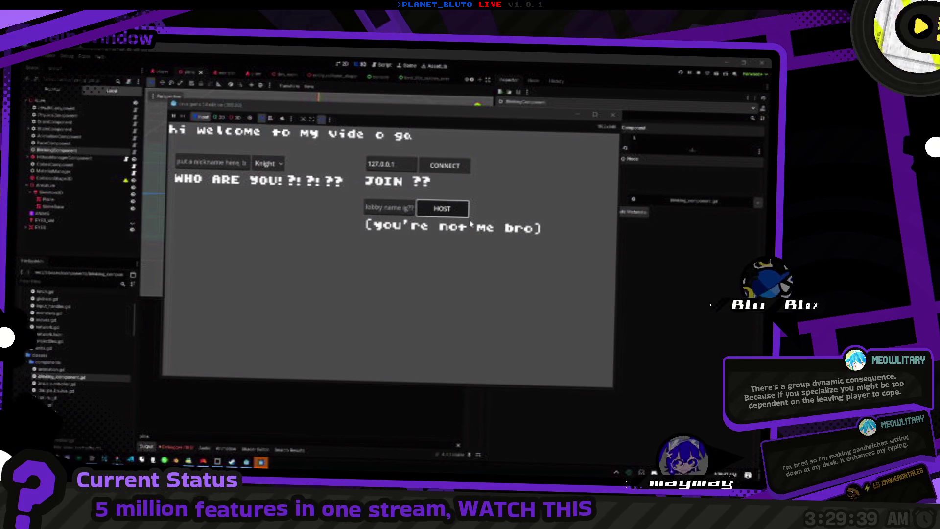
click(441, 208)
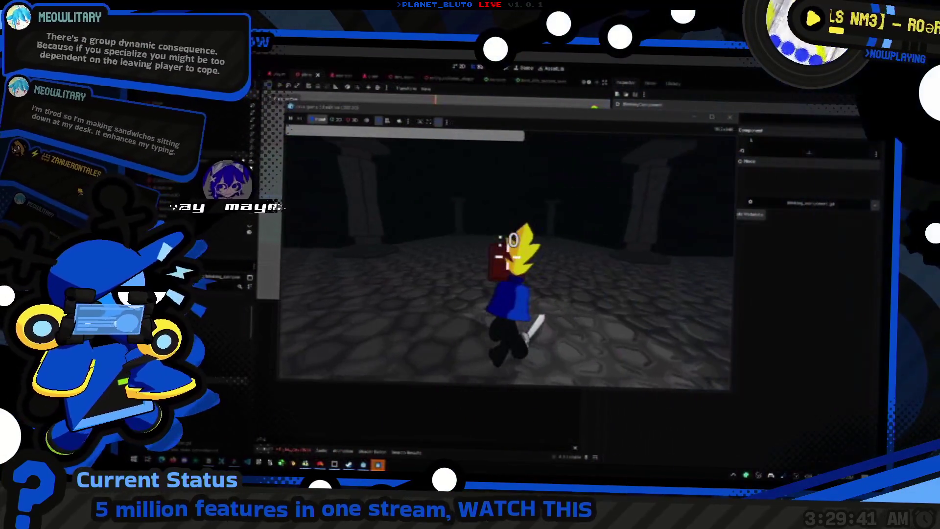
key(grave)
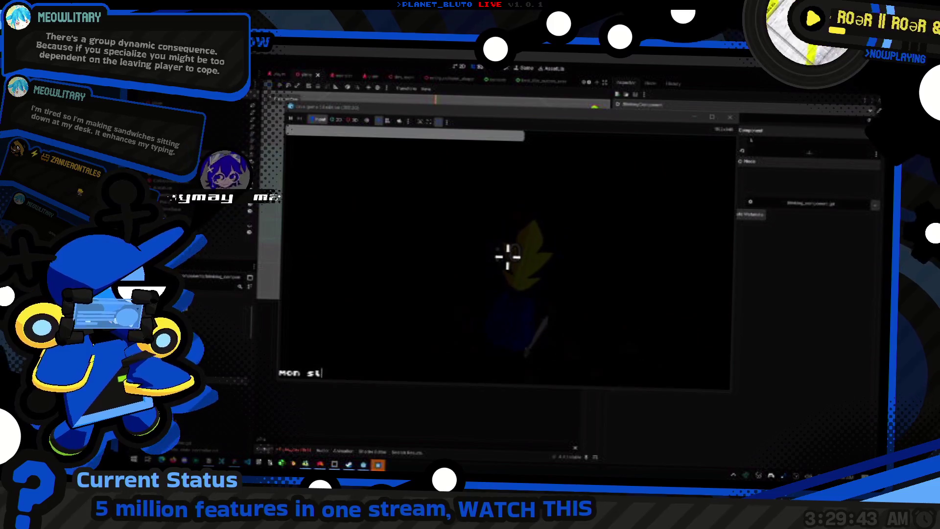
key(grave)
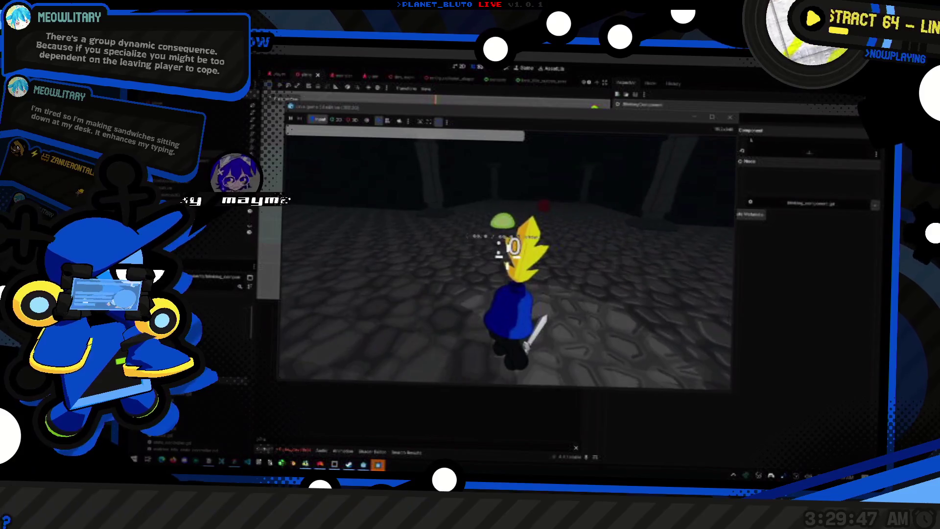
key(F8)
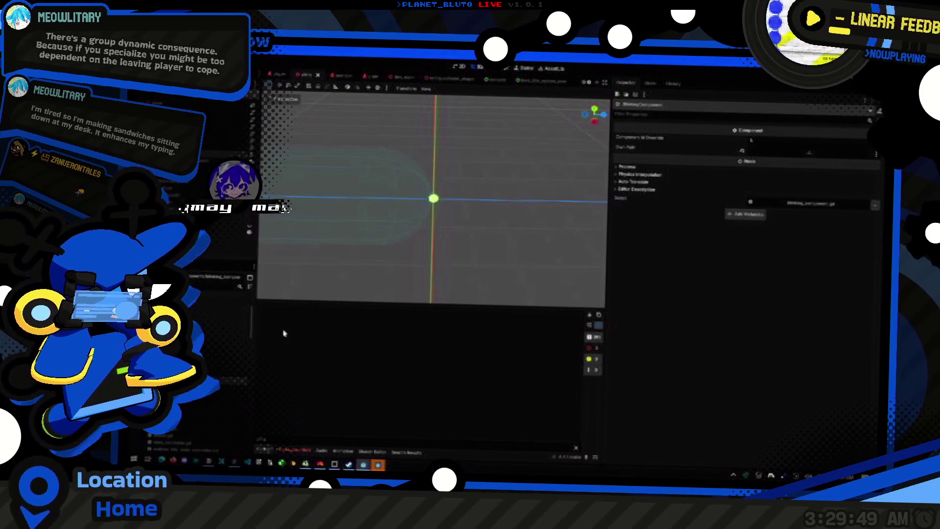
key(alt+Tab)
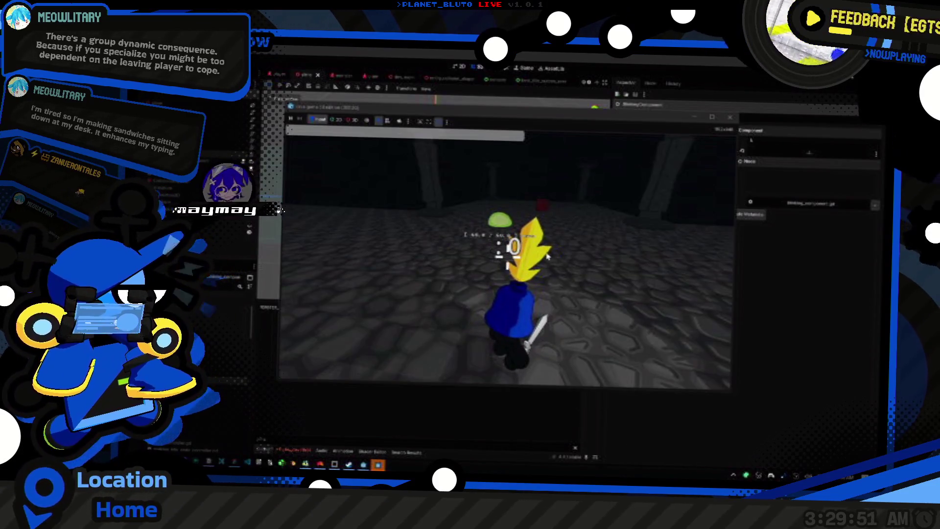
key(alt+Tab)
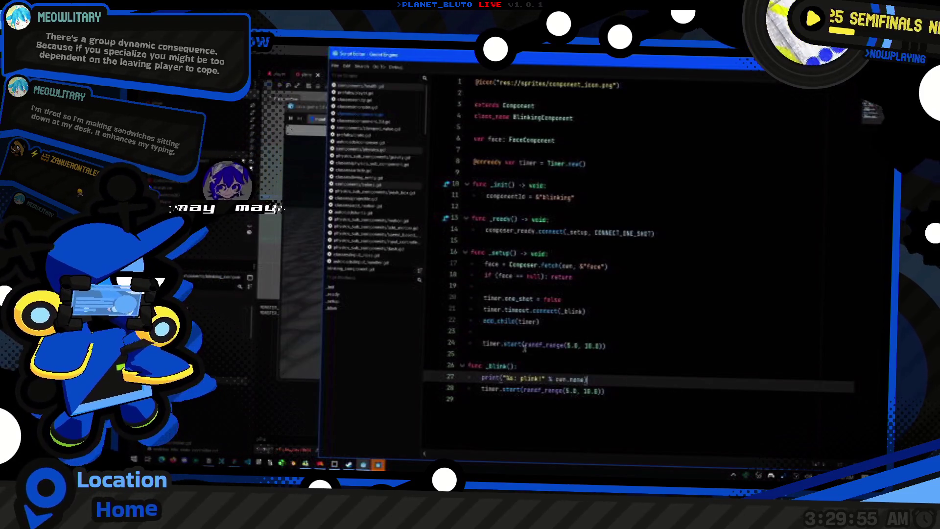
click(587, 147)
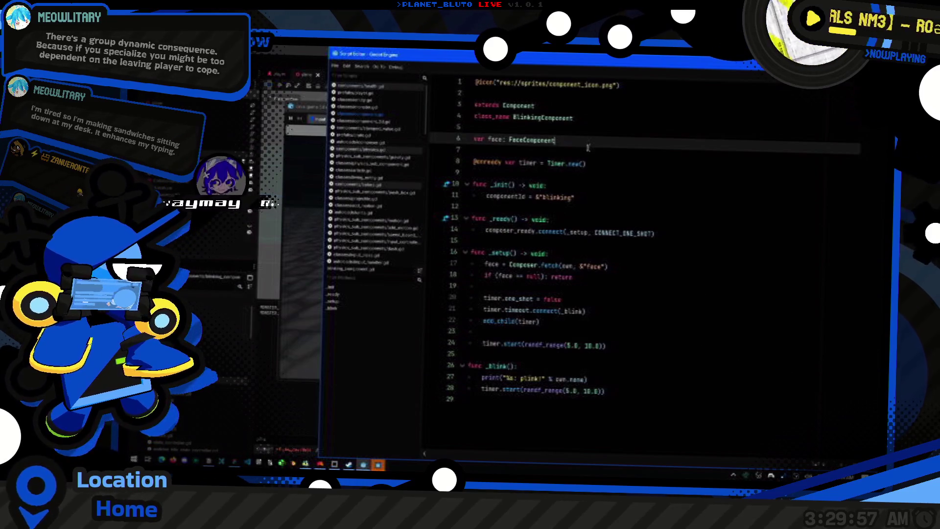
key(Down)
key(End)
key(Return)
key(Return)
text(@)
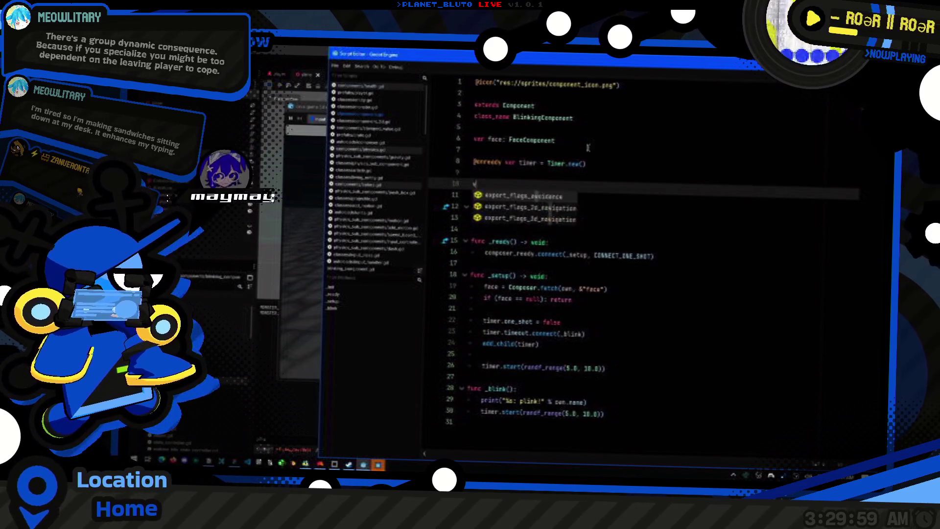
text(export var blink)
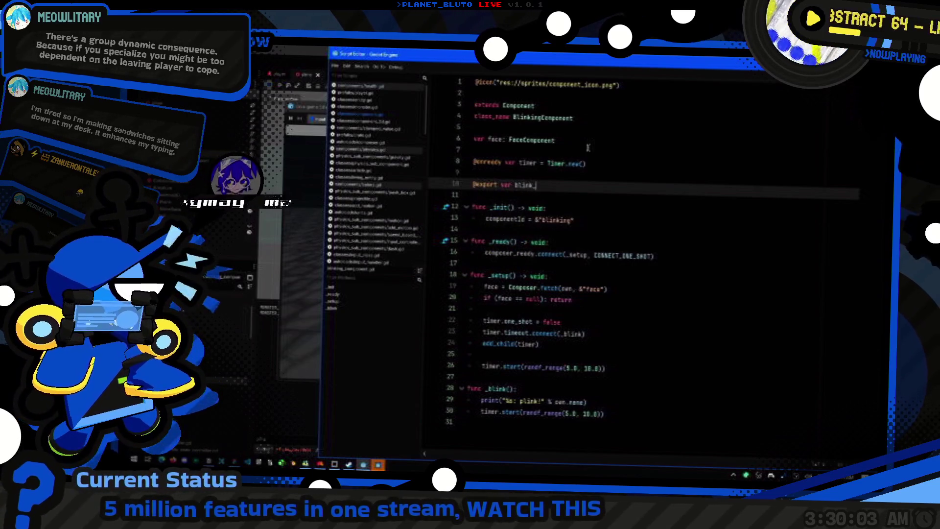
text(_duration = 1.0)
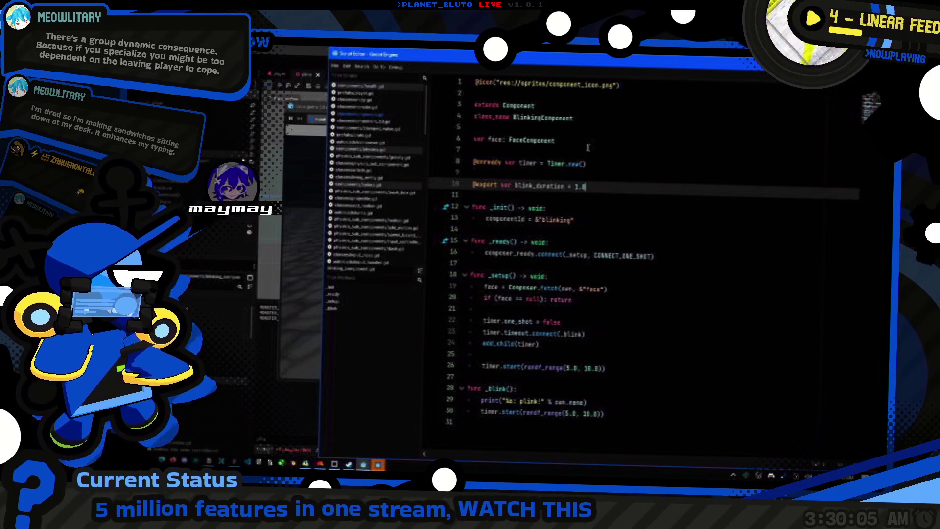
Try a duplicated second timer renamed timer_delay, then undo those changes.
key(Up)
key(Up)
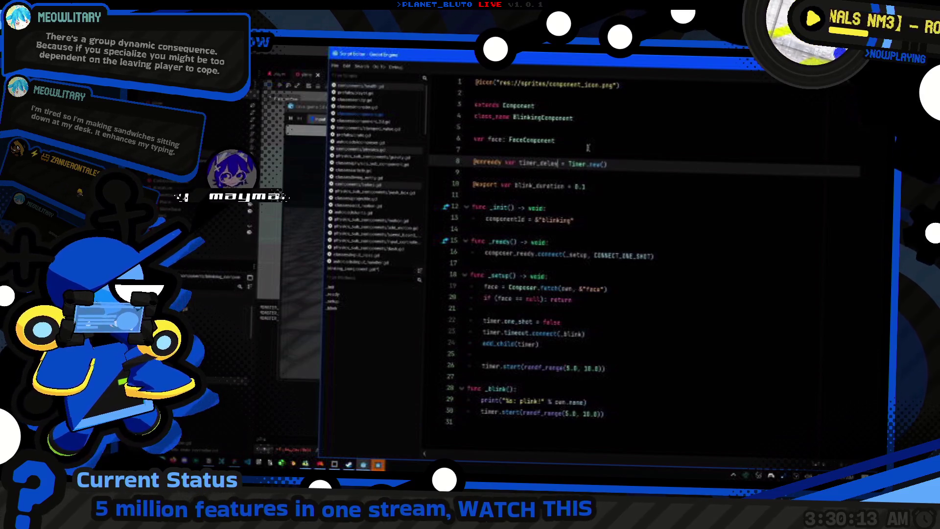
key(ctrl+shift+d)
key(ctrl+shift+Left)
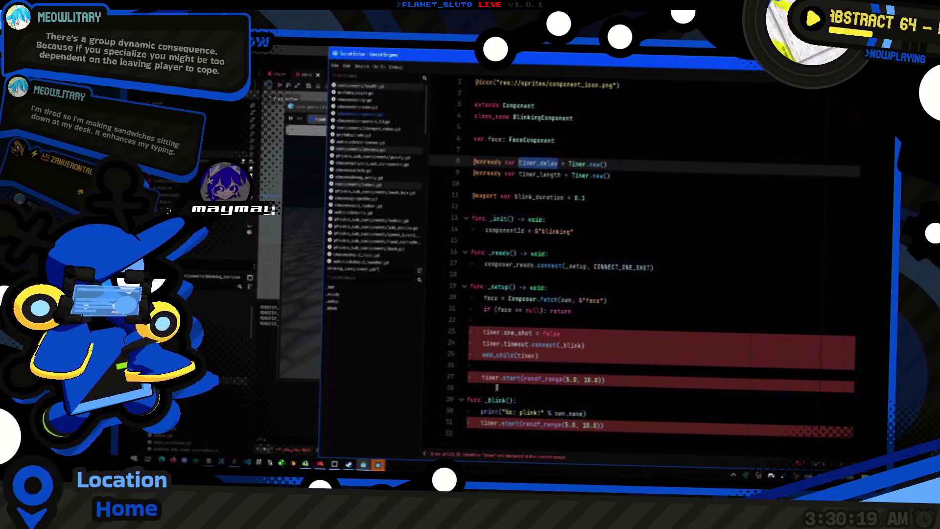
double_click(486, 333)
text(timer_delay)
double_click(487, 345)
text(timer_delay)
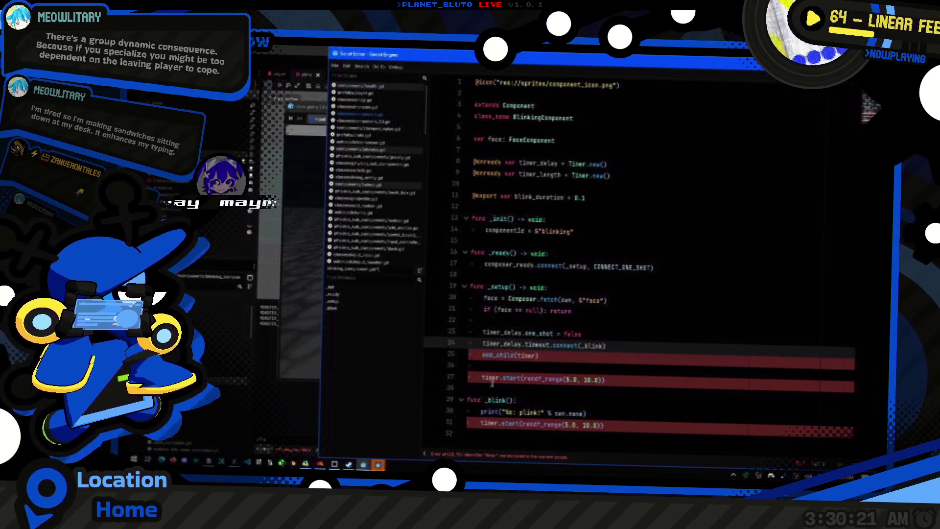
key(ctrl+z)
key(ctrl+z)
key(ctrl+z)
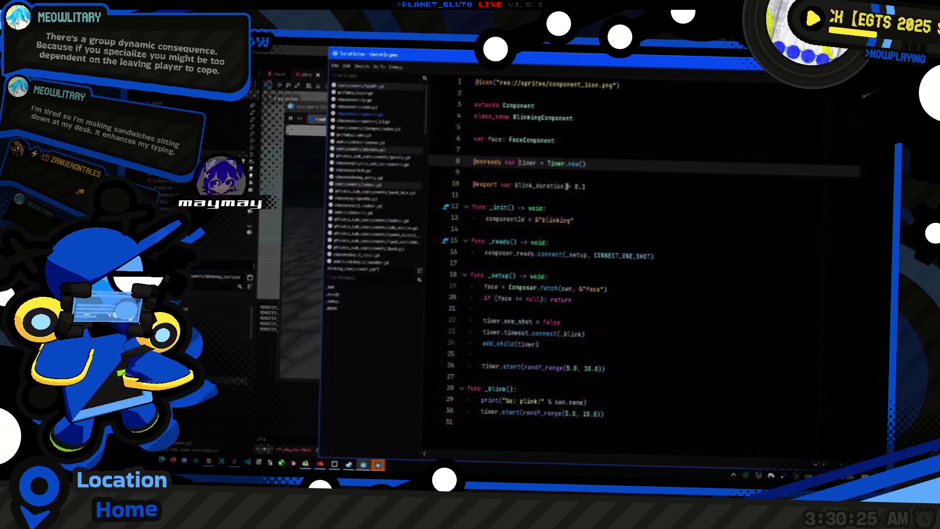
Copy the blink_duration name and open new lines after timer.start in _blink.
click(566, 186)
double_click(538, 186)
key(End)
click(602, 369)
click(646, 406)
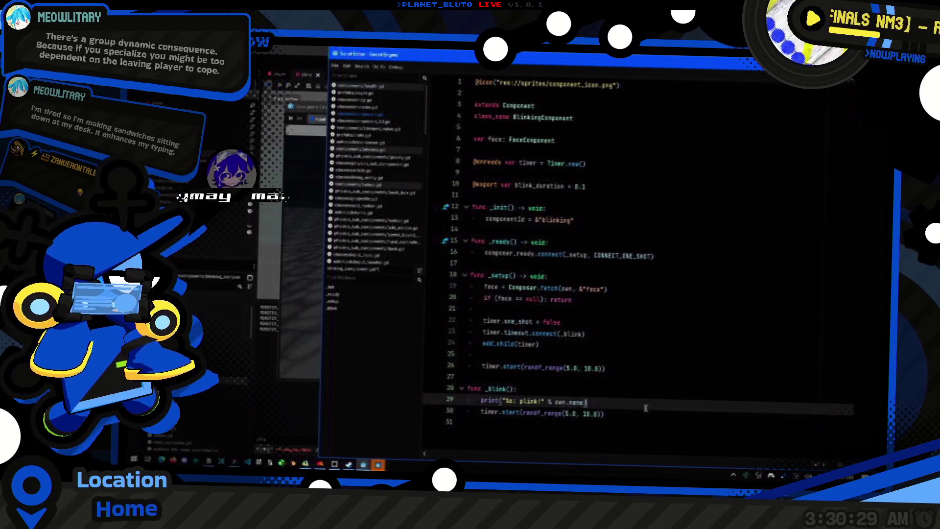
key(shift+Home)
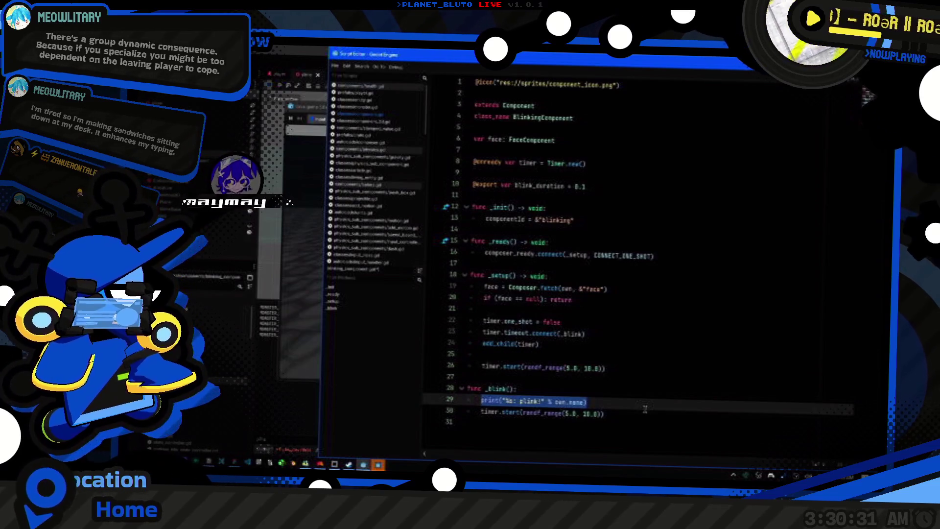
key(Down)
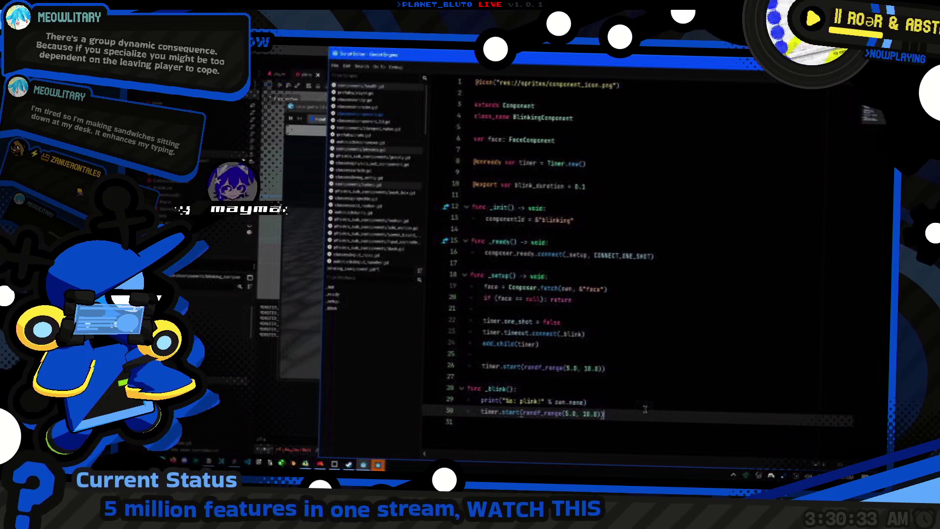
key(Return)
key(Return)
text(face.f)
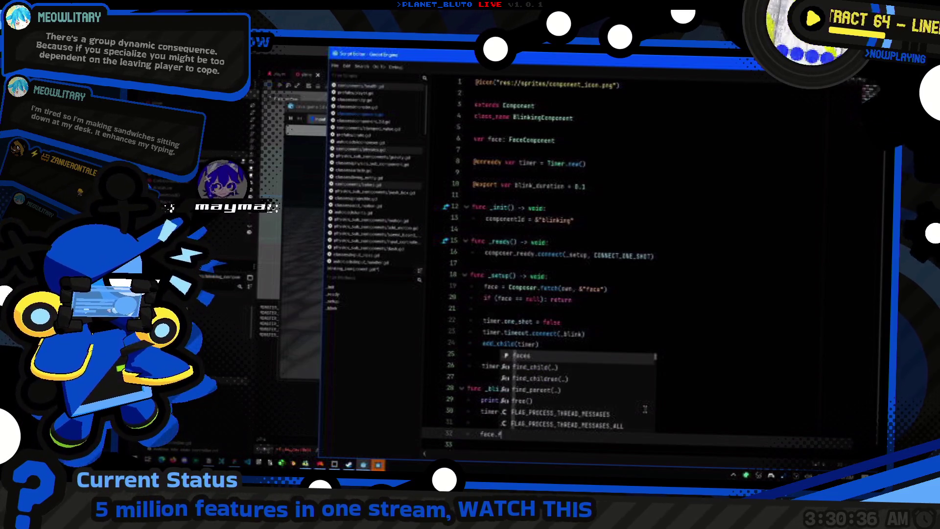
Call face.set_face with the "blink_" + current_face_id variant, then await blink_duration.
text(set_f)
key(Return)
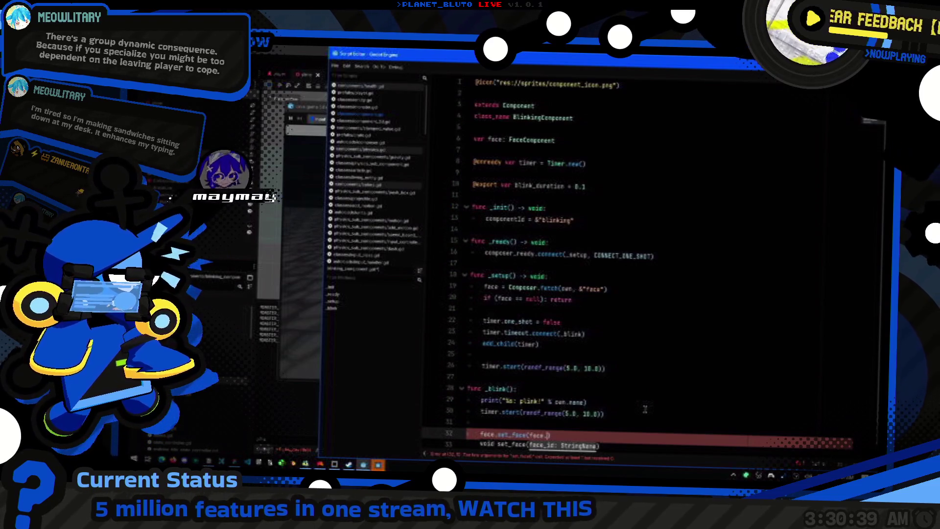
text(curre)
key(Return)
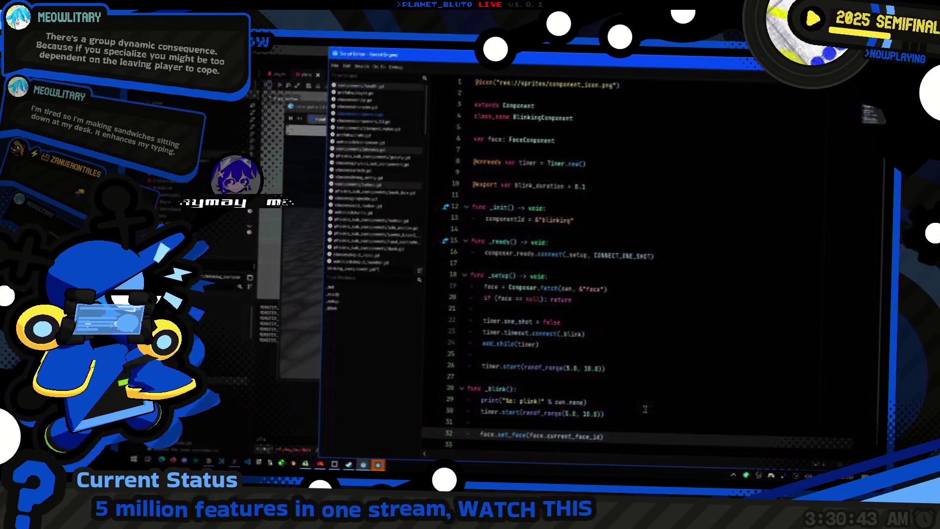
text(&")
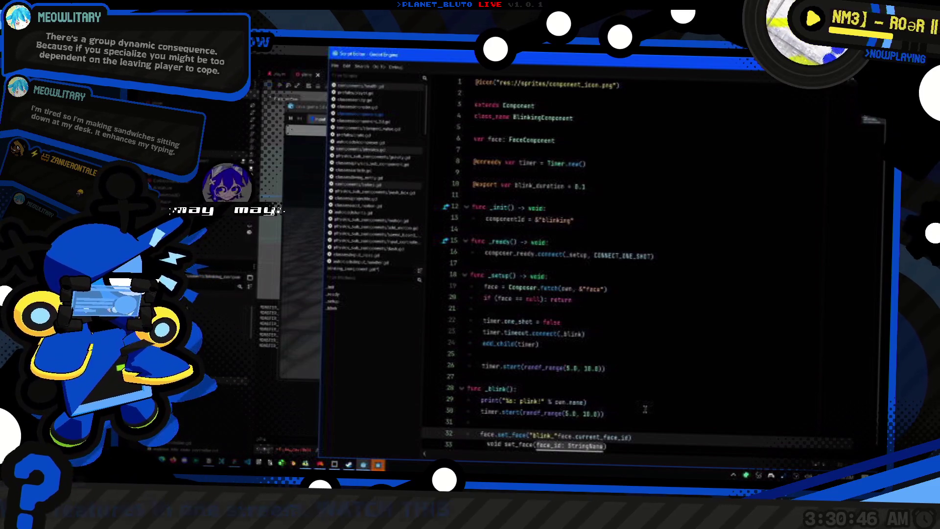
key(End)
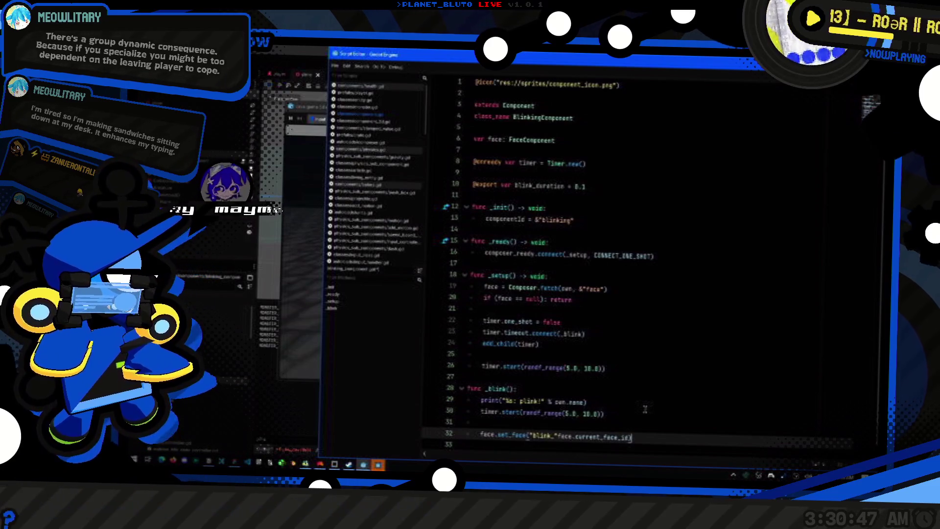
key(Return)
text(blink_duration)
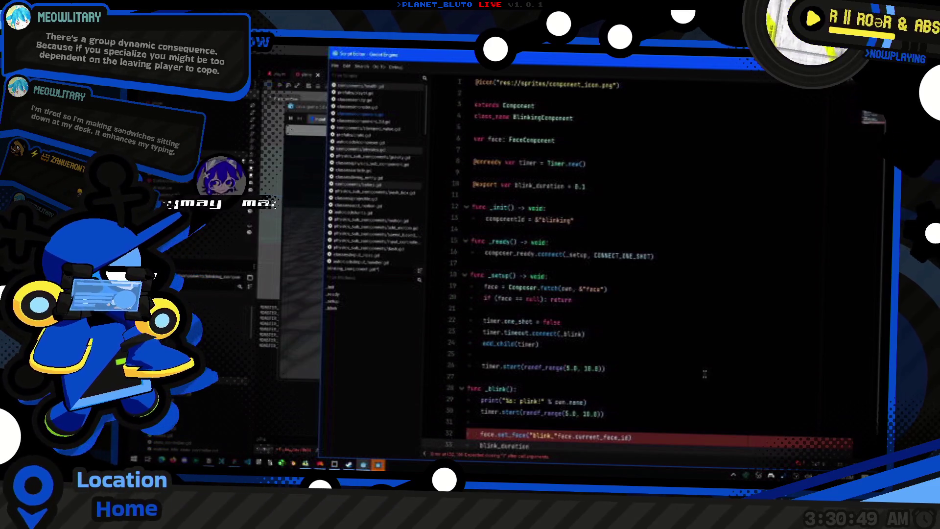
text(blink_duration)
Duplicate the set_face call below the await and start a var line for the saved face id.
key(Up)
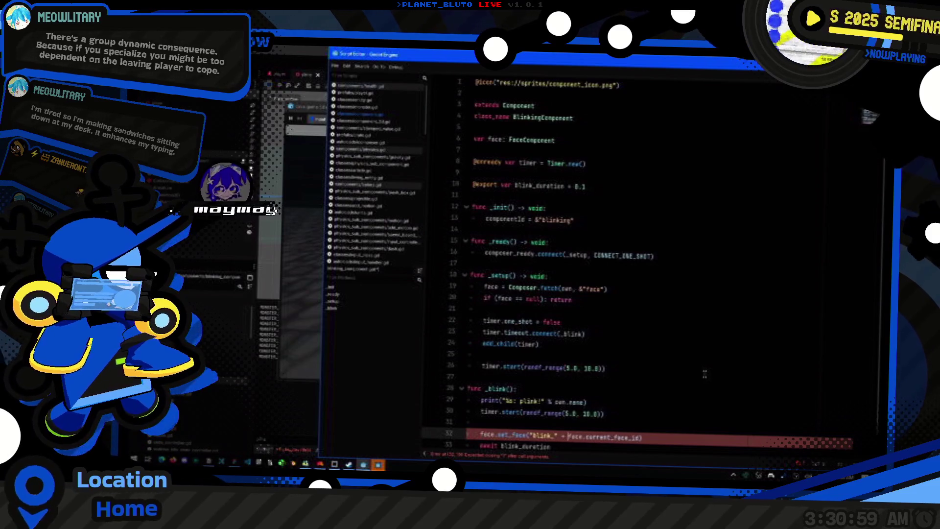
key(Down)
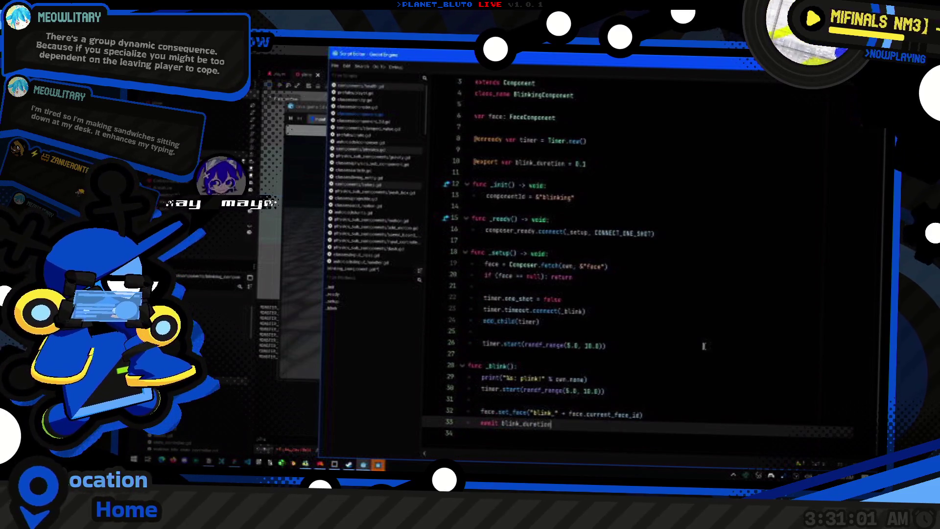
key(Return)
text(face.set_face("blink_" + face.current_face_id))
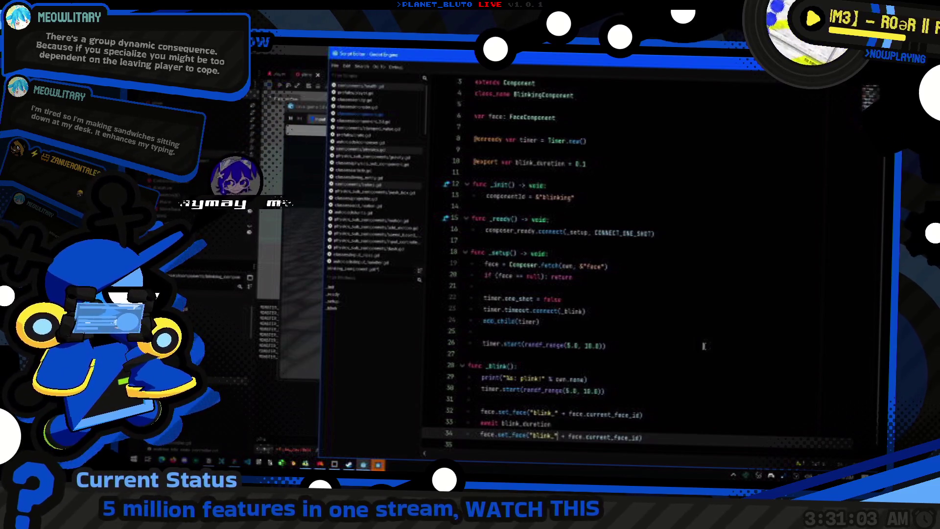
key(Up)
key(Up)
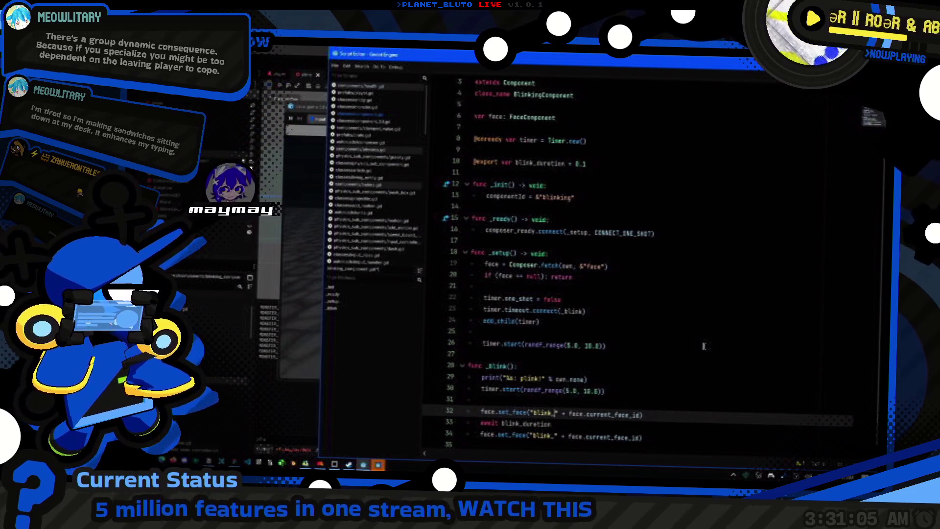
key(ctrl+x)
text(var)
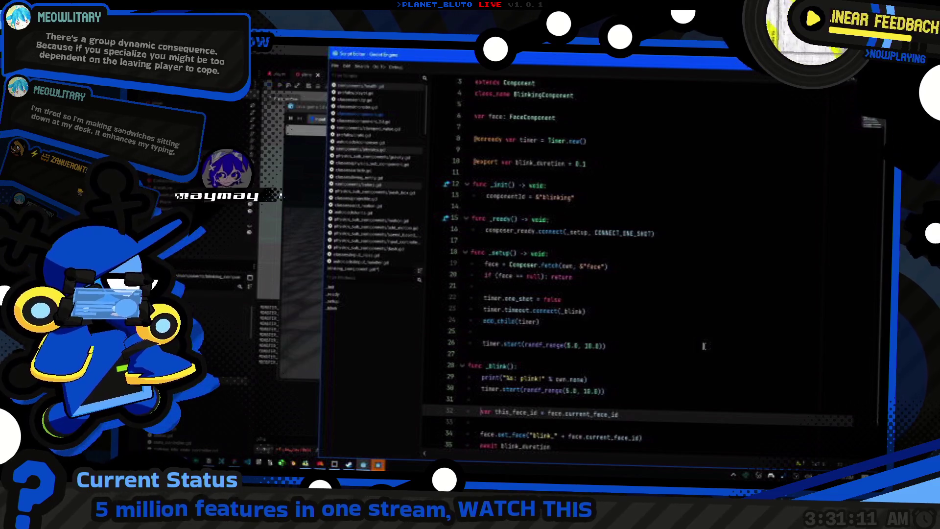
Replace the old set_face arguments with this_face_id and clear the blink call's argument.
scroll(686, 367, down, 1)
click(648, 399)
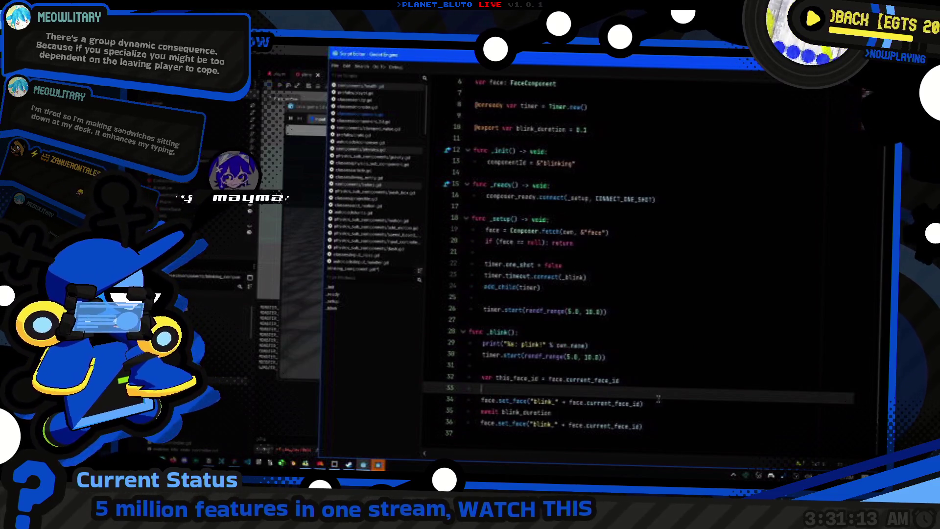
key(Down)
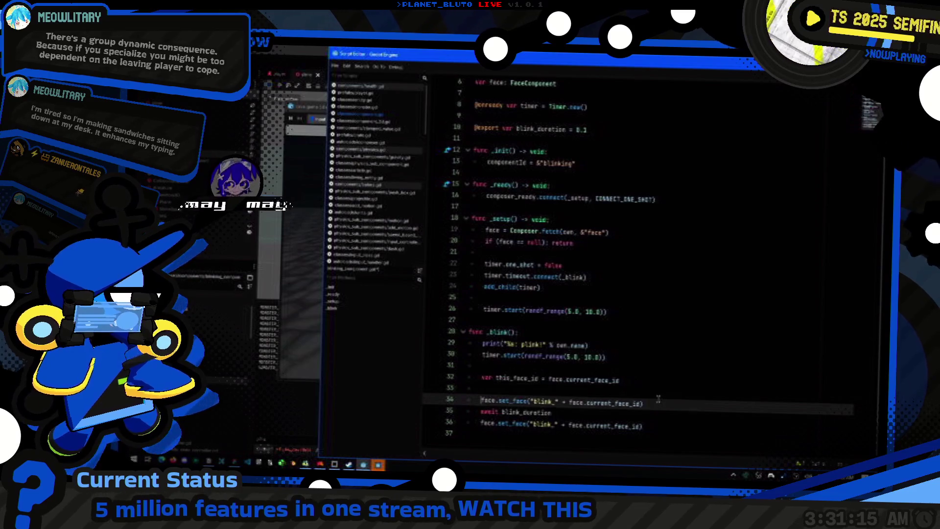
key(Left)
key(ctrl+shift+Left)
key(ctrl+shift+Left)
text(this_face_id)
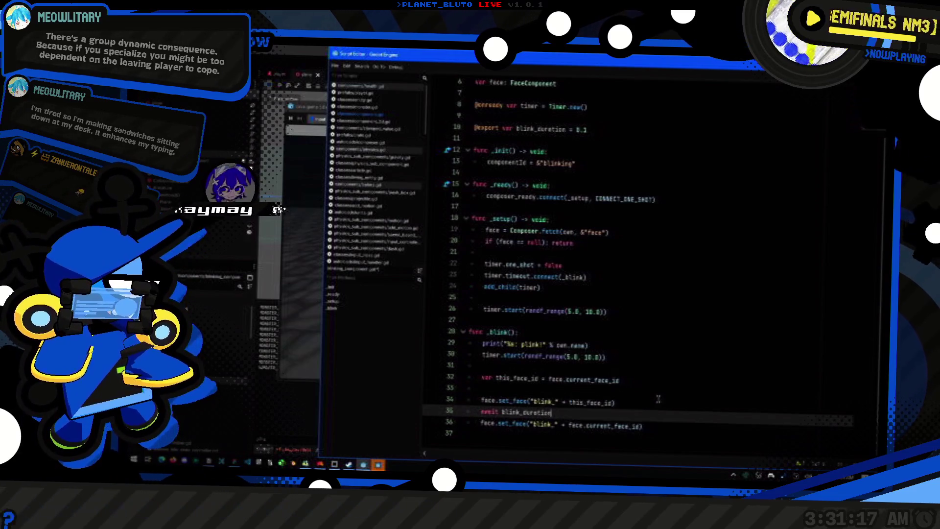
key(Down)
key(Down)
key(End)
key(ctrl+shift+Left)
key(ctrl+shift+Left)
text(this_face_id)
key(Up)
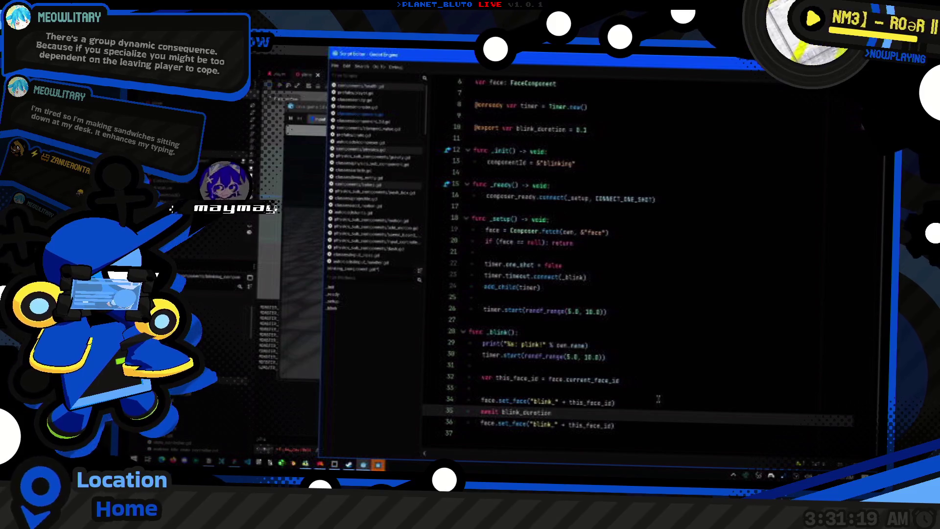
key(Up)
key(ctrl+shift+Left)
key(ctrl+shift+Left)
key(ctrl+shift+Left)
key(BackSpace)
Declare this_blink_id holding the "blink_"-prefixed face id and delete the leftover var line.
key(Up)
key(Up)
key(End)
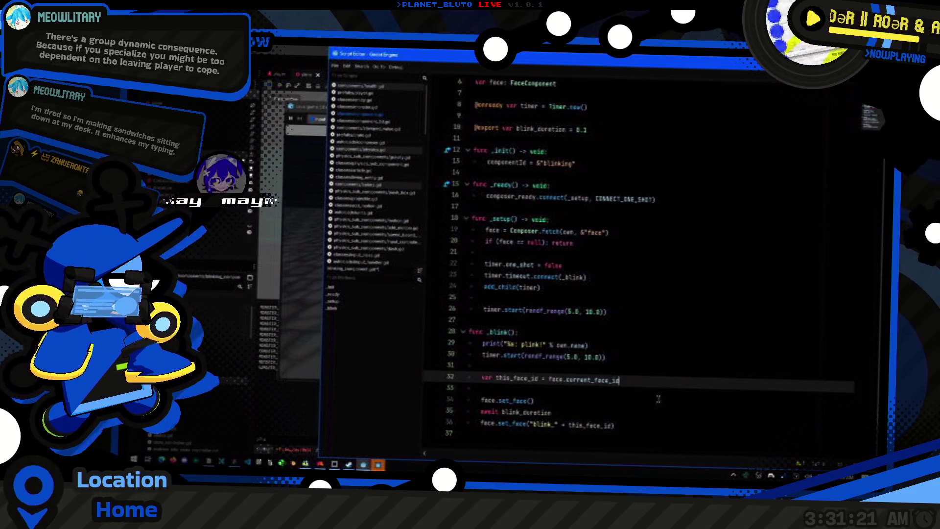
key(Return)
text(var)
key(Up)
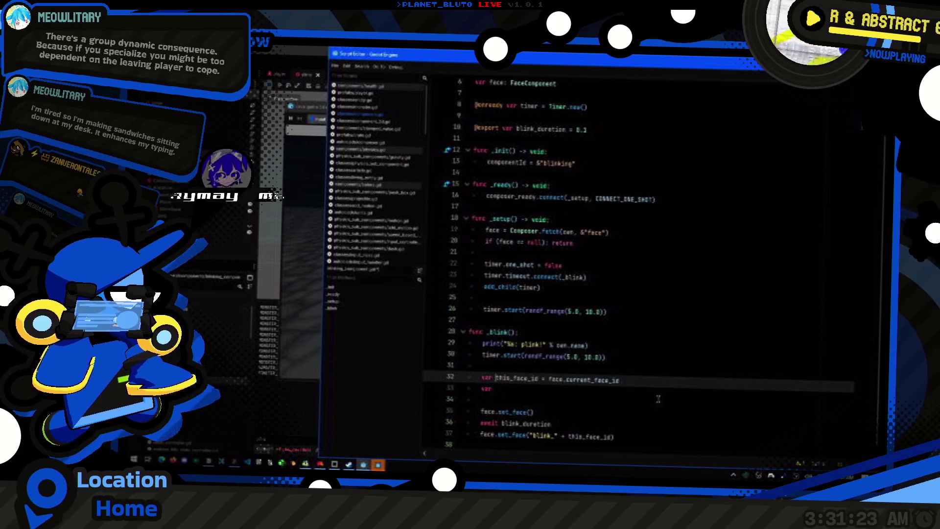
key(ctrl+shift+d)
key(ctrl+shift+Left)
key(ctrl+shift+Left)
key(ctrl+shift+Left)
key(ctrl+v)
key(Down)
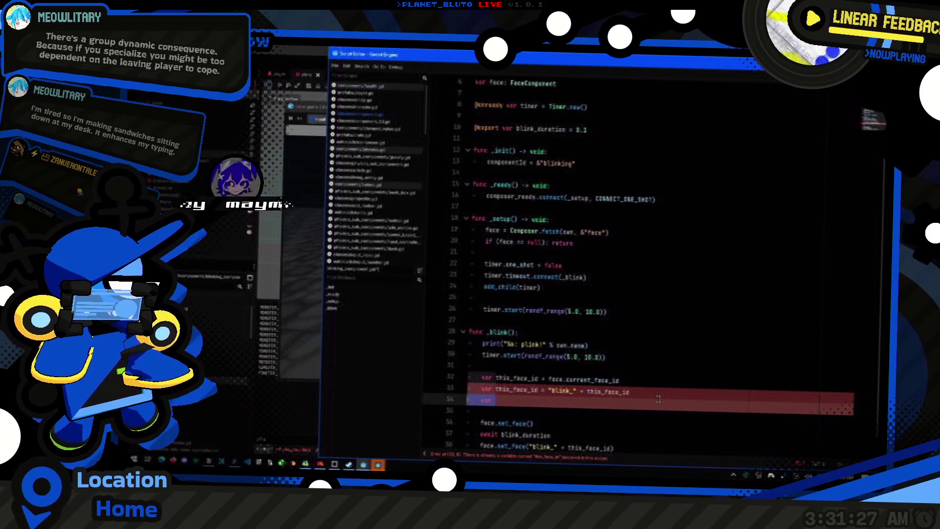
key(ctrl+shift+k)
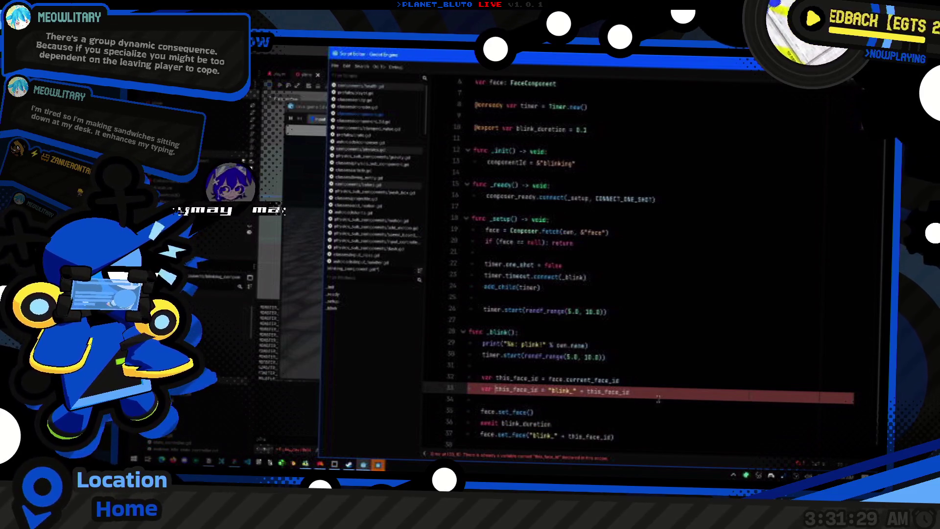
key(BackSpace)
key(BackSpace)
key(BackSpace)
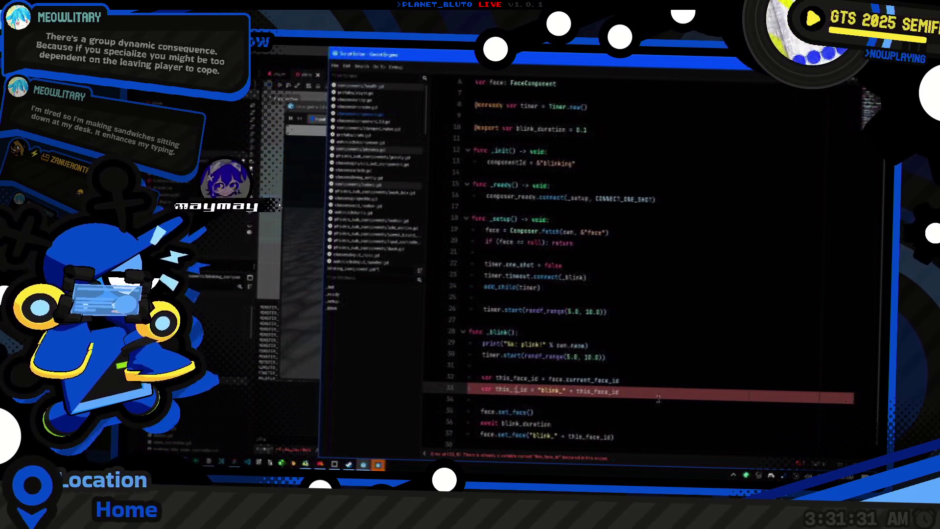
text(blink_)
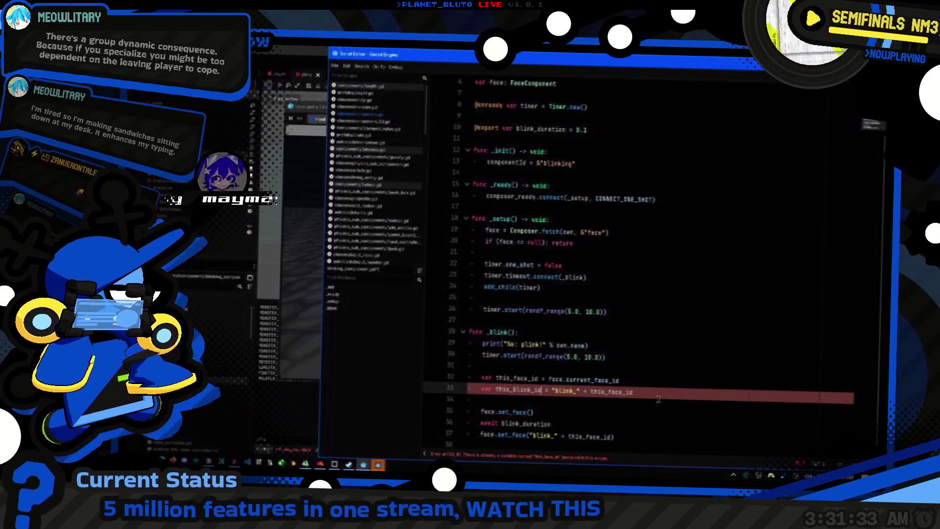
Restore this_face_id under an if check that face.current_face_id is still the blink face.
click(599, 414)
key(Down)
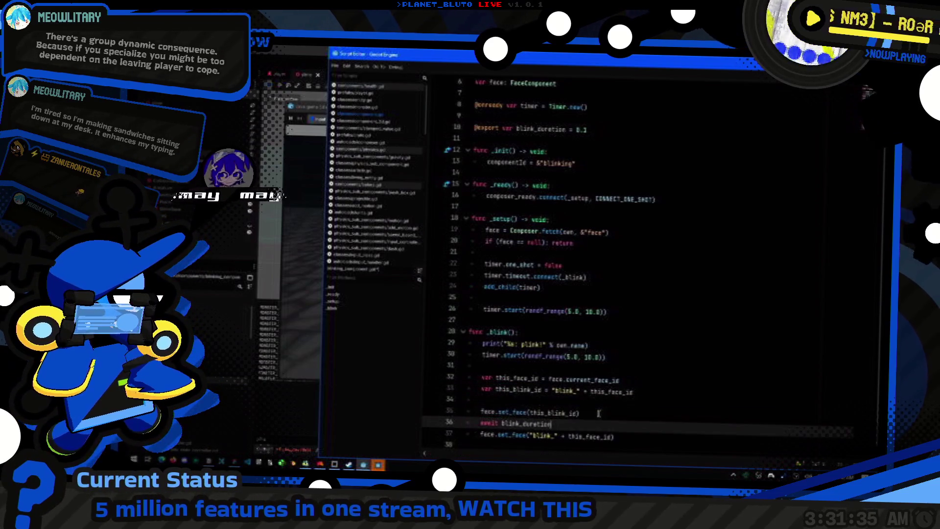
key(Return)
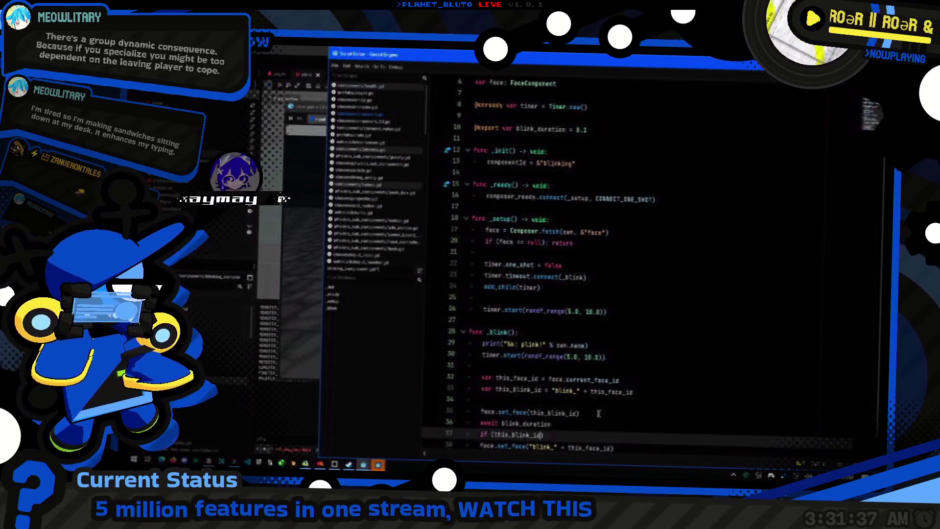
key(Up)
key(Up)
key(Up)
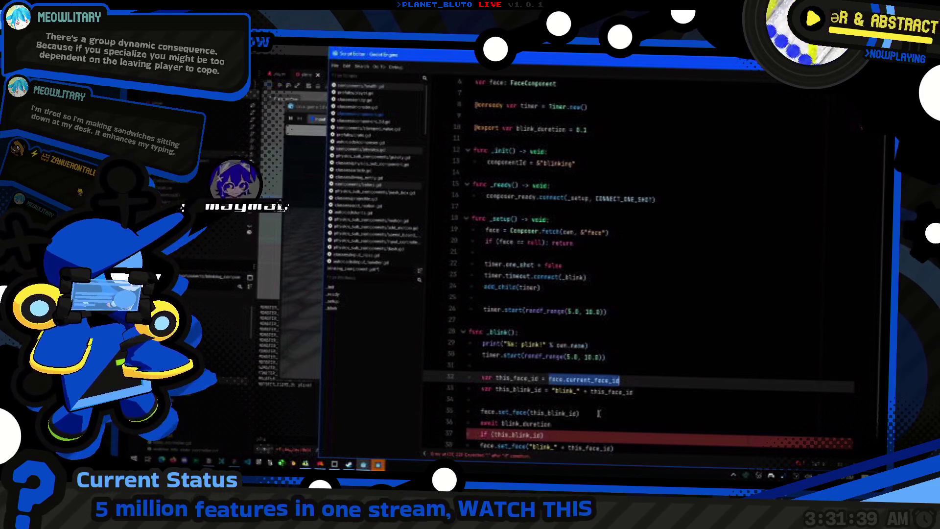
key(Down)
key(Down)
key(Down)
text(face.current_face_id =)
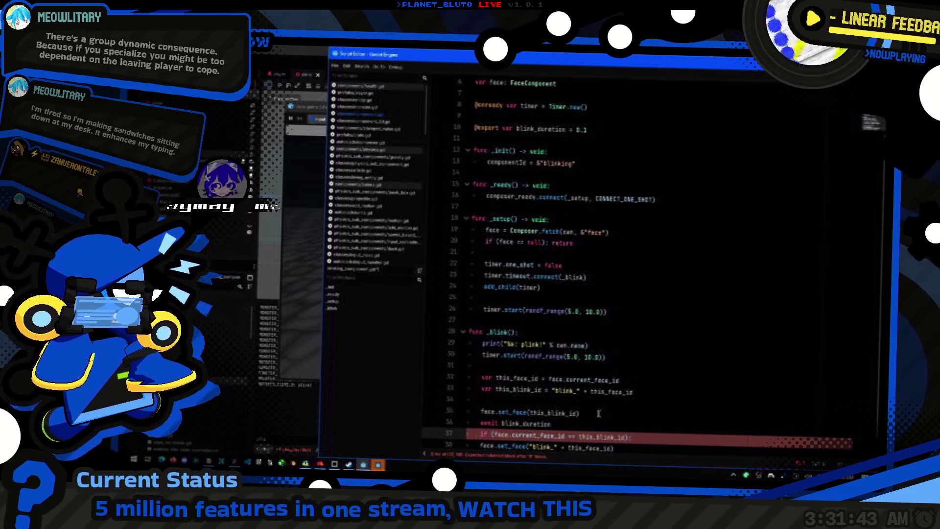
key(Tab)
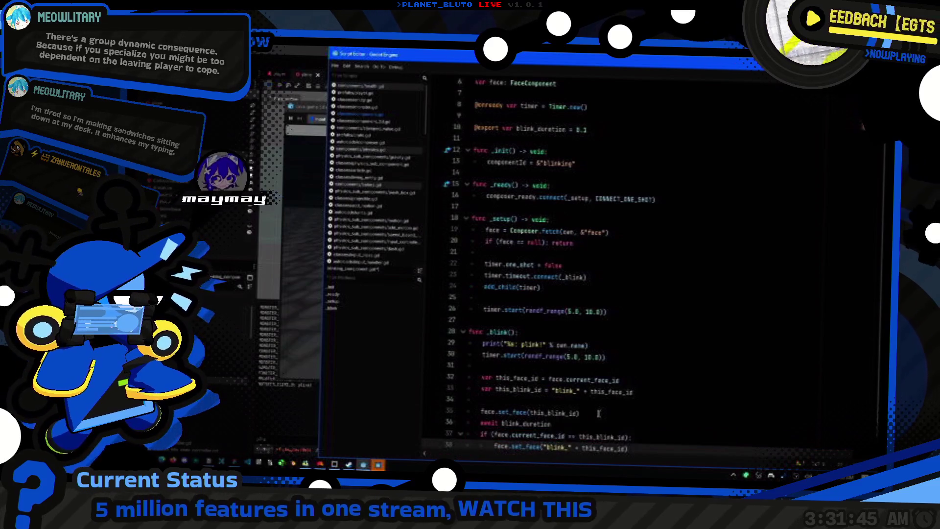
click(599, 413)
scroll(598, 413, down, 1)
click(583, 425)
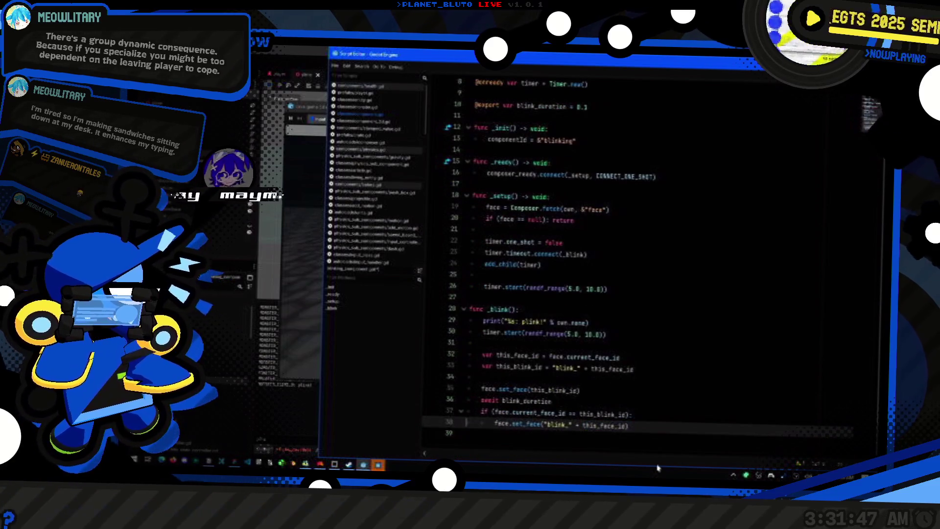
key(ctrl+Left)
key(ctrl+shift+Left)
key(ctrl+shift+Left)
key(ctrl+shift+Left)
key(BackSpace)
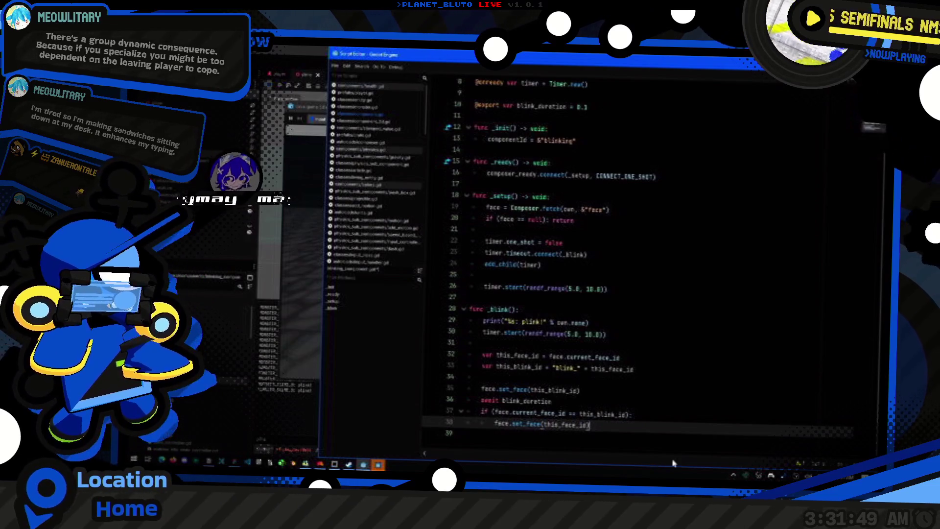
Await get_tree().create_timer(blink_duration).timeout, tidy the trailing line, and run the game with F5.
click(598, 400)
key(ctrl+shift+Left)
text(get_tre)
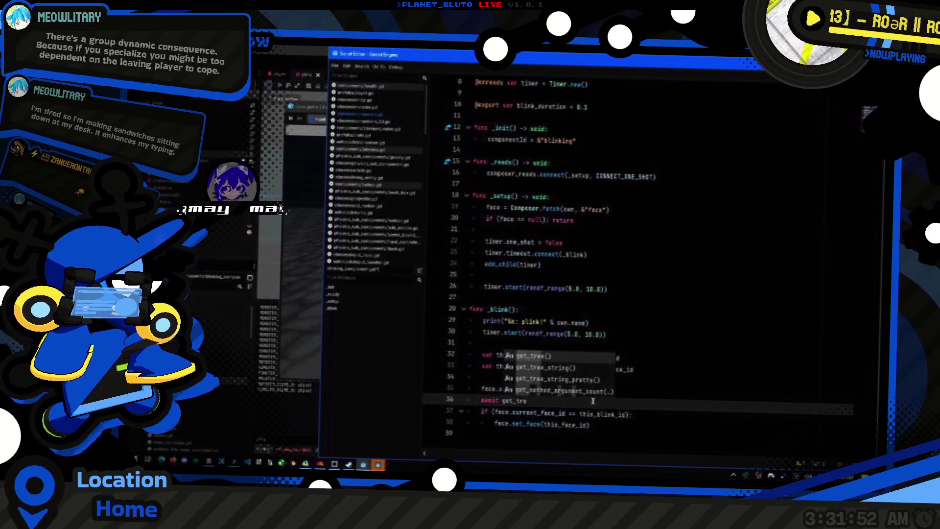
key(Return)
text(.crea)
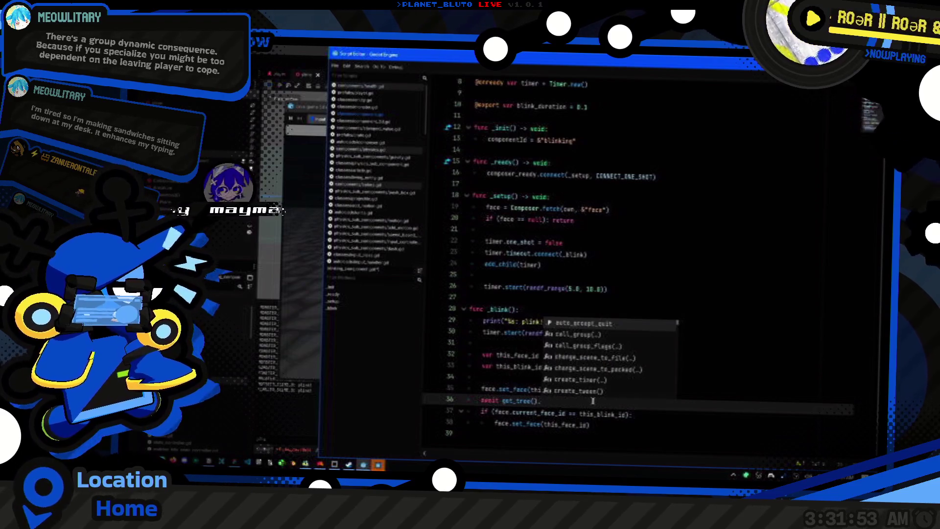
key(Return)
key(End)
text(.time)
key(Return)
key(Down)
key(Down)
key(Down)
key(BackSpace)
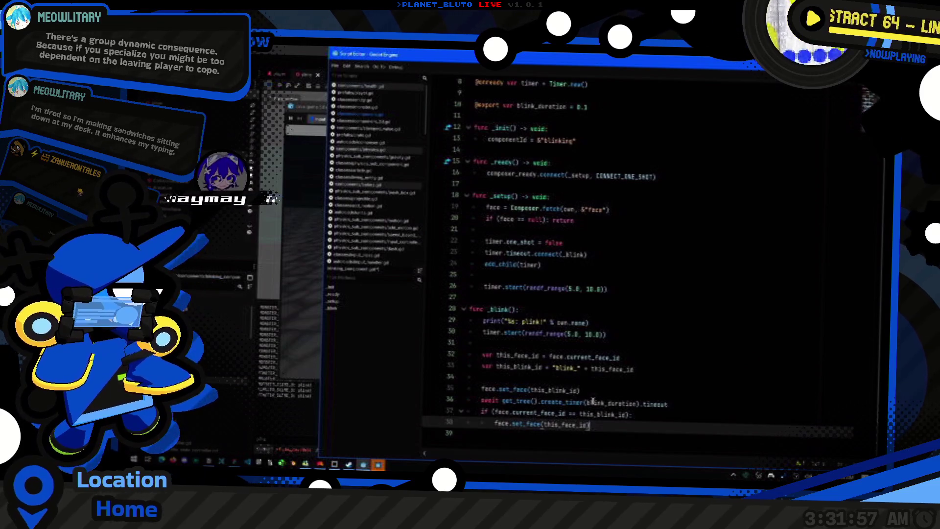
click(626, 334)
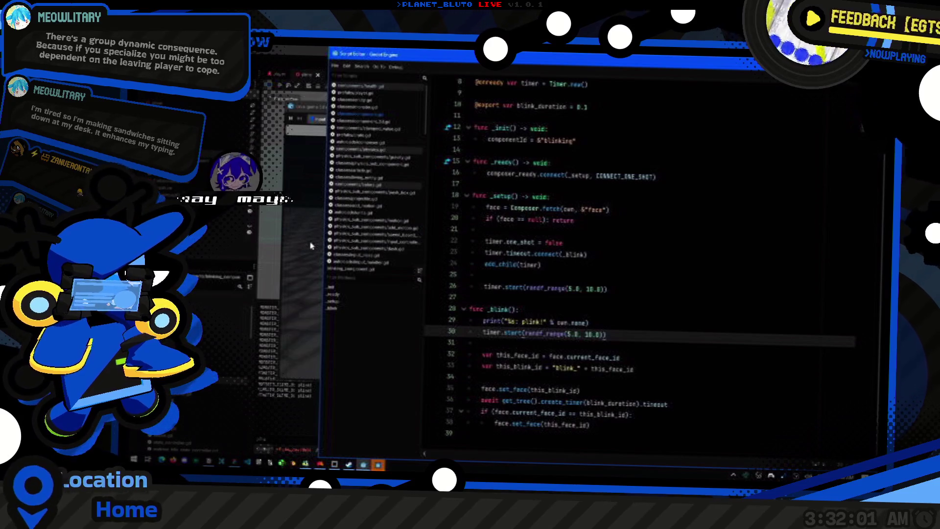
key(F5)
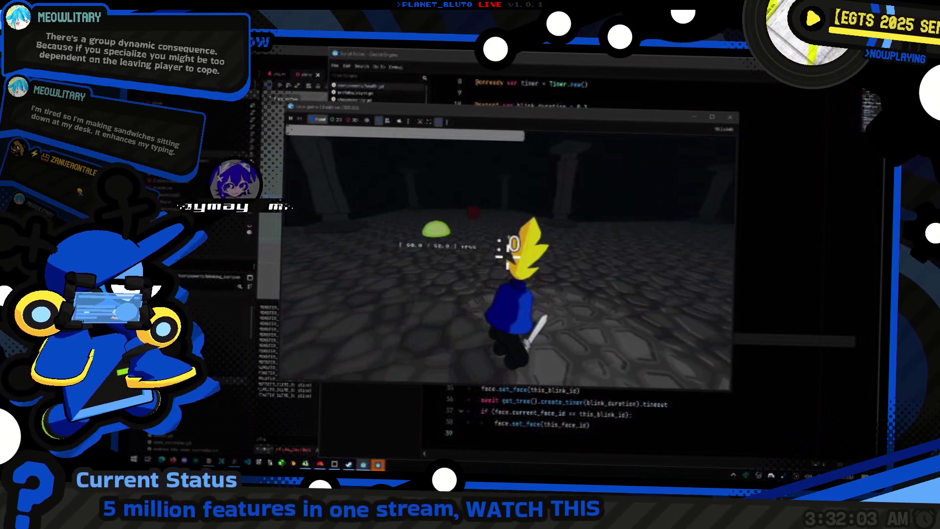
Open face_component.gd and inspect the FaceComponent's Faces dictionary in the Inspector.
click(561, 384)
ctrl+click(517, 388)
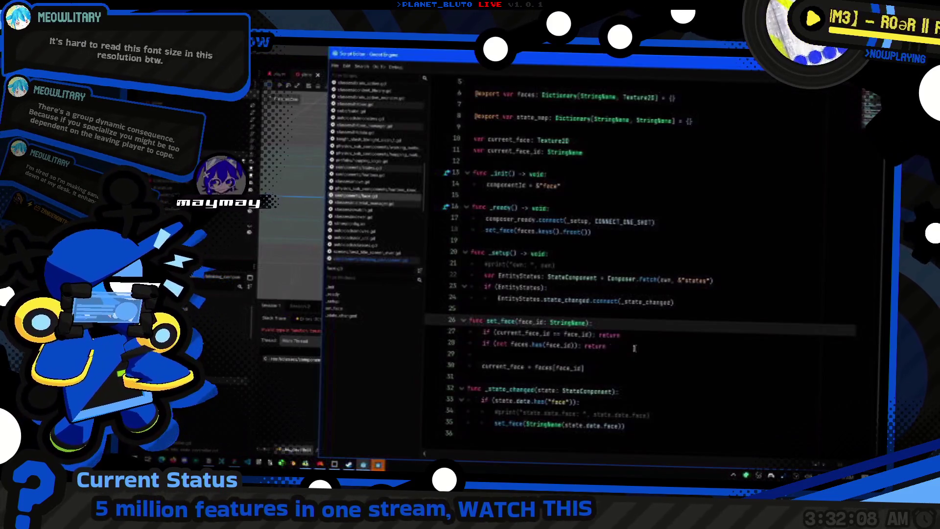
click(635, 347)
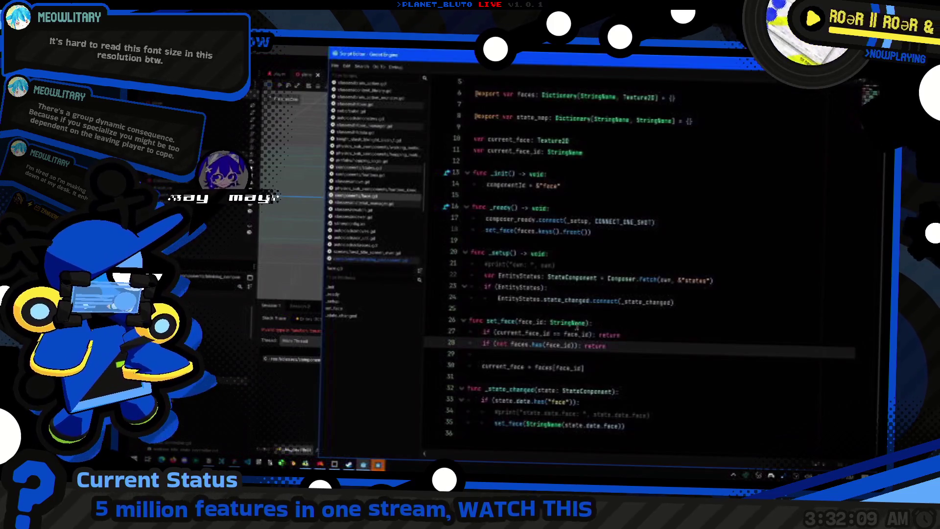
mouse_move(595, 334)
click(551, 333)
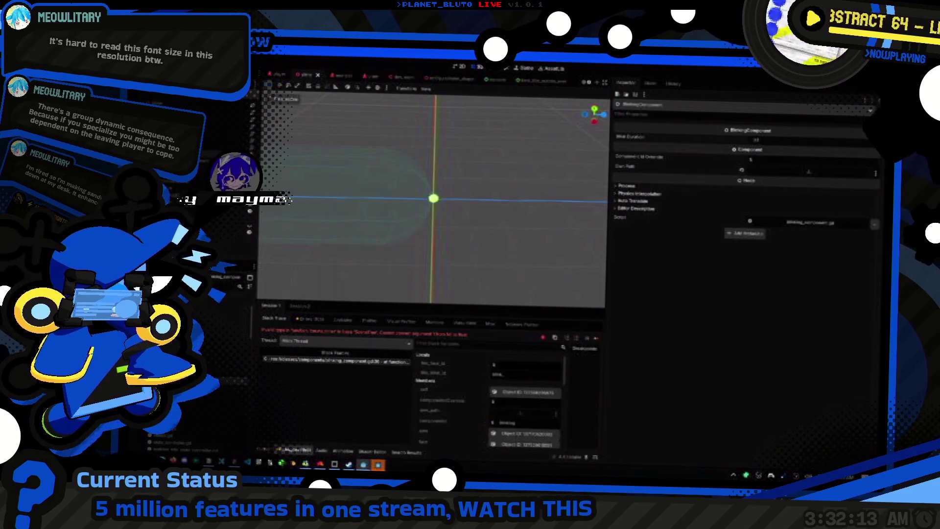
click(207, 159)
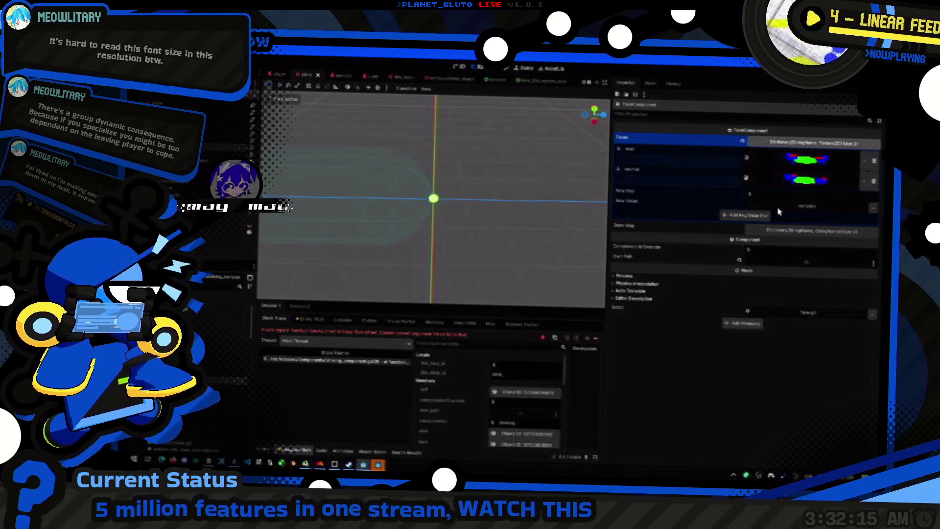
Switch from Godot to the Figma stream overlay design.
key(alt+Tab)
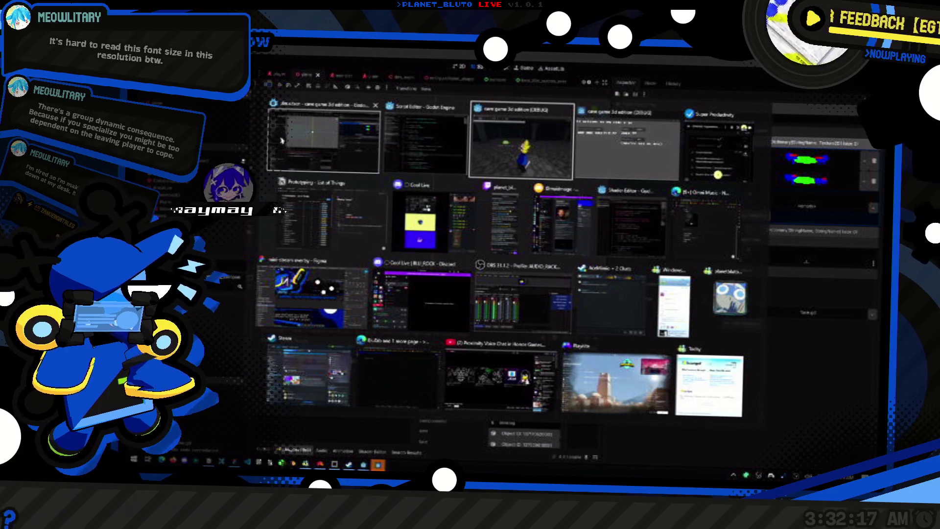
click(282, 150)
key(alt+Tab)
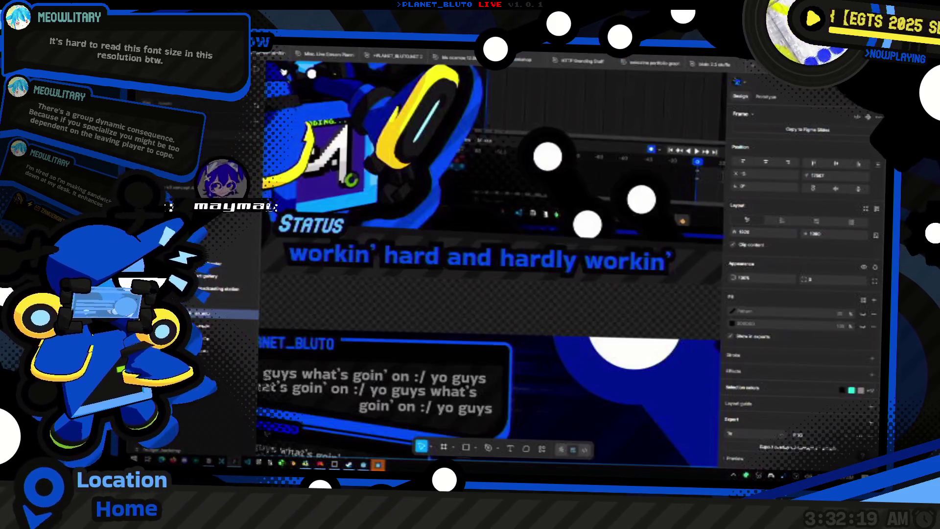